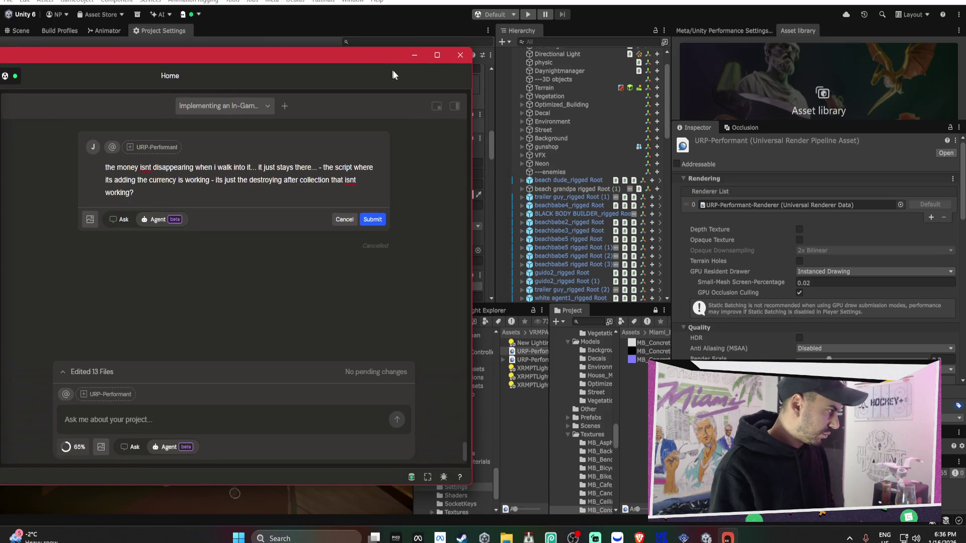
Attach Money (32) and its child Sphere to the AI chat message as context.
scroll(585, 227, down, 10)
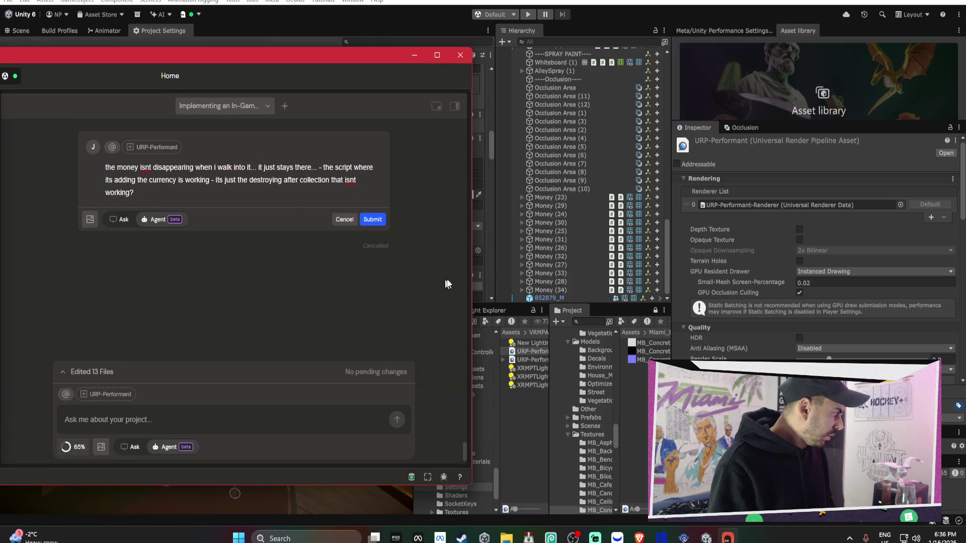
click(551, 265)
click(550, 256)
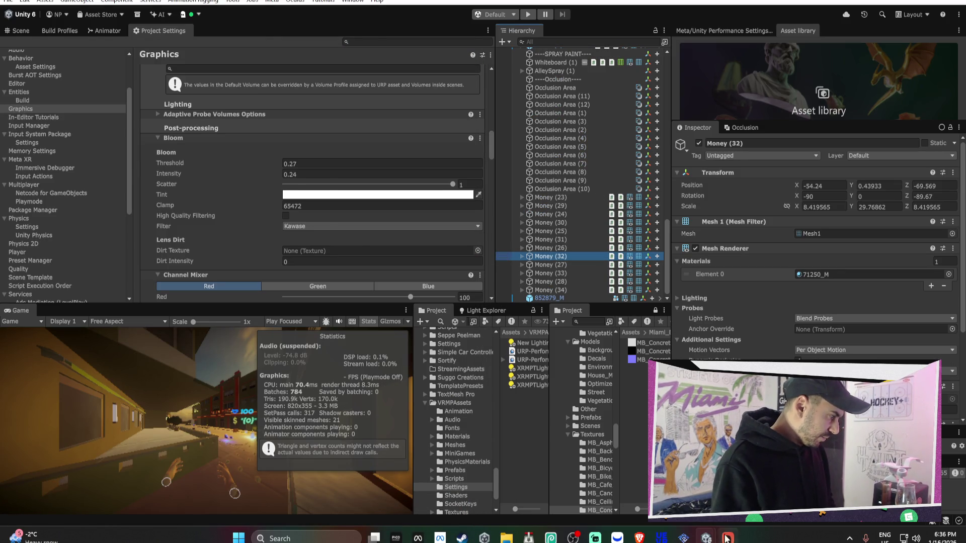
click(728, 537)
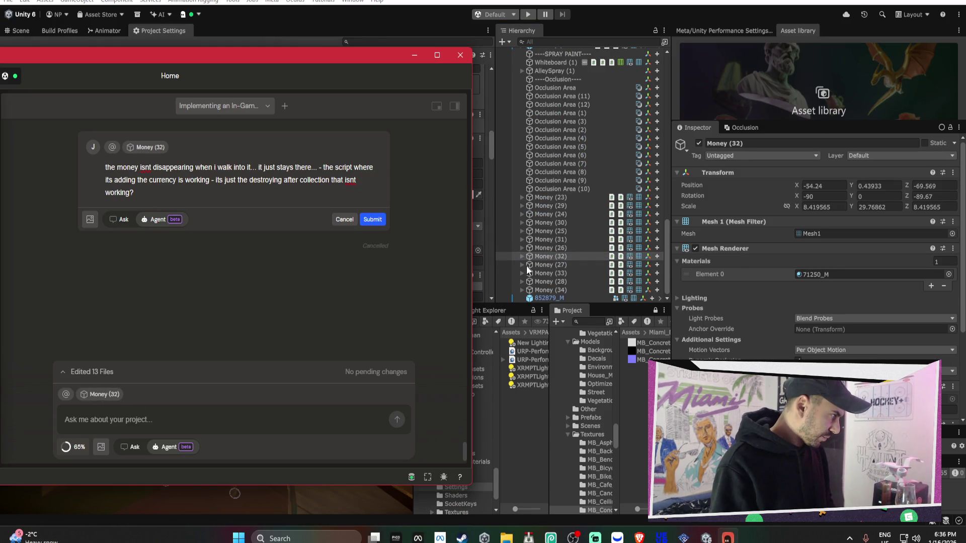
click(522, 256)
click(551, 265)
click(727, 537)
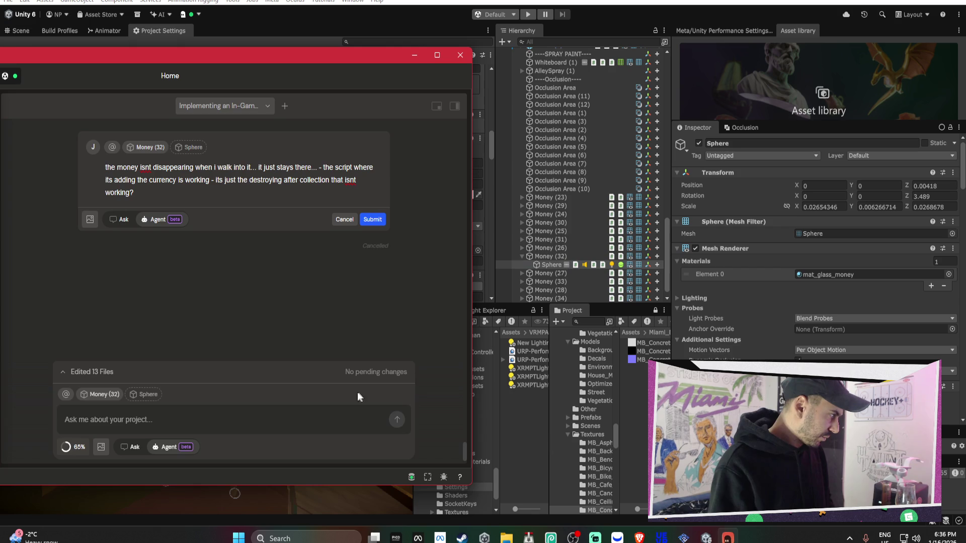
Add the CashCollectible script as a context chip in the AI chat.
scroll(763, 298, down, 10)
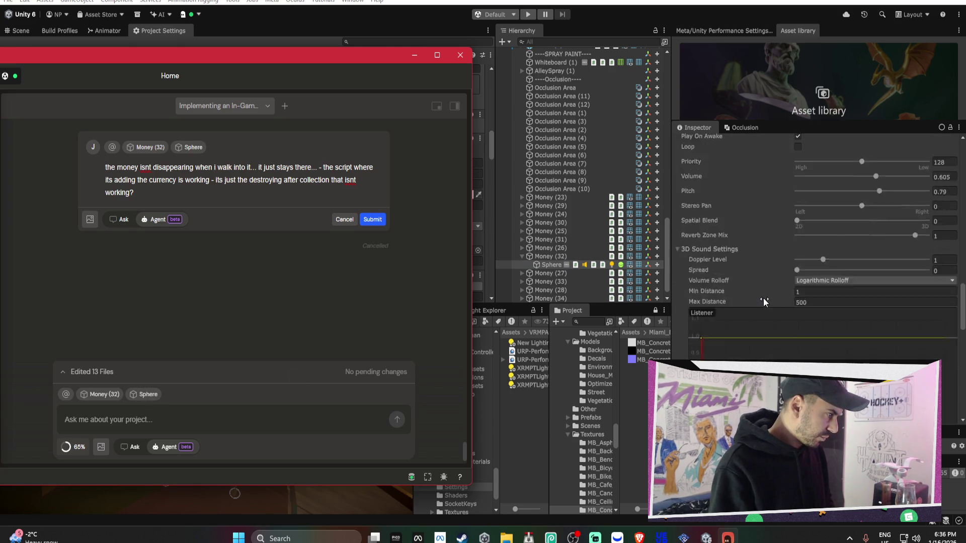
scroll(762, 298, down, 10)
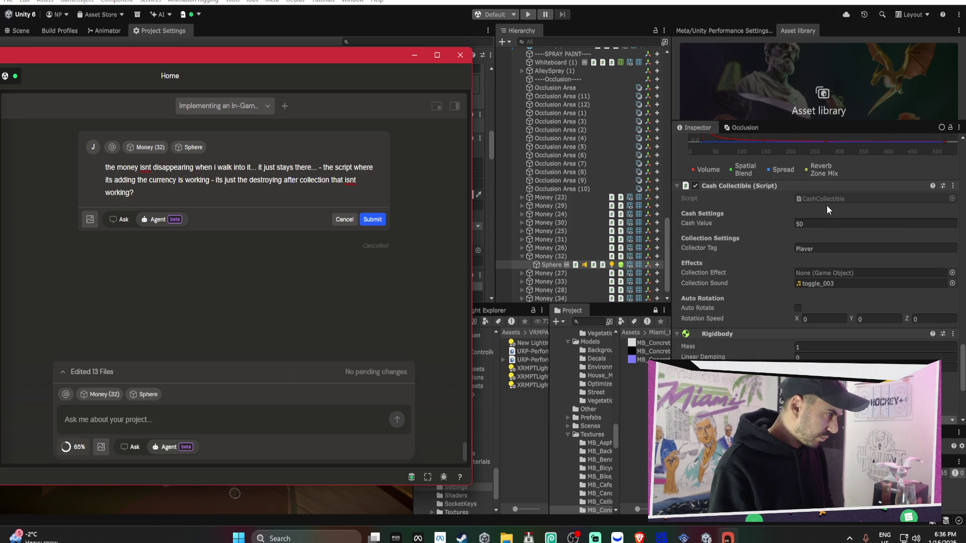
click(823, 199)
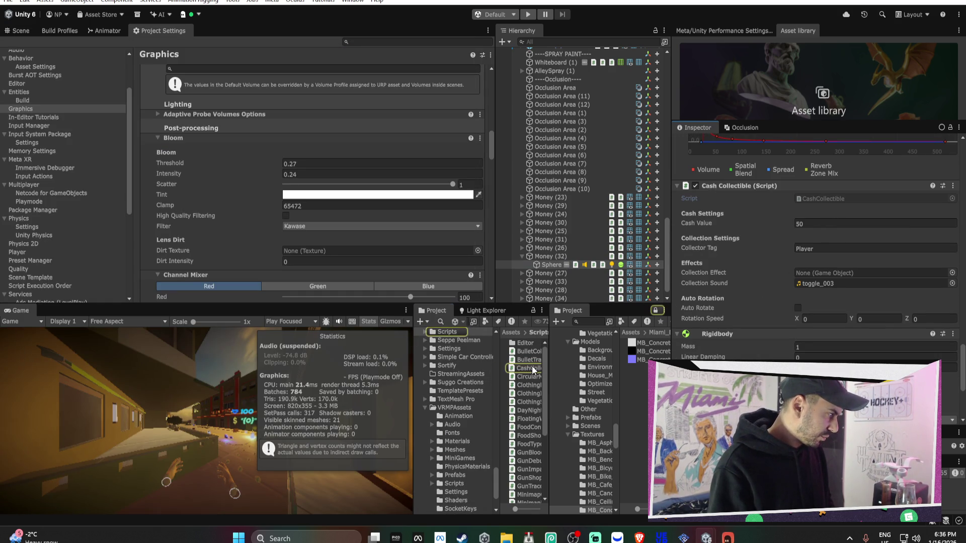
click(533, 369)
click(728, 537)
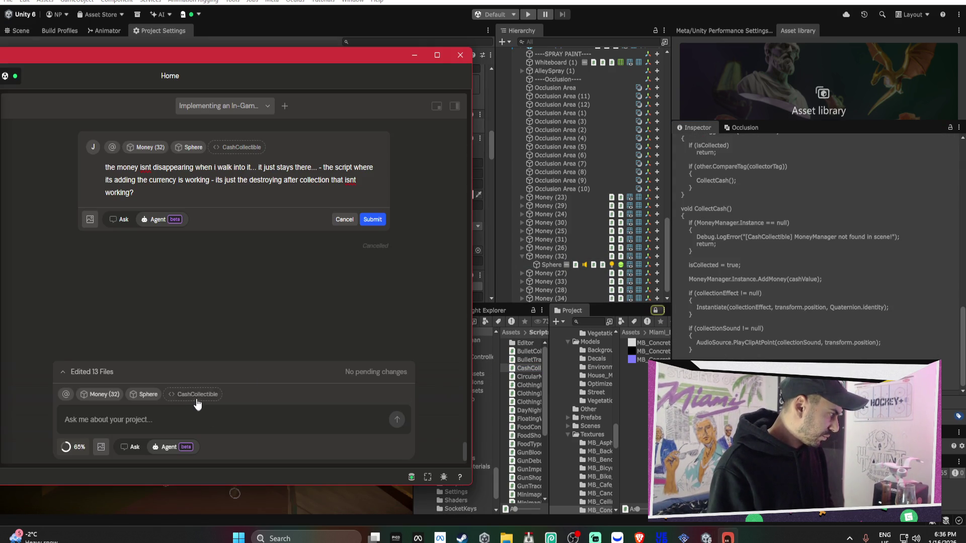
Add the HVRCollisionEvents script as chat context, then return to the end of the message.
click(551, 264)
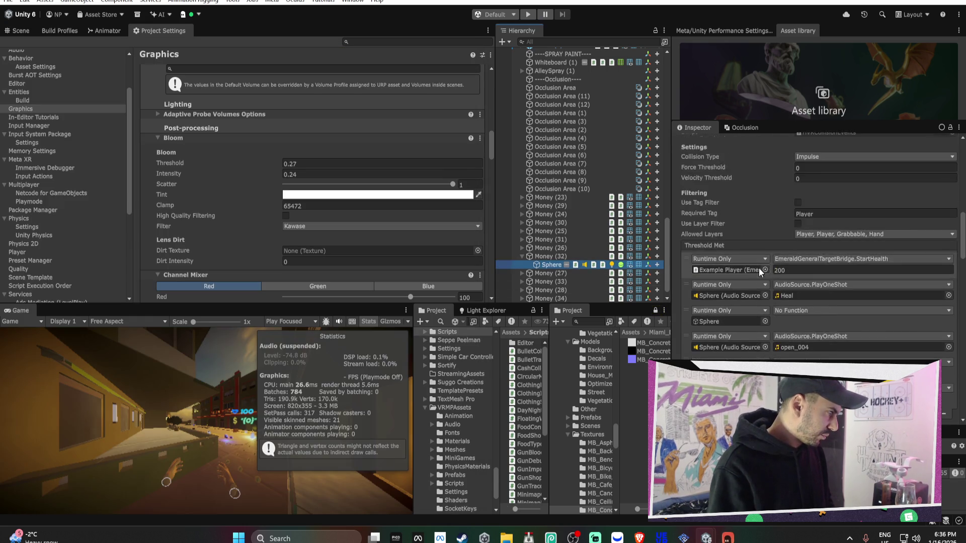
scroll(760, 272, up, 5)
click(827, 246)
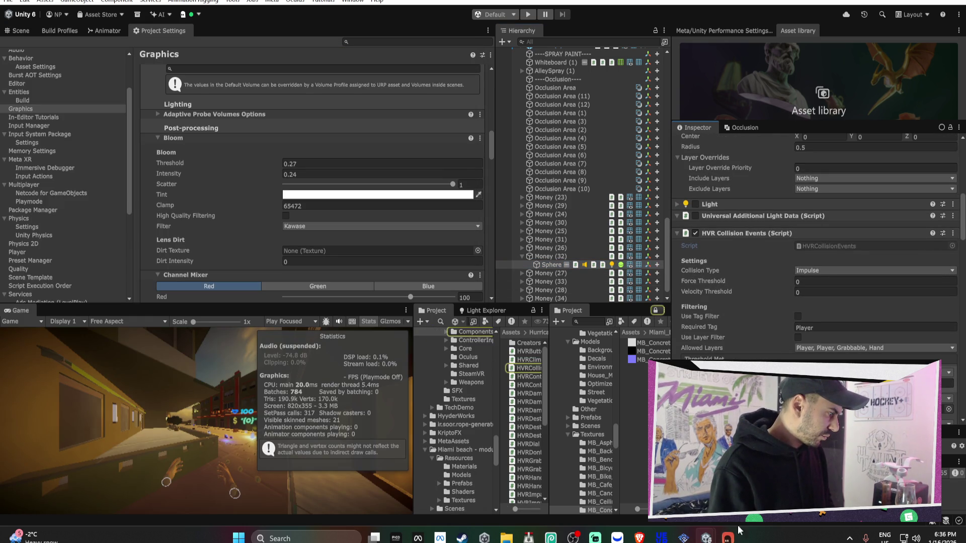
click(536, 370)
click(727, 537)
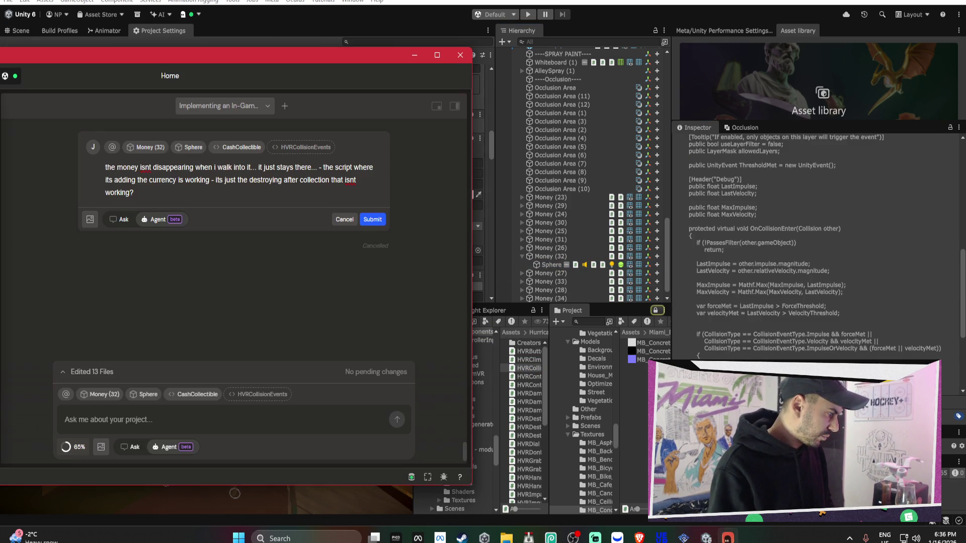
click(288, 397)
click(173, 192)
Finish and send the request asking the assistant to match the sphere's HVR collision properties.
text(n)
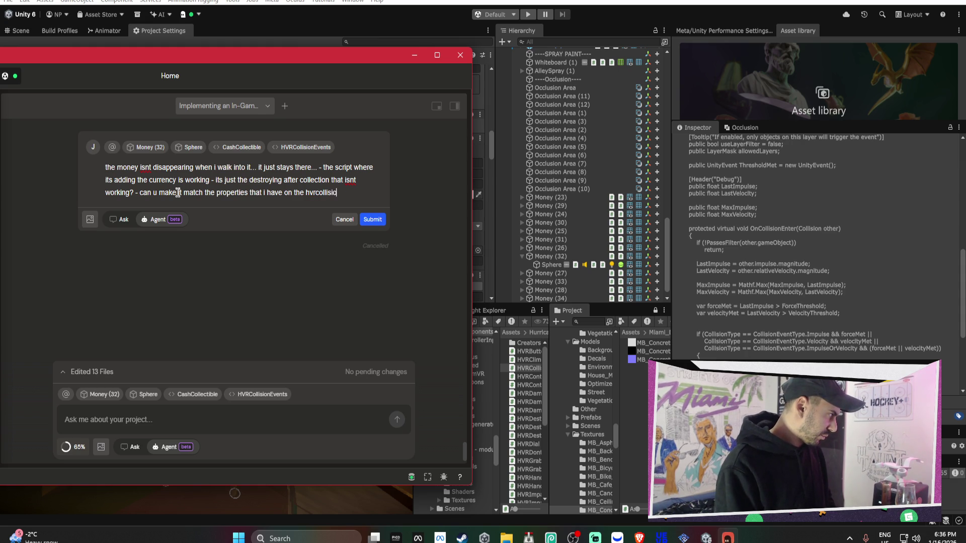
text(sphere?)
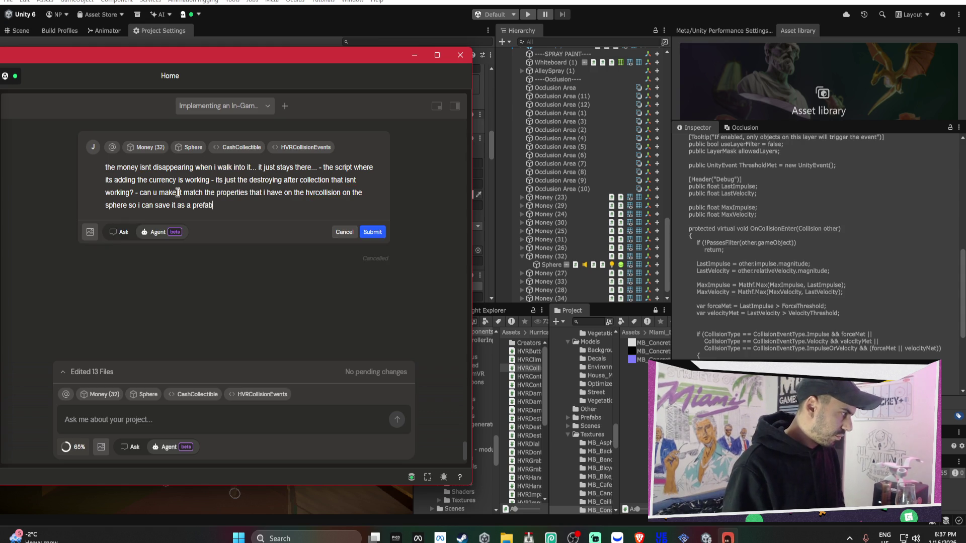
key(Return)
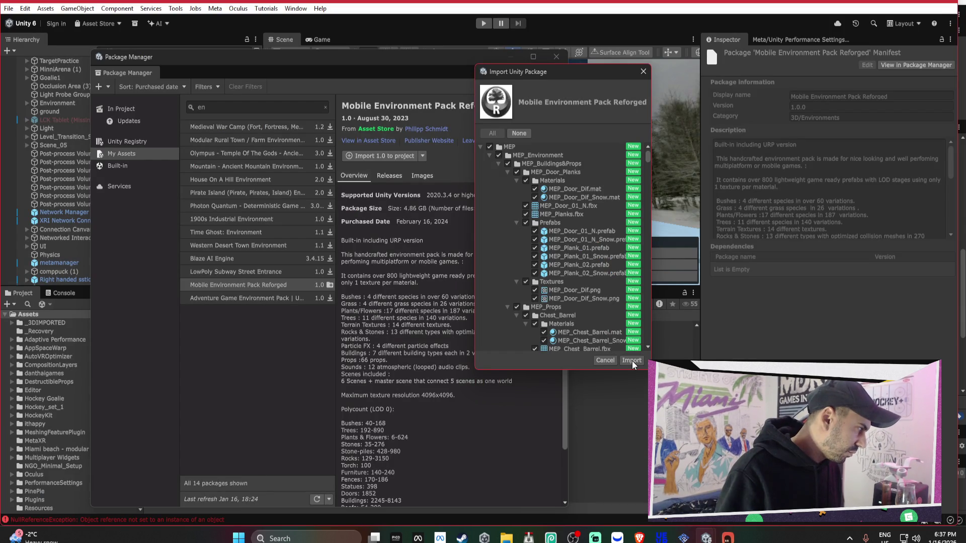
Import Mobile Environment Pack Reforged, then switch back to the VR project's Unity window.
click(631, 361)
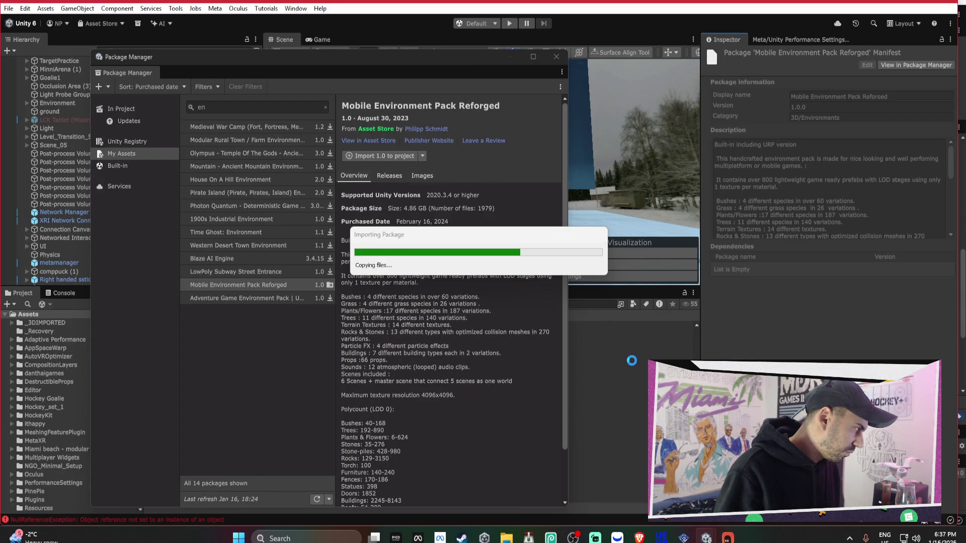
click(509, 538)
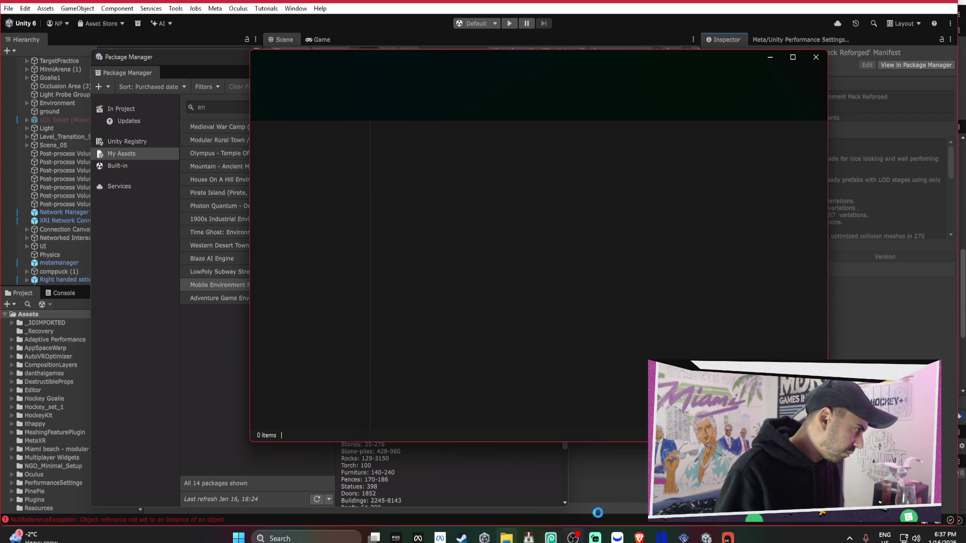
mouse_move(572, 538)
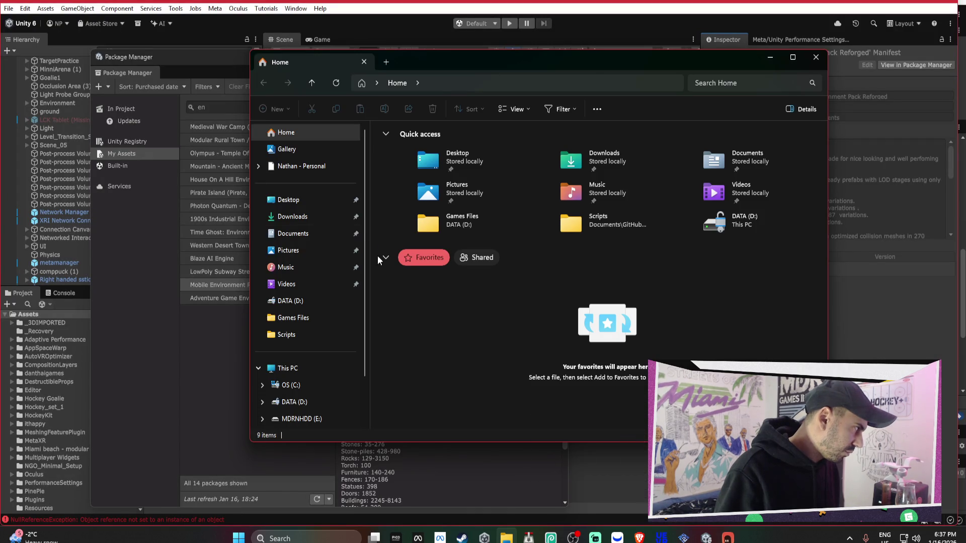
click(816, 57)
mouse_move(706, 537)
click(707, 410)
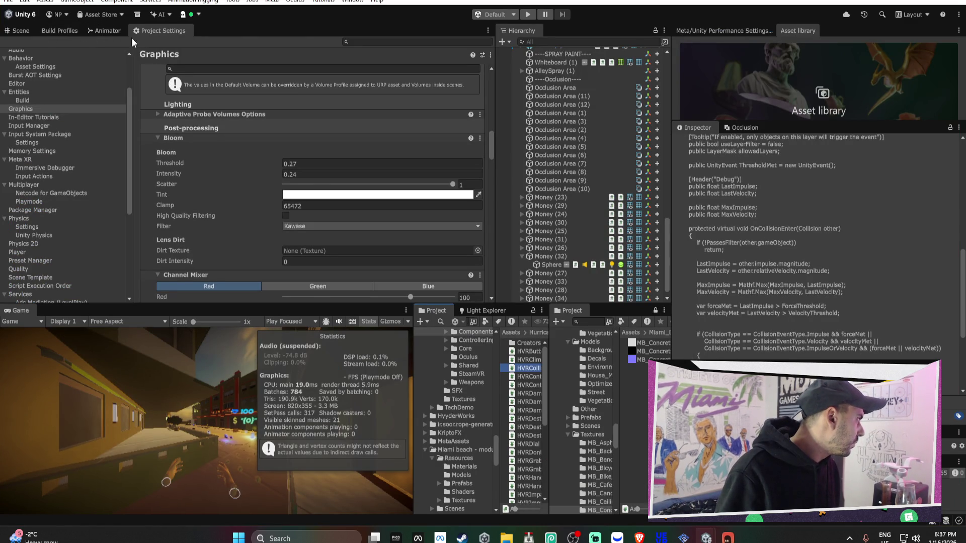
Dock the Preferences window beside Project Settings and switch to the Scene view.
click(26, 1)
click(75, 330)
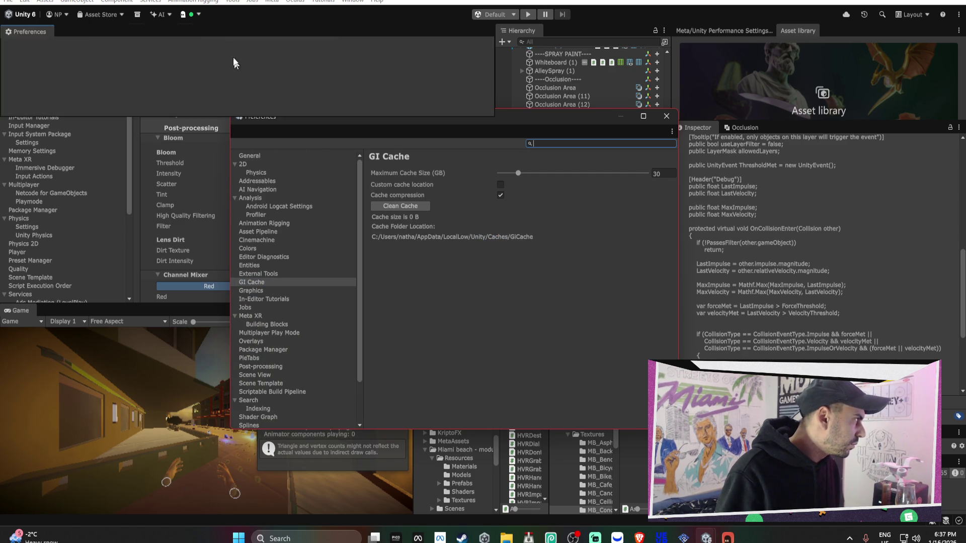
click(227, 35)
drag(227, 34, 224, 33)
click(160, 32)
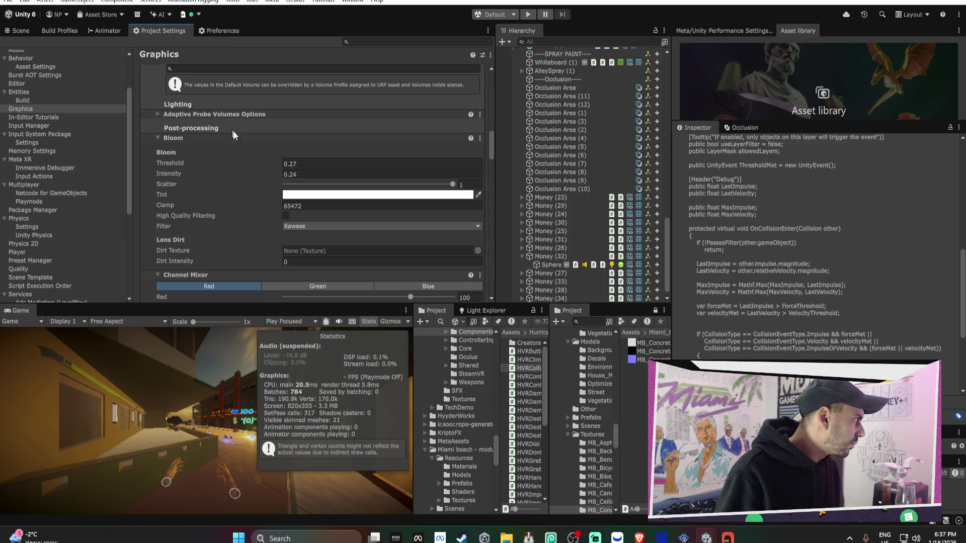
click(104, 31)
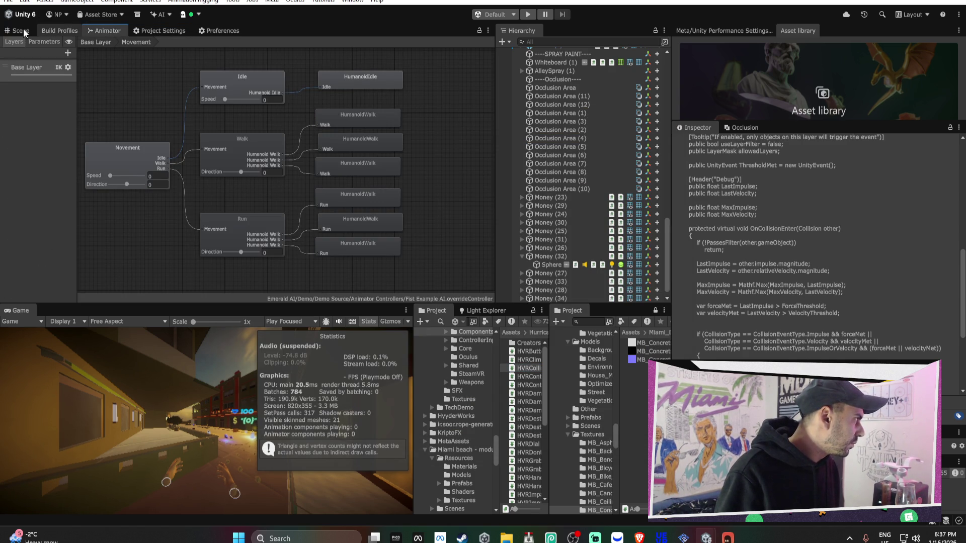
click(23, 29)
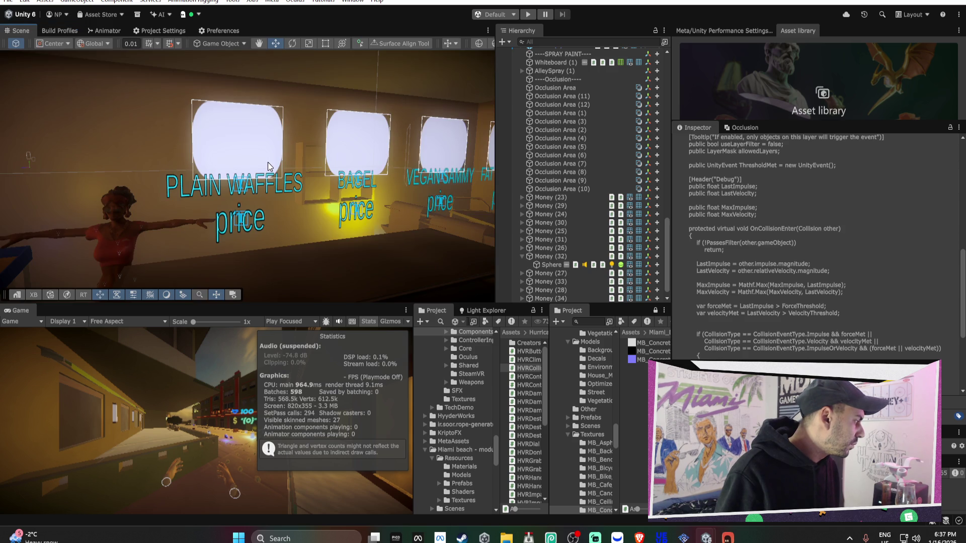
Delete the glowing consumable sphere and the small object in the corridor.
mouse_move(321, 177)
mouse_down()
mouse_move(183, 210)
mouse_move(161, 205)
mouse_move(372, 194)
mouse_move(414, 205)
mouse_move(369, 207)
mouse_move(309, 239)
mouse_up()
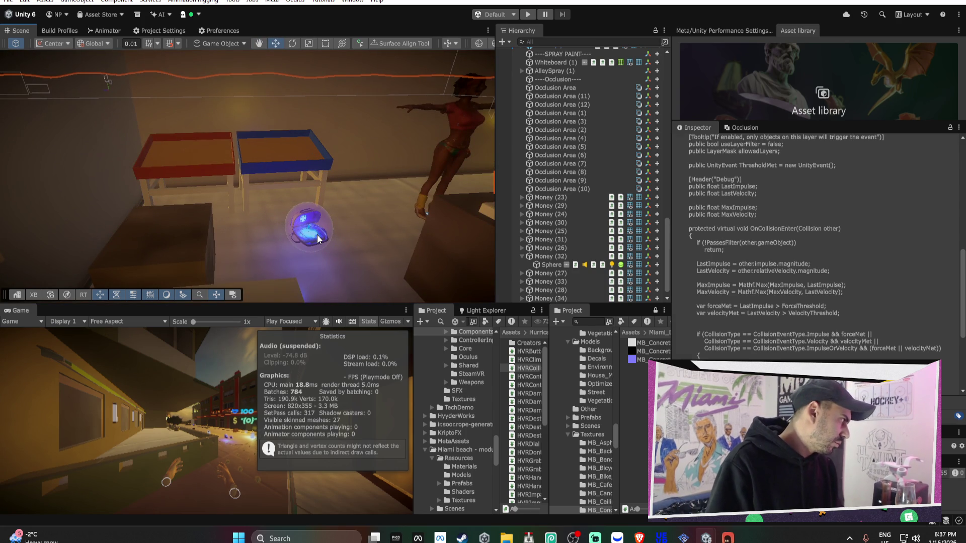
click(315, 235)
click(315, 235)
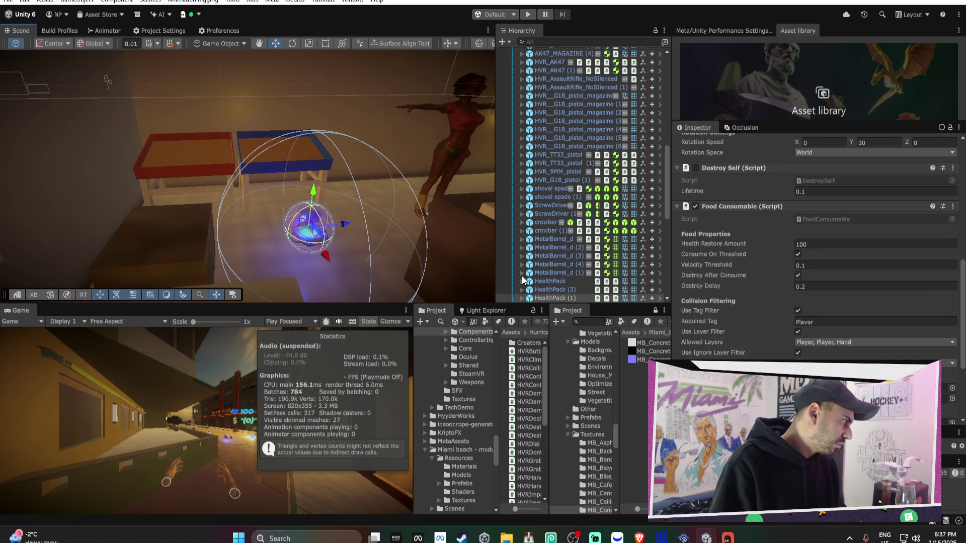
key(Delete)
drag(447, 237, 619, 250)
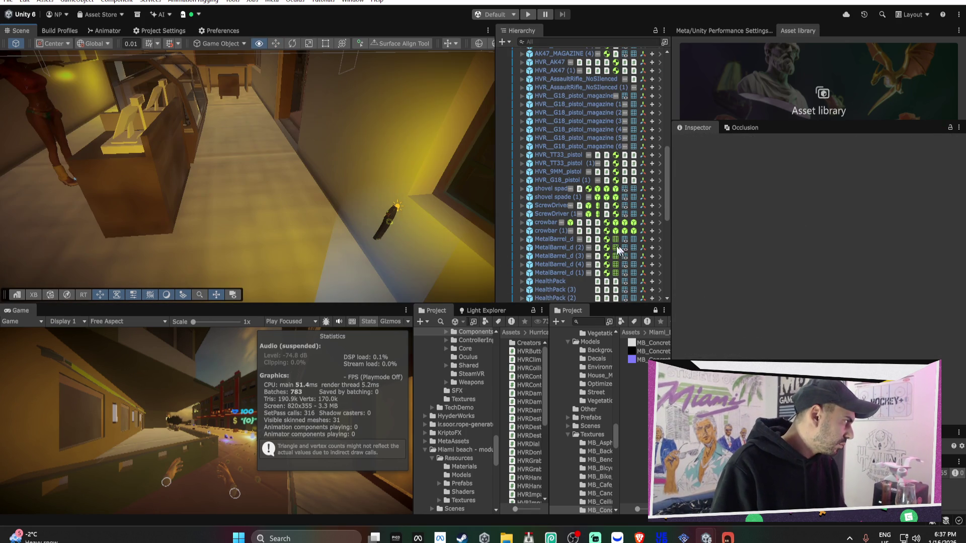
click(387, 225)
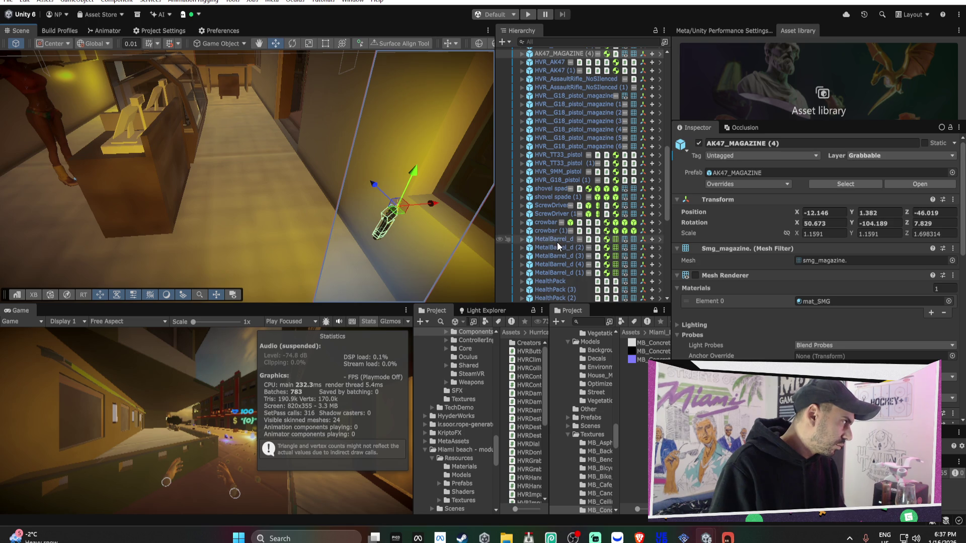
key(Delete)
Delete the G18 pistol magazine (5) and HealthPack (2) from the scene.
mouse_move(370, 195)
mouse_down()
mouse_move(270, 140)
mouse_move(303, 134)
mouse_move(262, 136)
mouse_move(188, 227)
mouse_up()
click(193, 226)
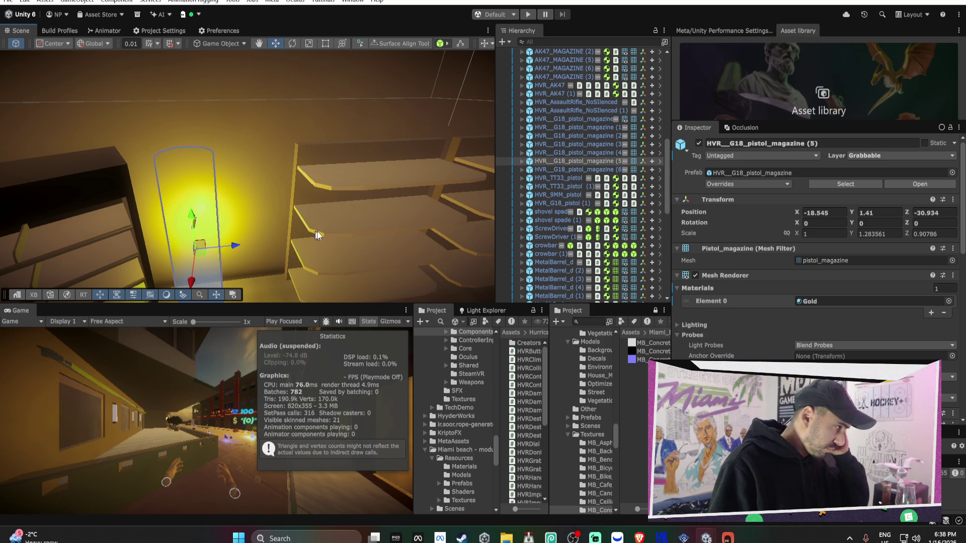
key(Delete)
mouse_move(440, 177)
mouse_down()
mouse_move(414, 161)
mouse_move(266, 218)
mouse_move(428, 194)
mouse_move(340, 192)
mouse_move(520, 187)
mouse_move(231, 181)
mouse_move(186, 198)
mouse_move(214, 203)
mouse_move(237, 173)
mouse_move(310, 188)
mouse_up()
click(266, 219)
key(Delete)
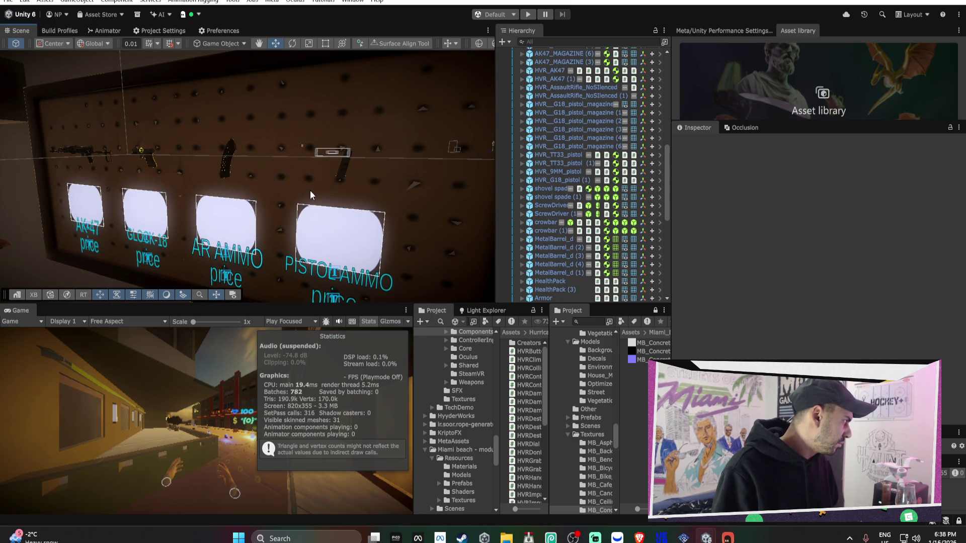
right_click(173, 185)
mouse_move(174, 185)
mouse_down()
mouse_move(134, 170)
mouse_move(390, 155)
mouse_move(304, 144)
mouse_move(431, 151)
mouse_move(305, 166)
mouse_move(354, 166)
mouse_move(328, 181)
mouse_move(349, 172)
mouse_move(286, 157)
mouse_move(376, 156)
mouse_up()
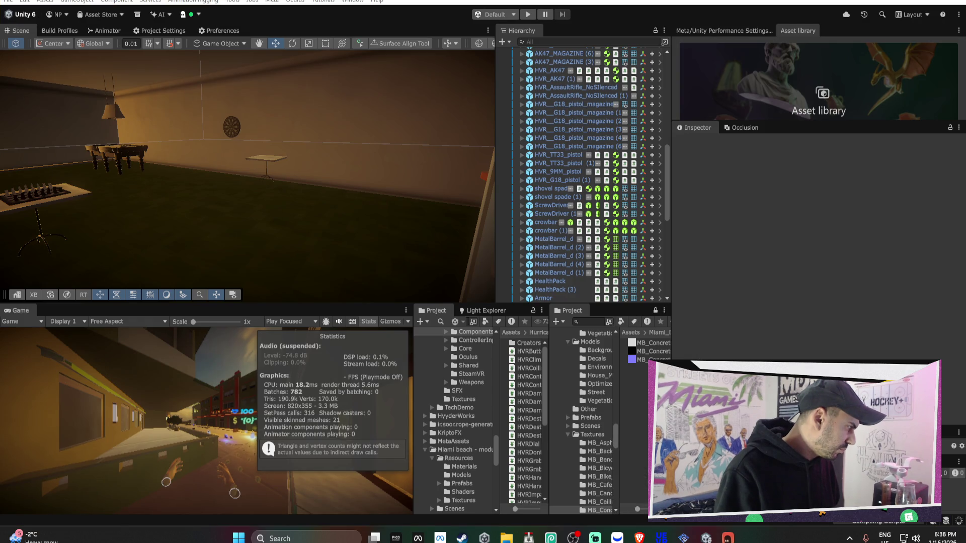
mouse_move(706, 539)
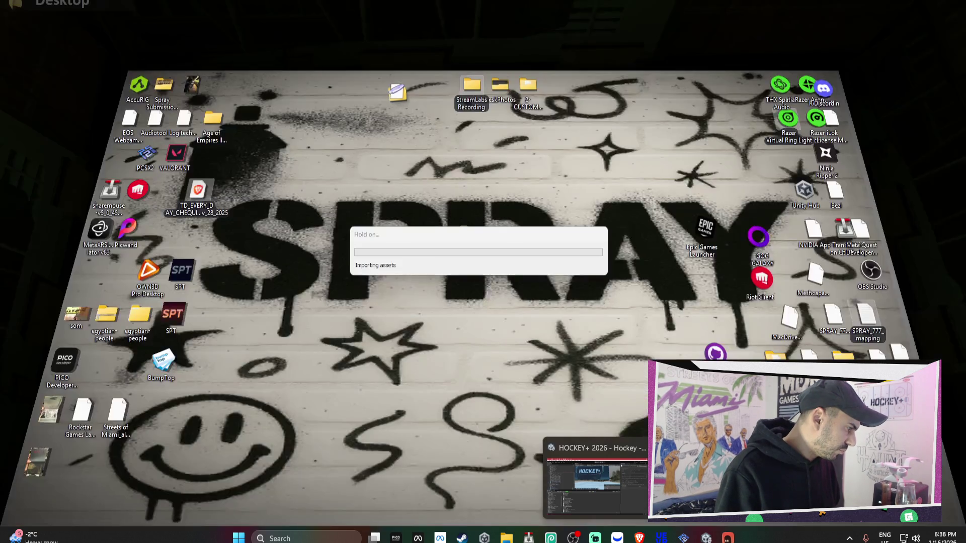
Cancel Compiling Scripts and move the Reloading Domain and compiling progress dialogs aside.
key(Escape)
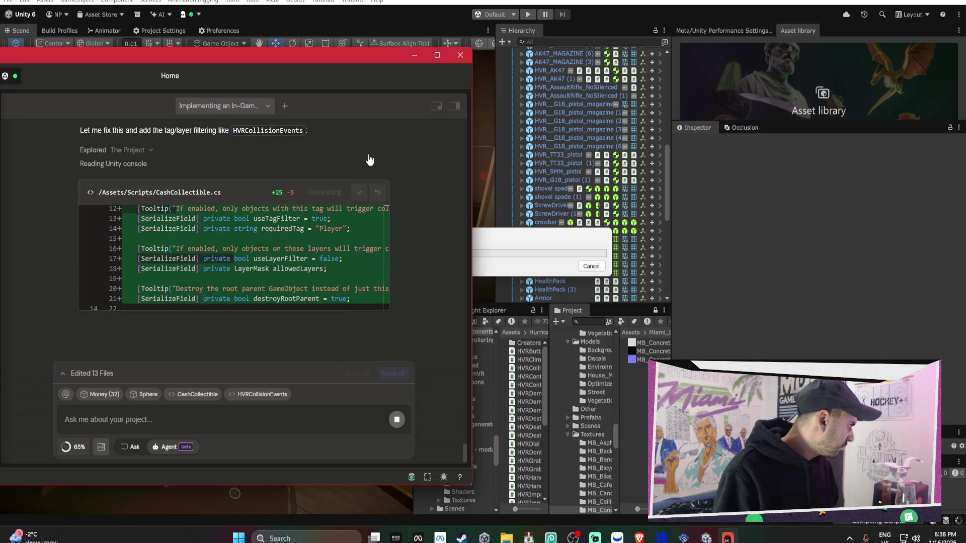
scroll(396, 170, up, 5)
scroll(397, 173, down, 5)
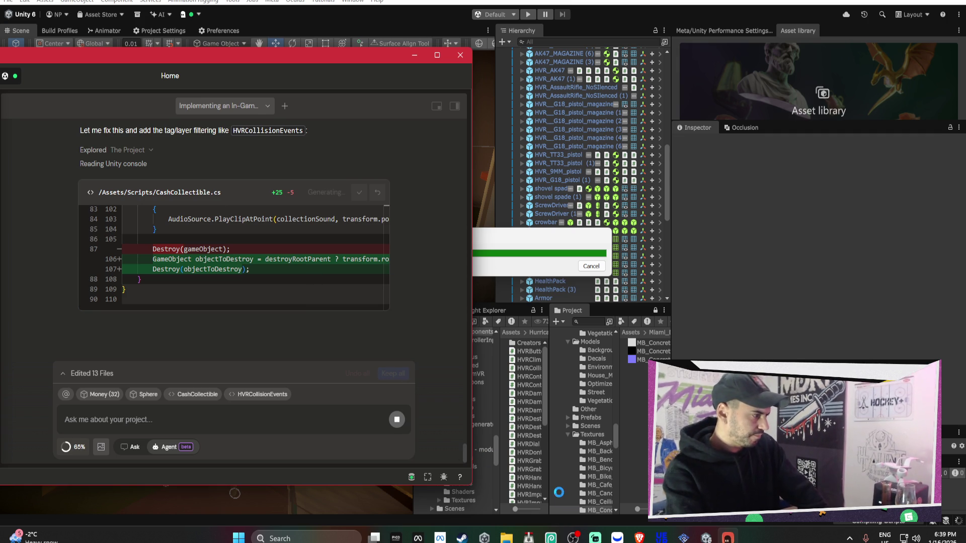
mouse_move(664, 539)
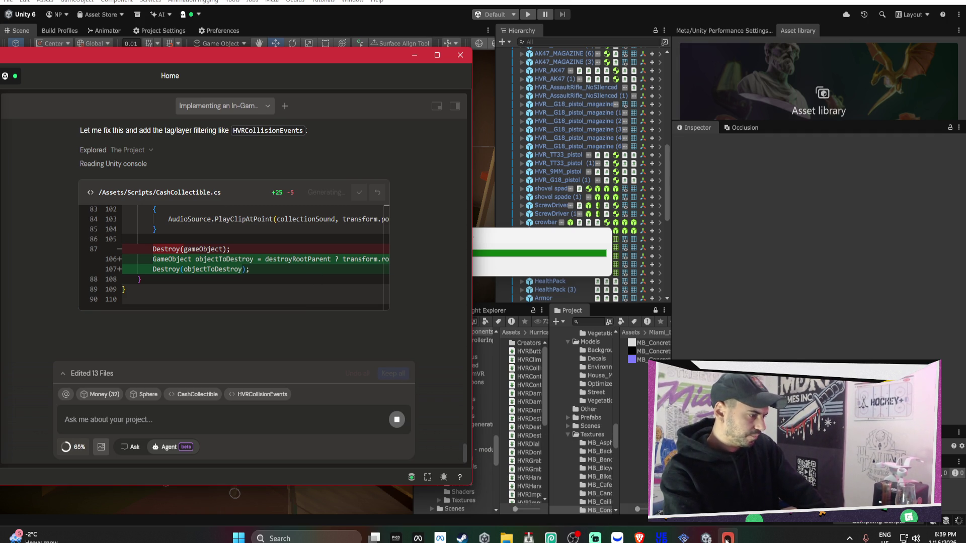
mouse_move(733, 526)
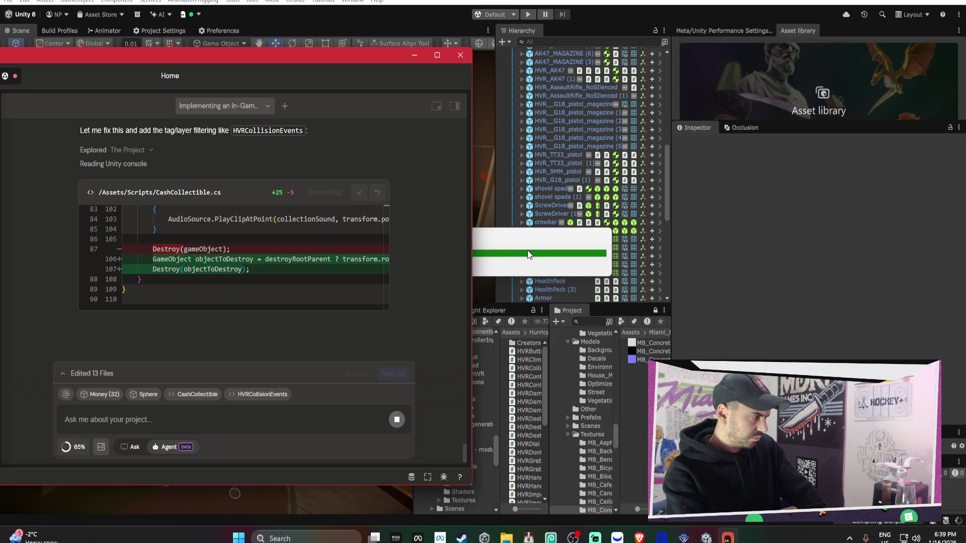
drag(837, 179, 861, 164)
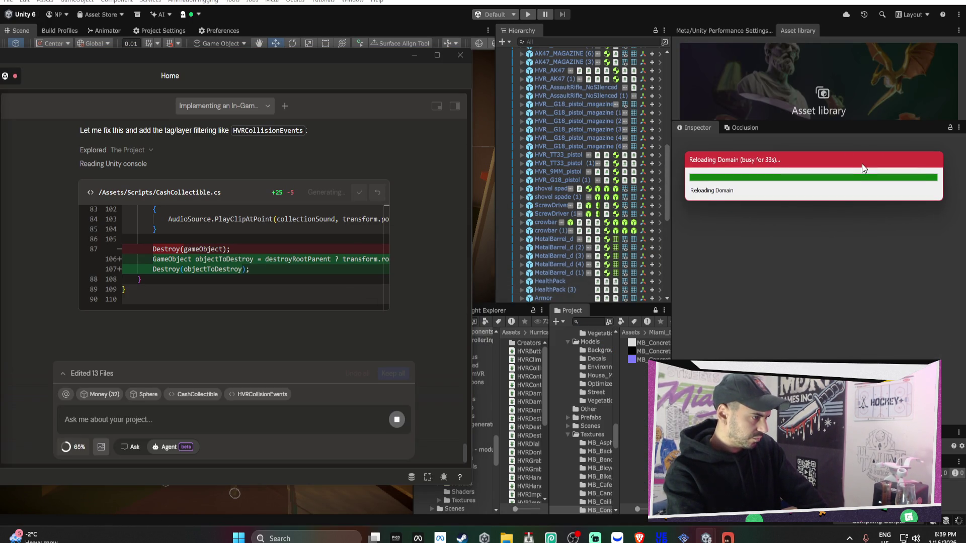
mouse_move(706, 538)
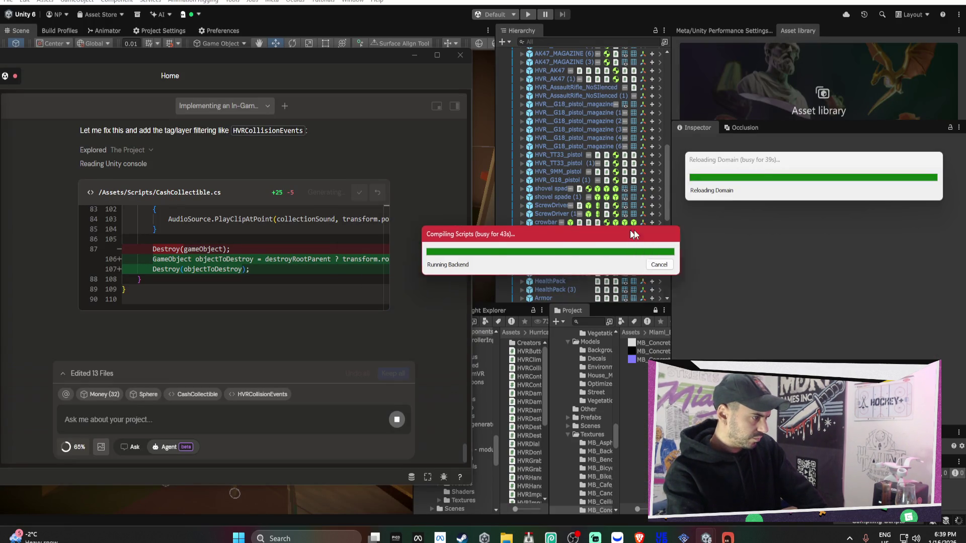
drag(634, 230, 877, 235)
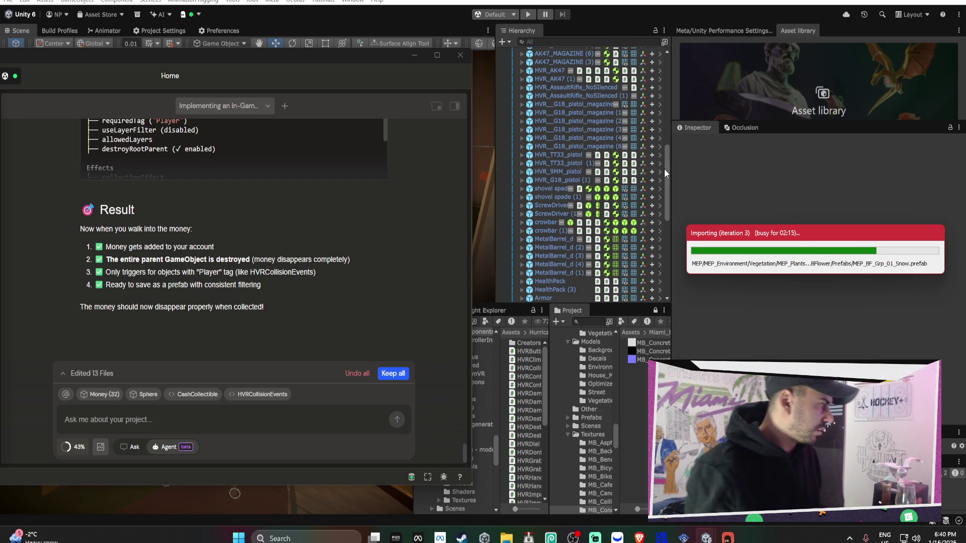
Read the assistant's Result summary of the CashCollectible changes after compilation finishes.
scroll(663, 170, down, 3)
Add the Hand layer to the Money (23) Sphere's Cash Collectible Allowed Layers.
scroll(664, 170, down, 6)
click(596, 188)
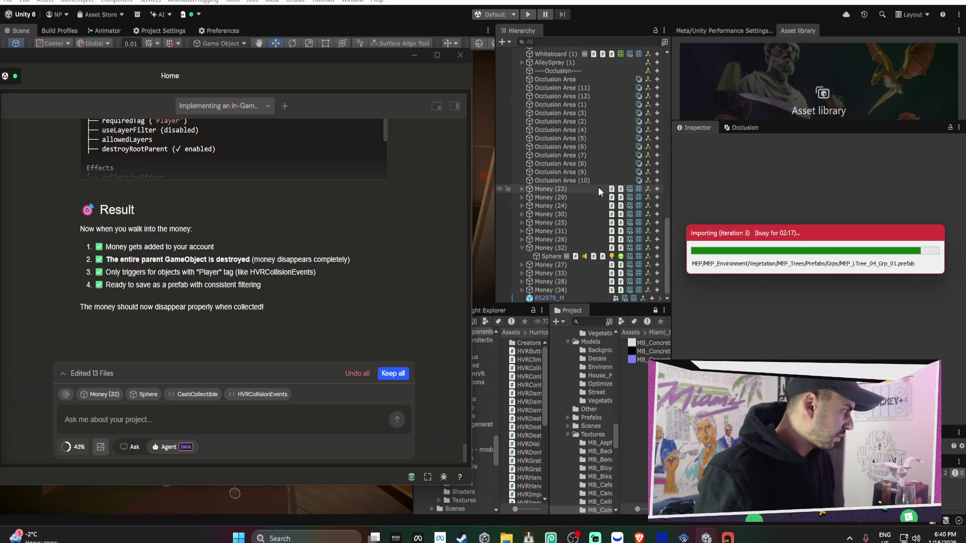
scroll(714, 255, down, 5)
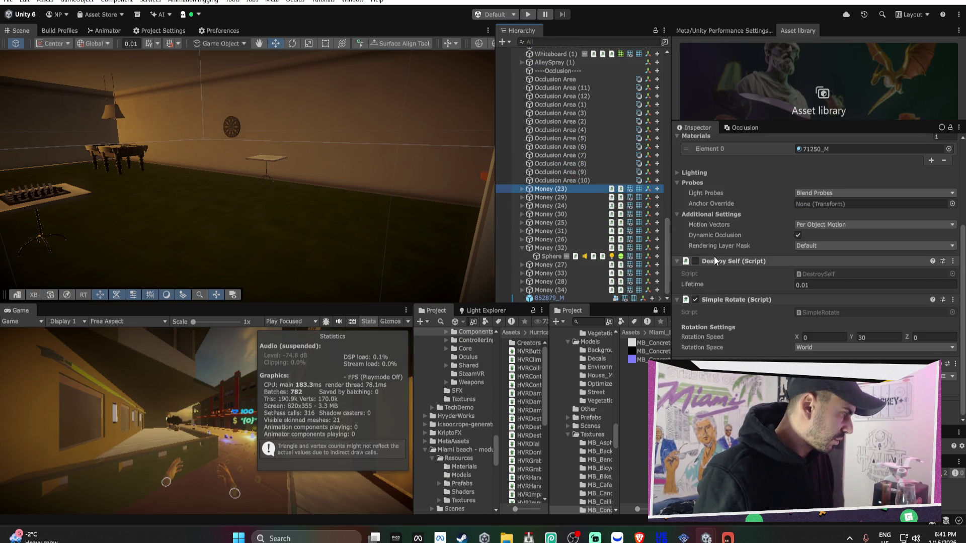
click(522, 189)
click(550, 197)
scroll(729, 285, down, 5)
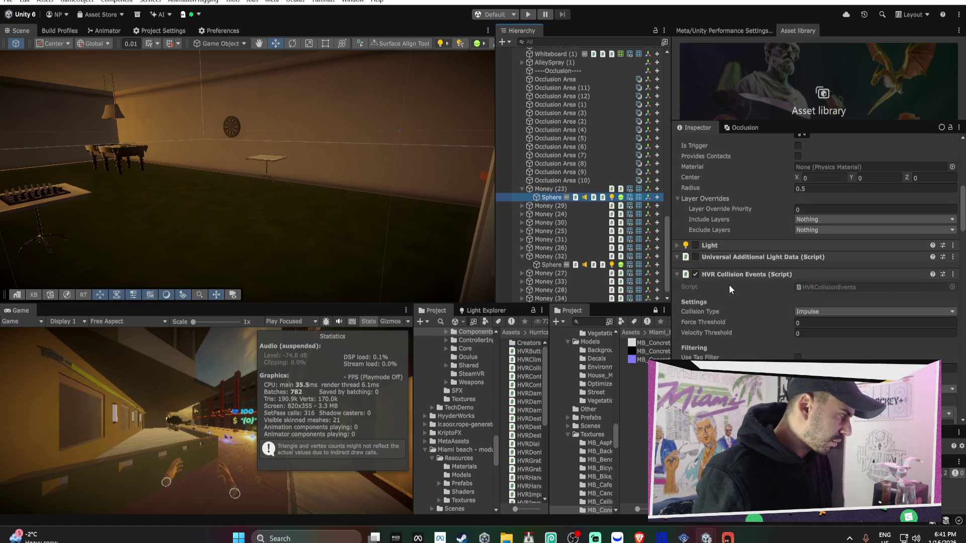
scroll(728, 285, down, 5)
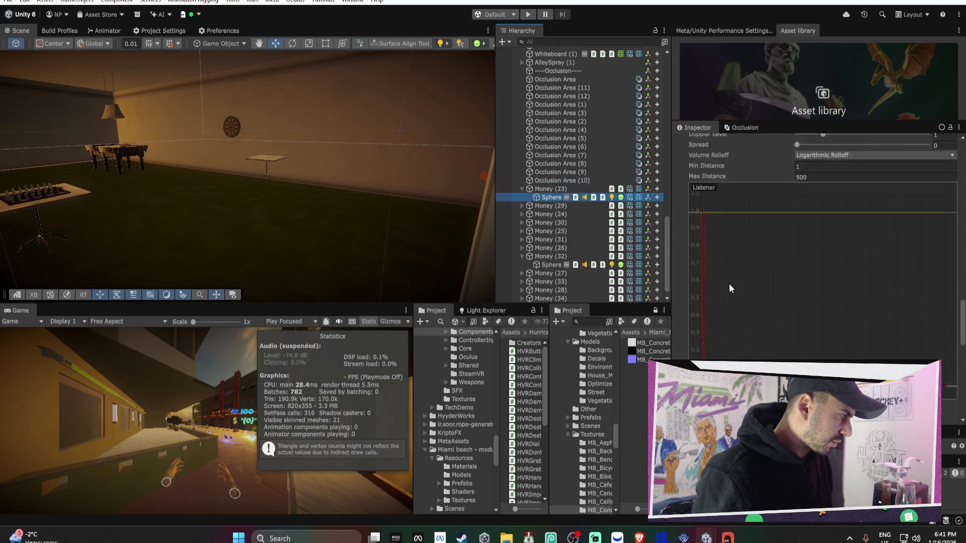
scroll(729, 283, down, 1)
click(804, 295)
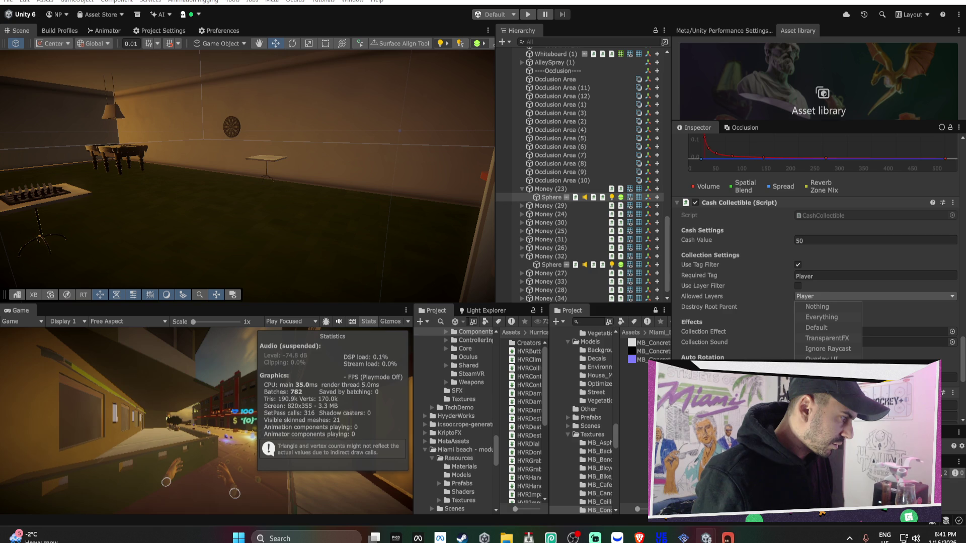
click(825, 402)
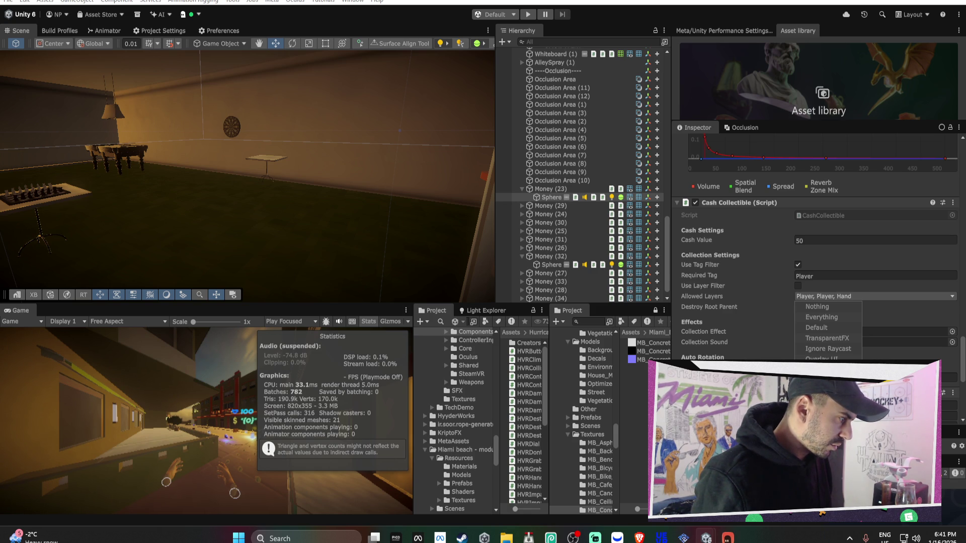
click(904, 313)
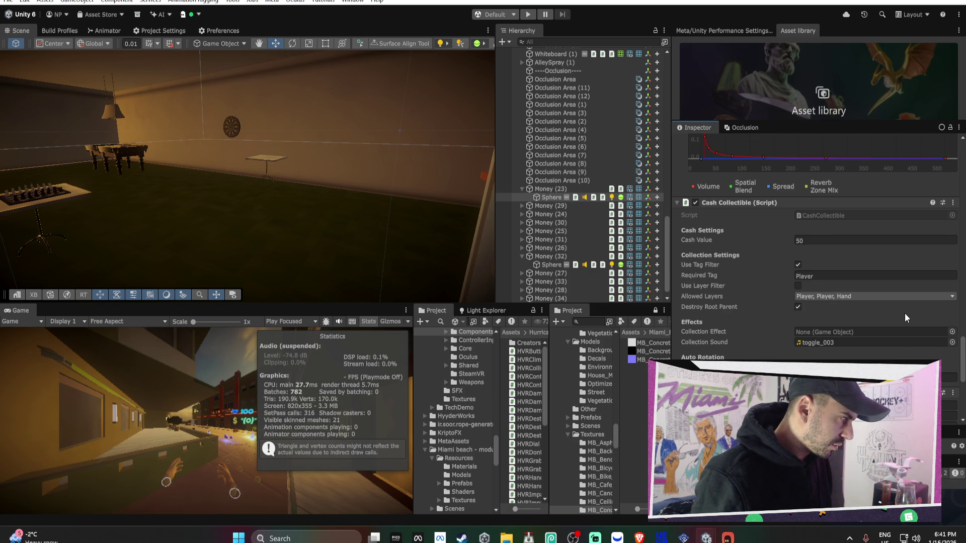
Remove the Sphere's HVR Collision Events component and confirm its Cash Value of 50.
scroll(904, 312, down, 1)
scroll(797, 295, down, 1)
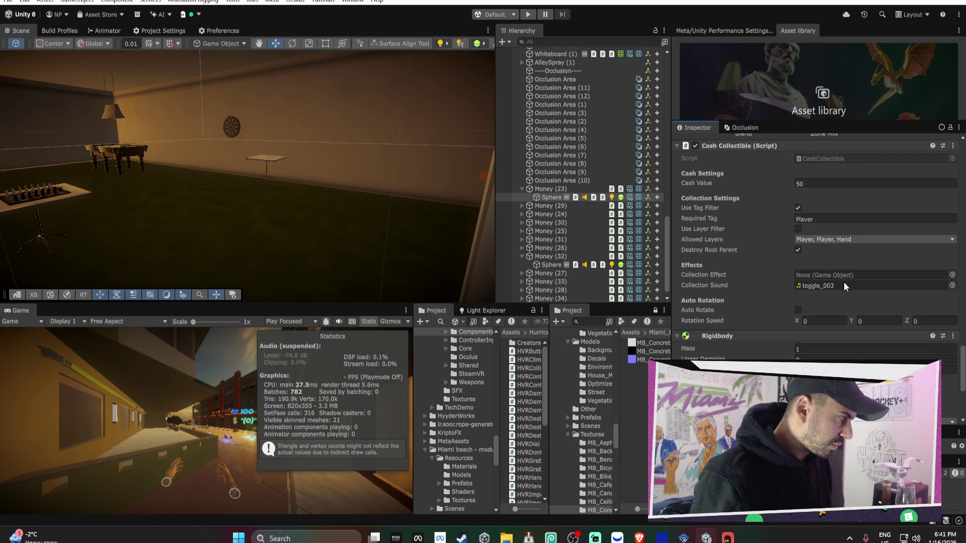
scroll(843, 285, down, 3)
scroll(879, 265, up, 3)
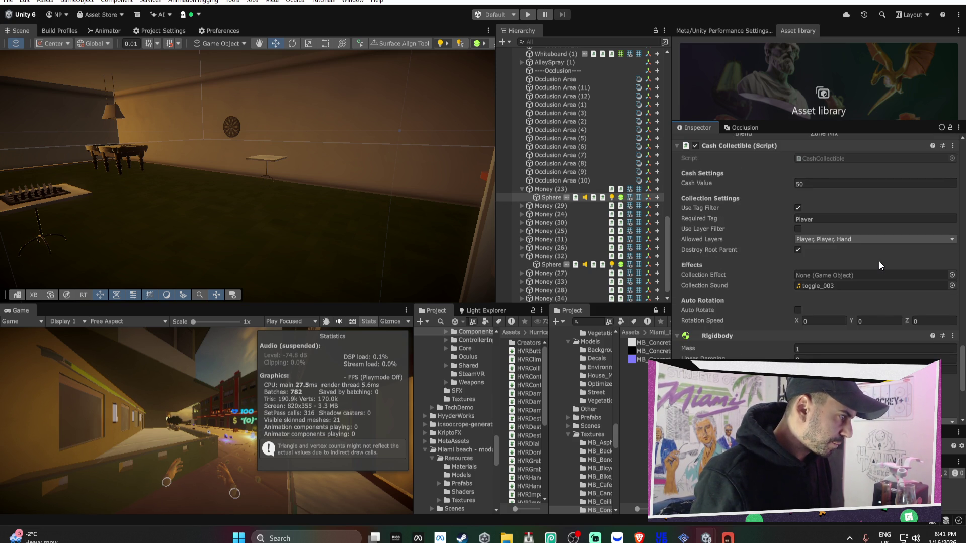
scroll(879, 262, up, 5)
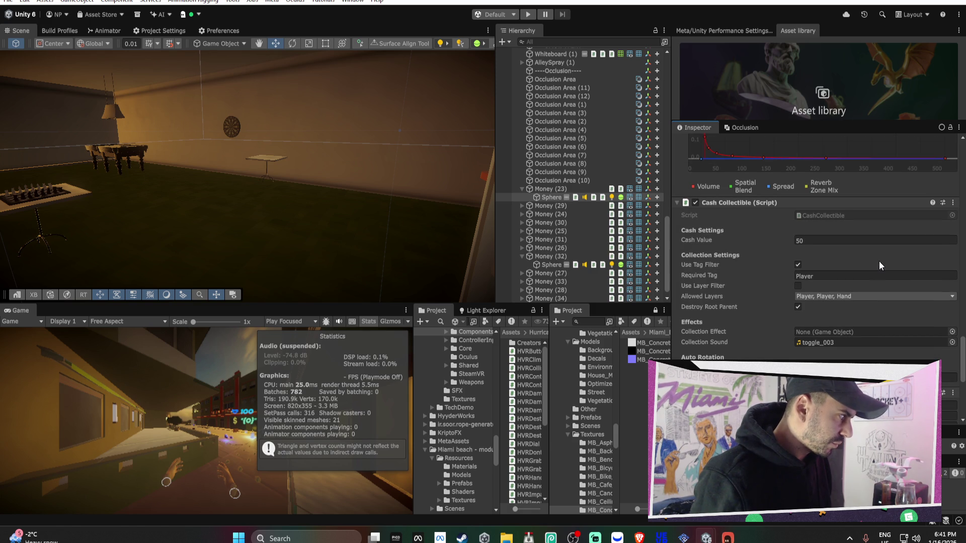
scroll(861, 258, up, 20)
scroll(862, 257, down, 15)
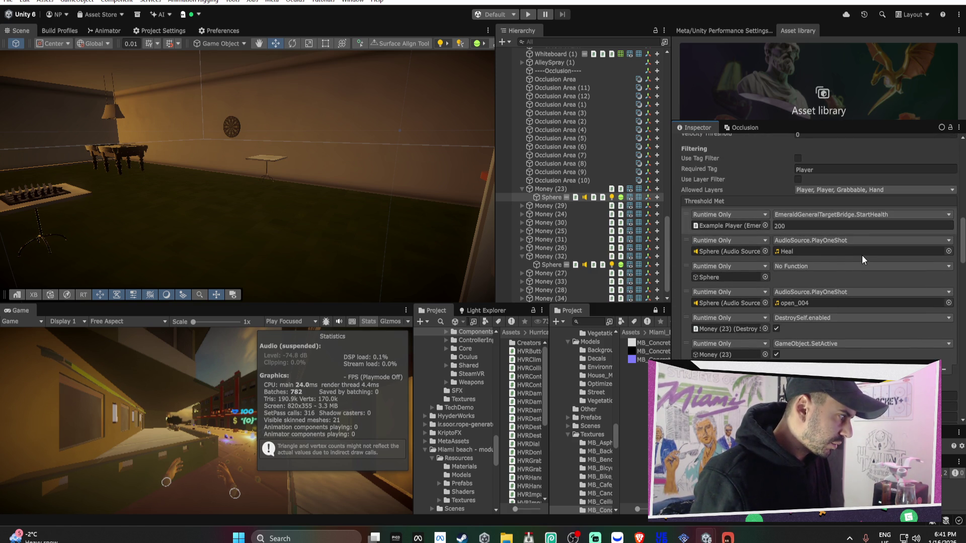
scroll(819, 261, up, 9)
right_click(740, 189)
click(786, 222)
scroll(784, 221, down, 15)
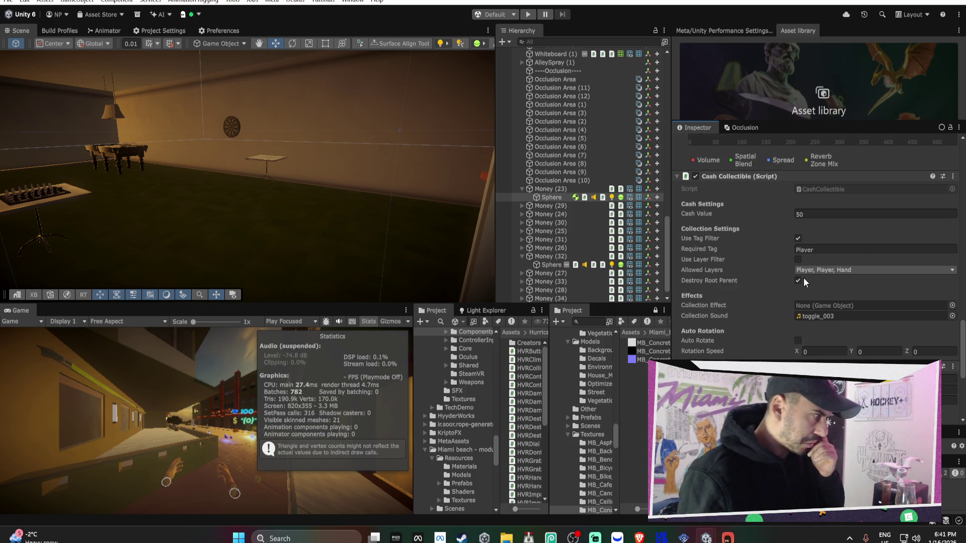
click(816, 216)
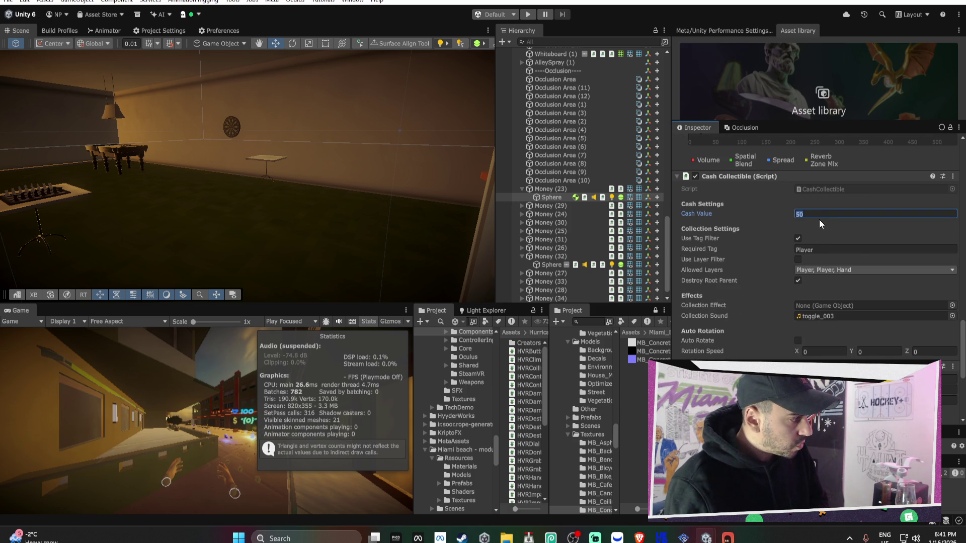
click(522, 189)
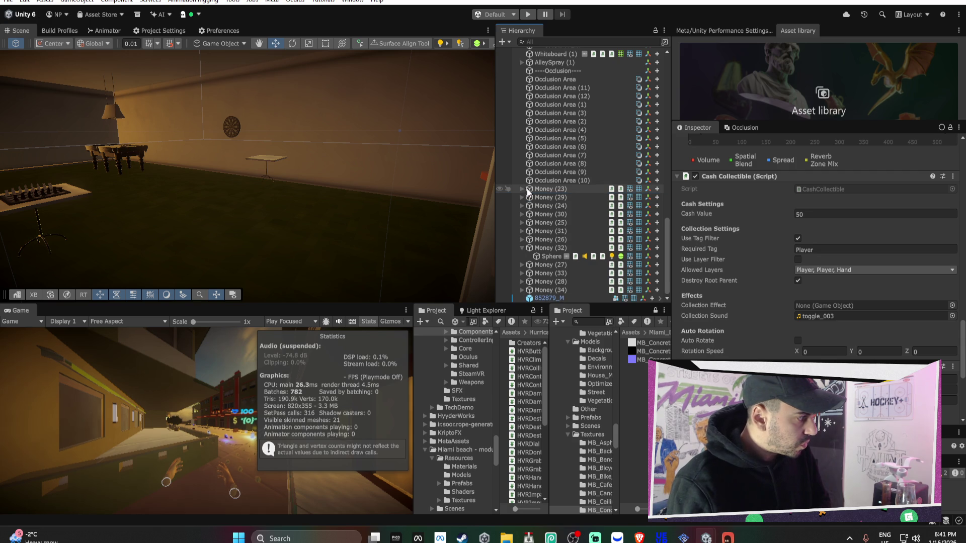
Delete the money pickups Money (29) through Money (34) from the scene.
click(521, 248)
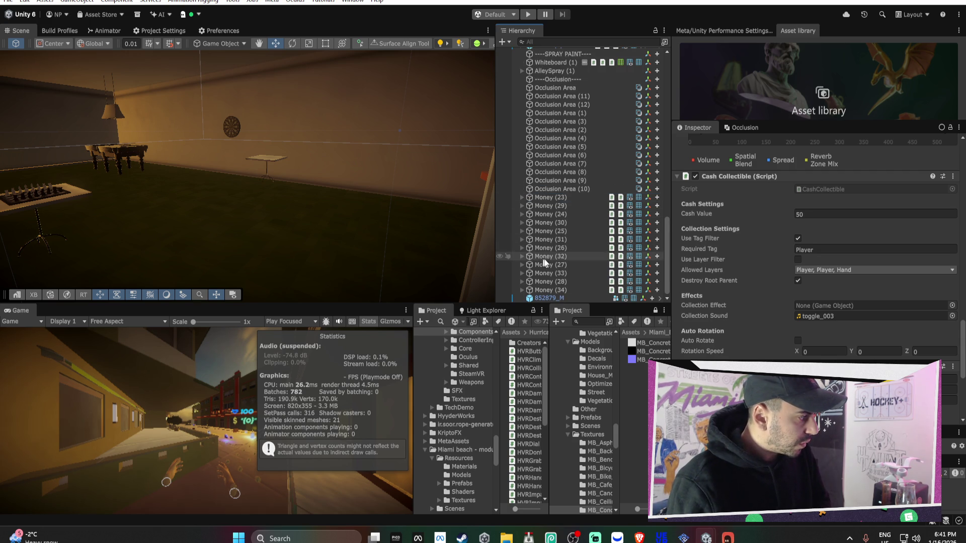
click(560, 209)
shift+click(565, 288)
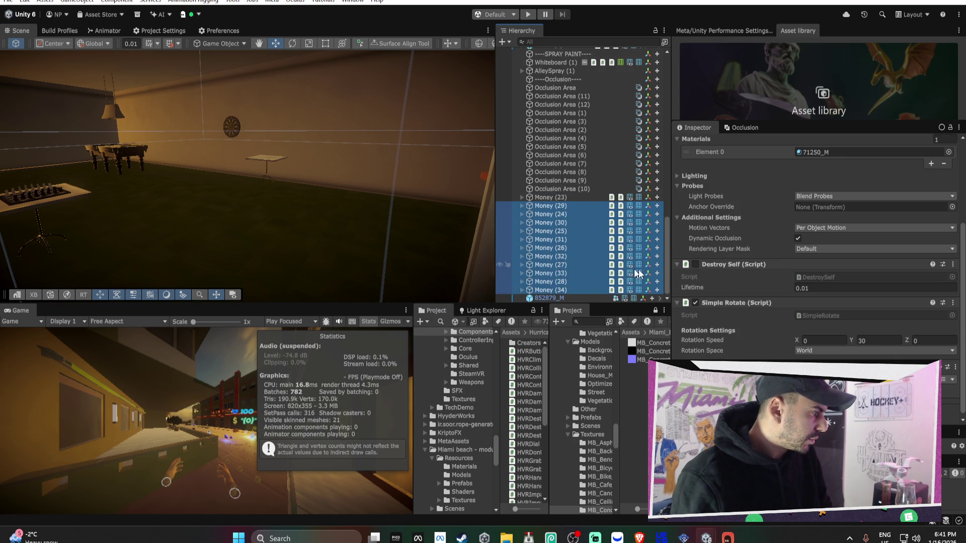
click(553, 197)
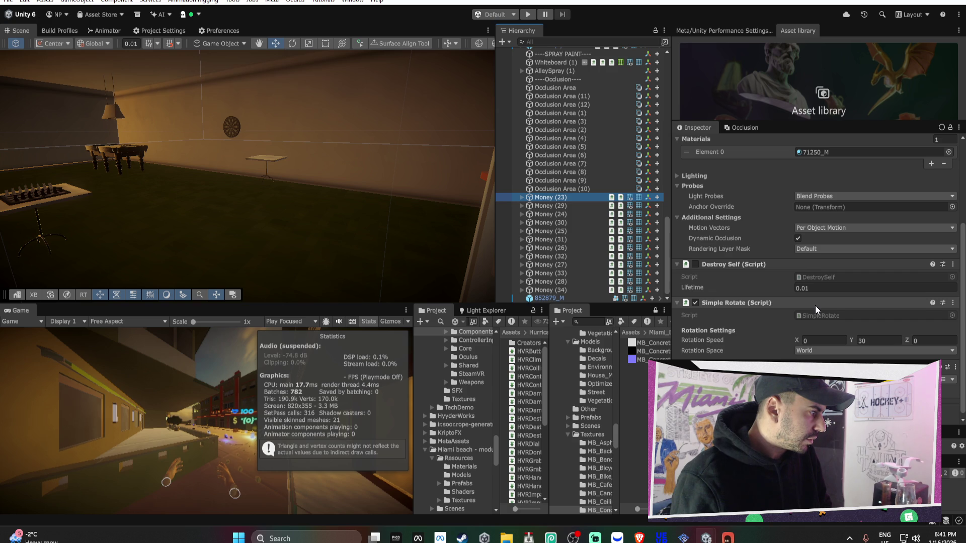
click(523, 197)
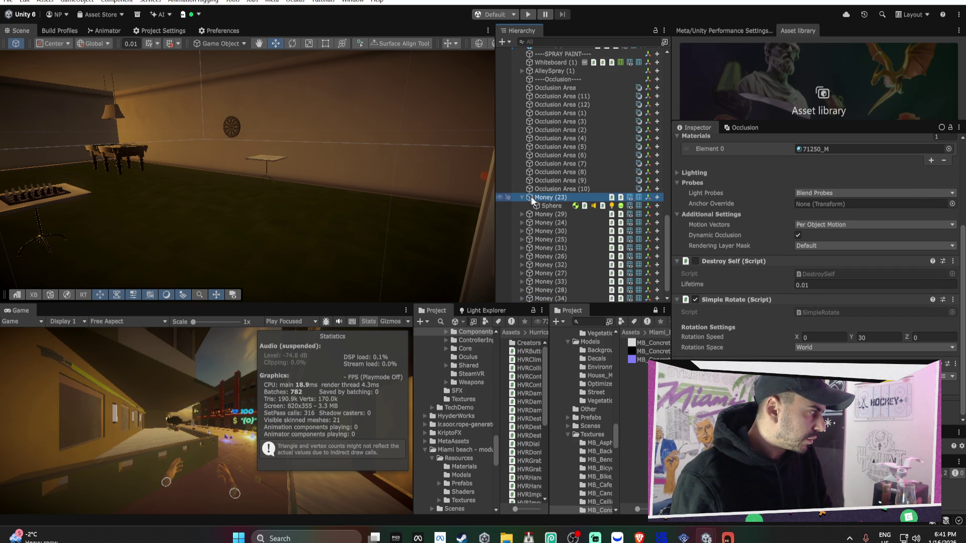
click(536, 205)
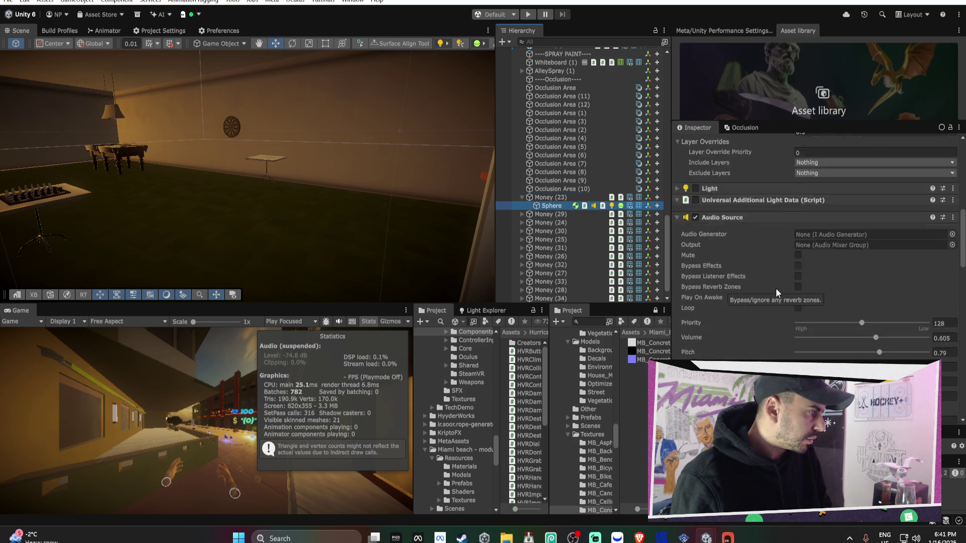
scroll(775, 288, down, 15)
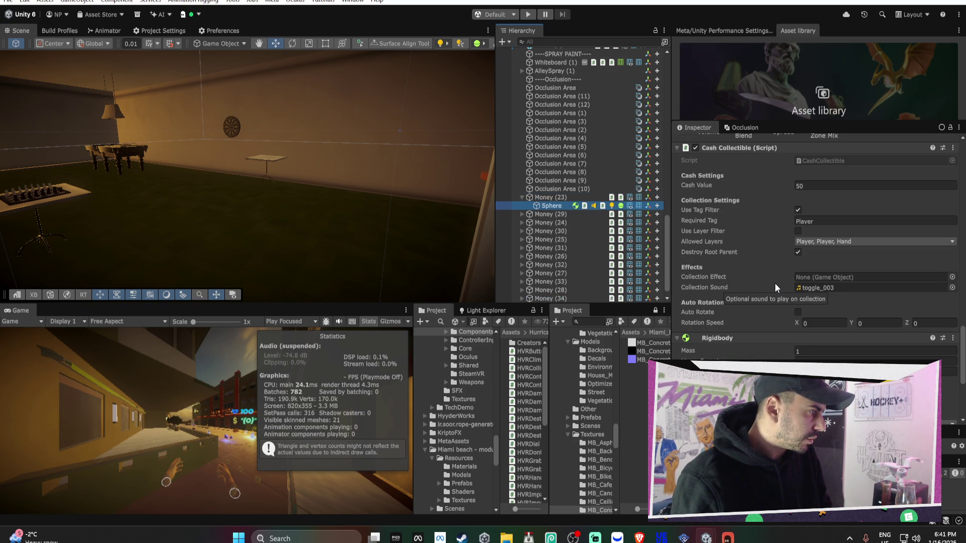
click(563, 215)
scroll(572, 292, down, 1)
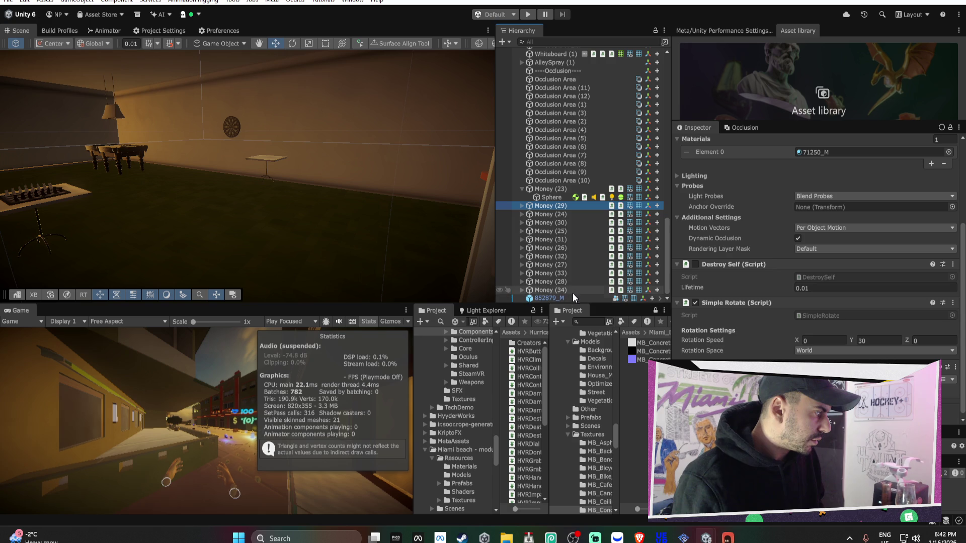
shift+click(571, 291)
key(Delete)
Duplicate Money (23) into Money (24) and move it along the street.
click(561, 283)
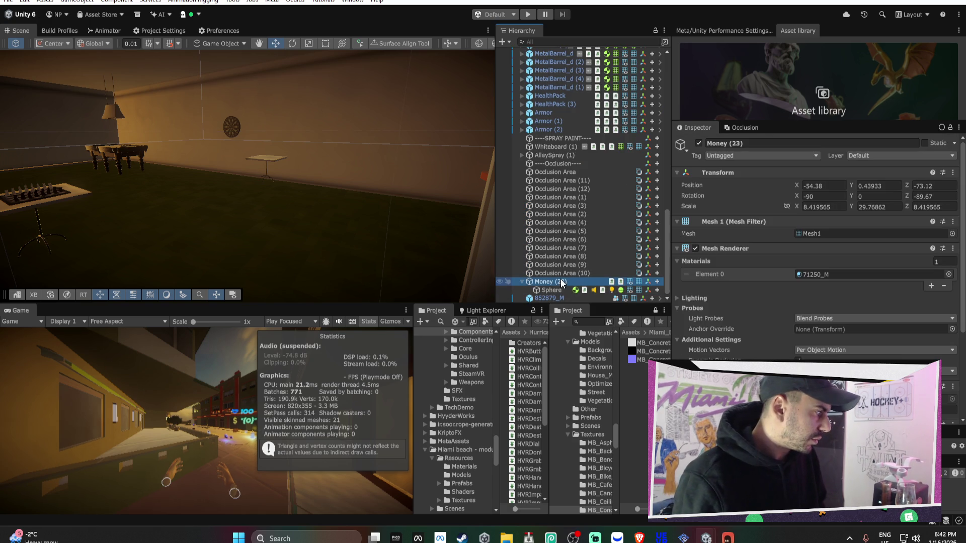
double_click(562, 283)
mouse_move(478, 237)
mouse_down()
mouse_move(384, 241)
mouse_move(449, 297)
mouse_up()
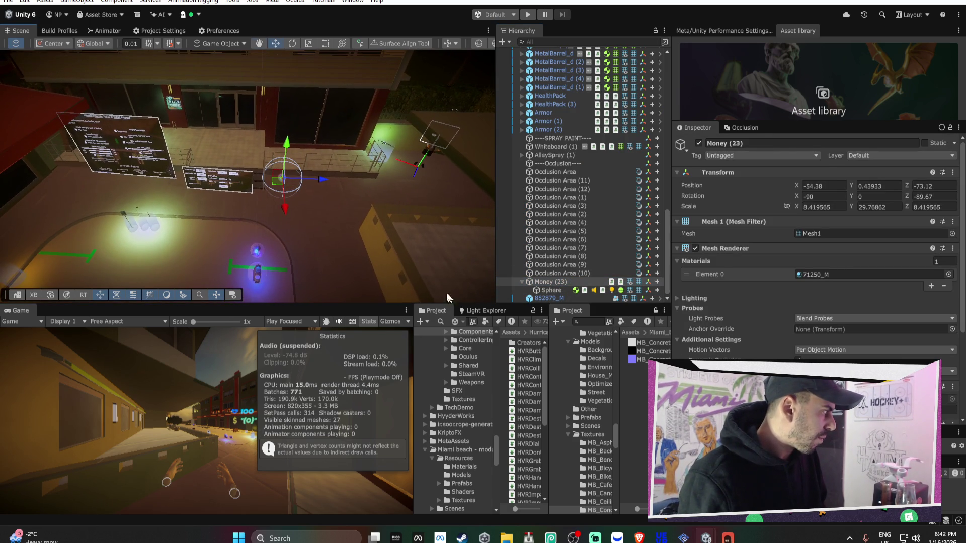
key(ctrl+d)
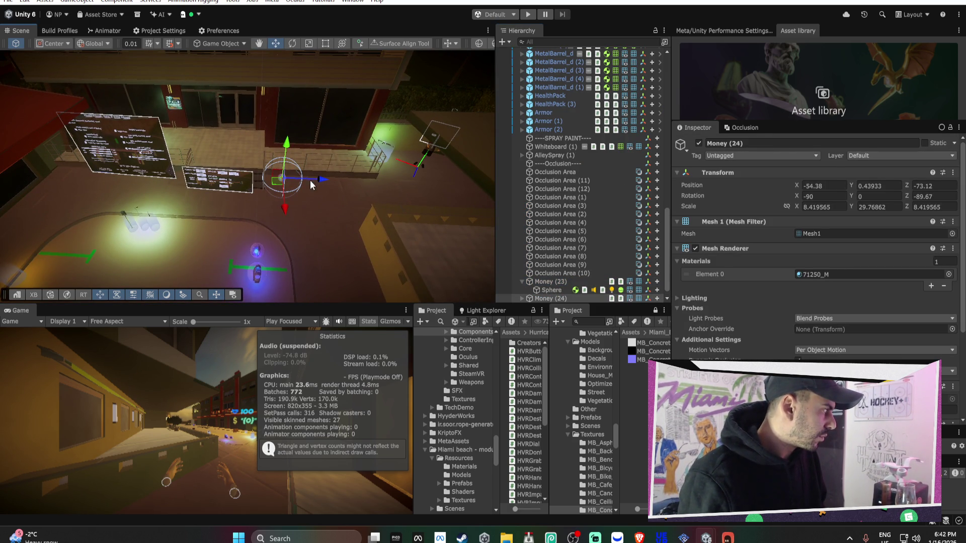
mouse_move(309, 180)
mouse_down()
mouse_move(478, 213)
mouse_move(457, 190)
mouse_up()
mouse_move(400, 196)
mouse_down()
mouse_move(434, 248)
mouse_move(551, 267)
mouse_move(232, 140)
mouse_move(341, 210)
mouse_move(443, 158)
mouse_up()
Create Money (25) and Money (26) and place them at new street spots.
key(ctrl+d)
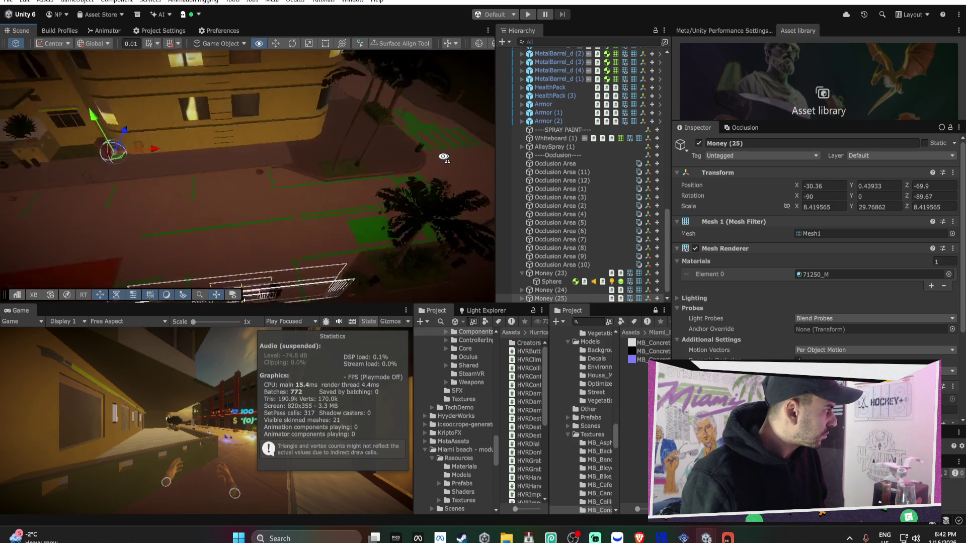
scroll(443, 157, down, 10)
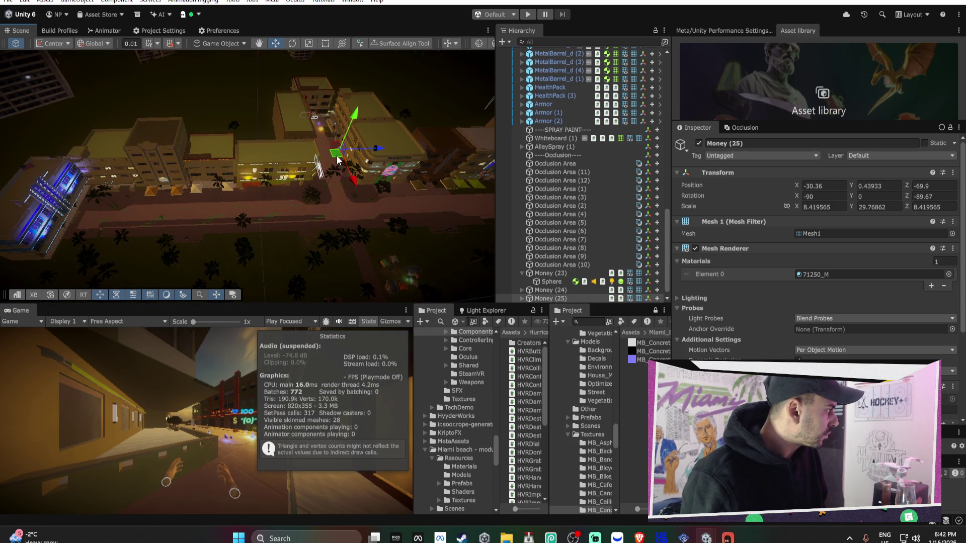
key(ctrl+d)
mouse_move(337, 160)
mouse_down()
mouse_move(258, 209)
mouse_move(210, 127)
mouse_move(450, 155)
mouse_move(375, 206)
mouse_up()
key(f)
mouse_move(304, 217)
mouse_down()
mouse_move(323, 173)
mouse_move(281, 112)
mouse_move(283, 85)
mouse_move(228, 67)
mouse_move(223, 77)
mouse_move(287, 111)
mouse_move(354, 53)
mouse_move(347, 76)
mouse_move(367, 71)
mouse_move(236, 123)
mouse_move(347, 123)
mouse_move(332, 113)
mouse_move(282, 119)
mouse_move(311, 85)
mouse_move(228, 145)
mouse_up()
mouse_move(223, 113)
mouse_down()
mouse_move(207, 108)
mouse_move(294, 136)
mouse_move(155, 122)
mouse_up()
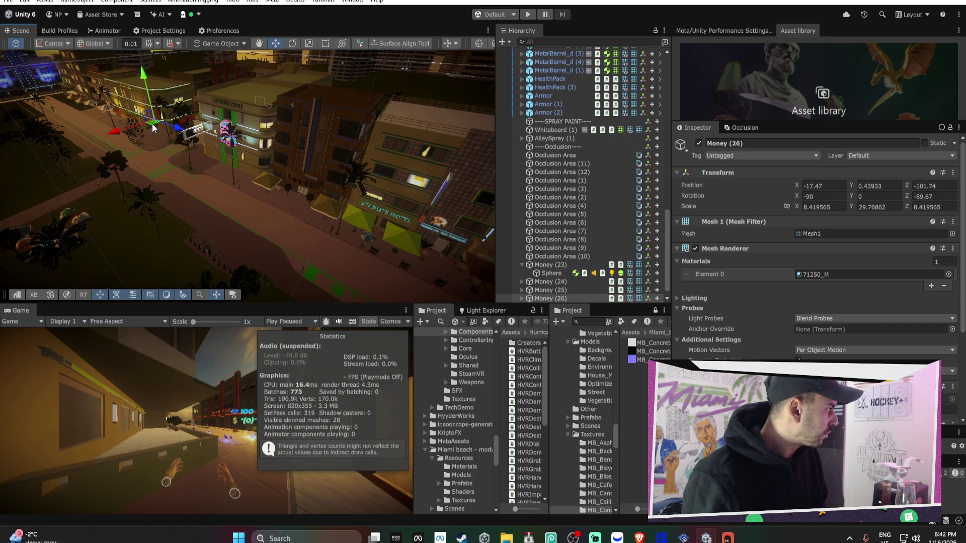
click(521, 264)
Open the Assets/1_IMPORTEDASSETS/SHOPS folder in the Project window.
scroll(584, 362, up, 5)
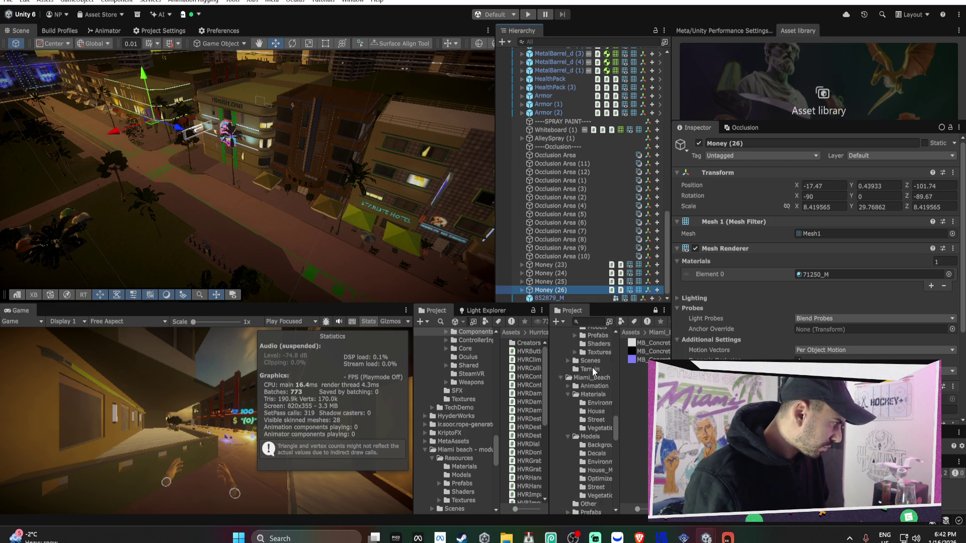
scroll(478, 364, up, 10)
scroll(478, 363, up, 10)
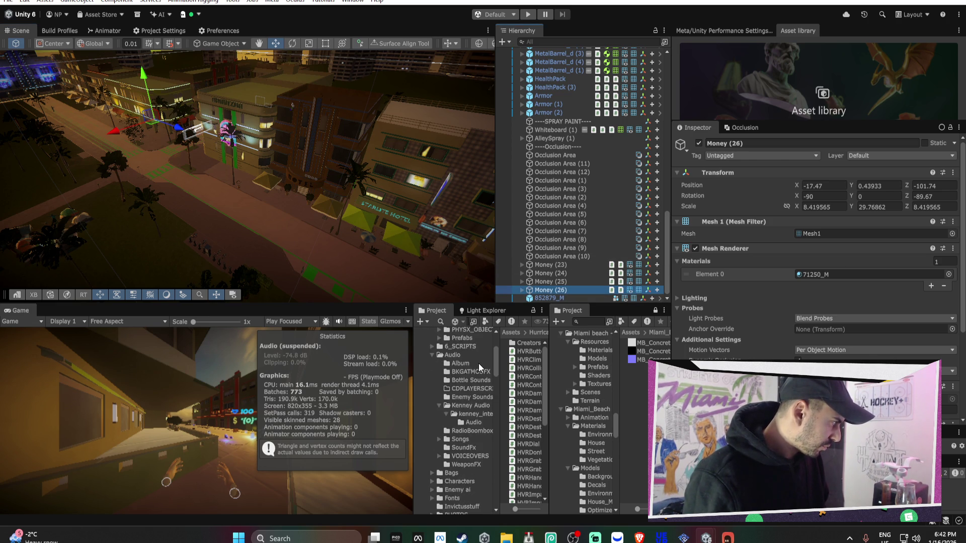
click(431, 418)
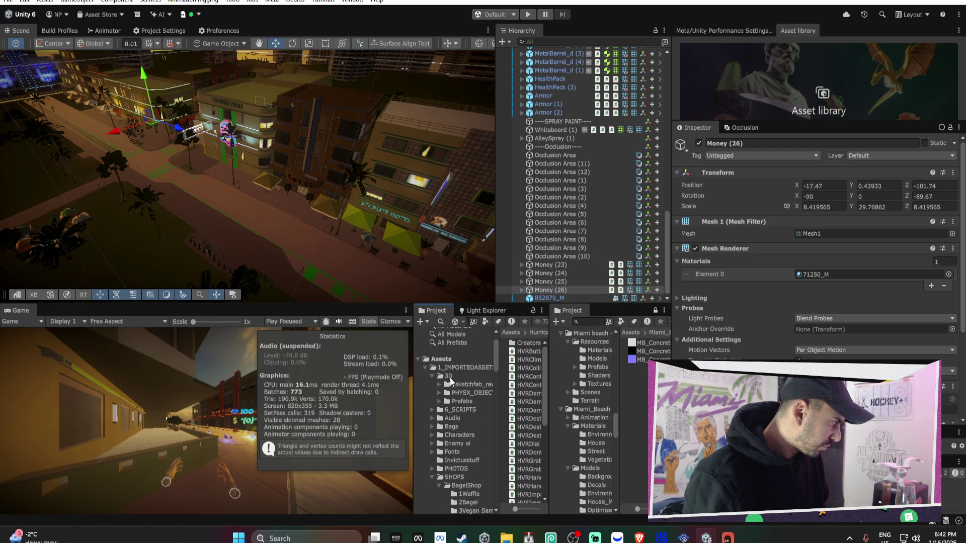
click(451, 369)
drag(549, 389, 572, 384)
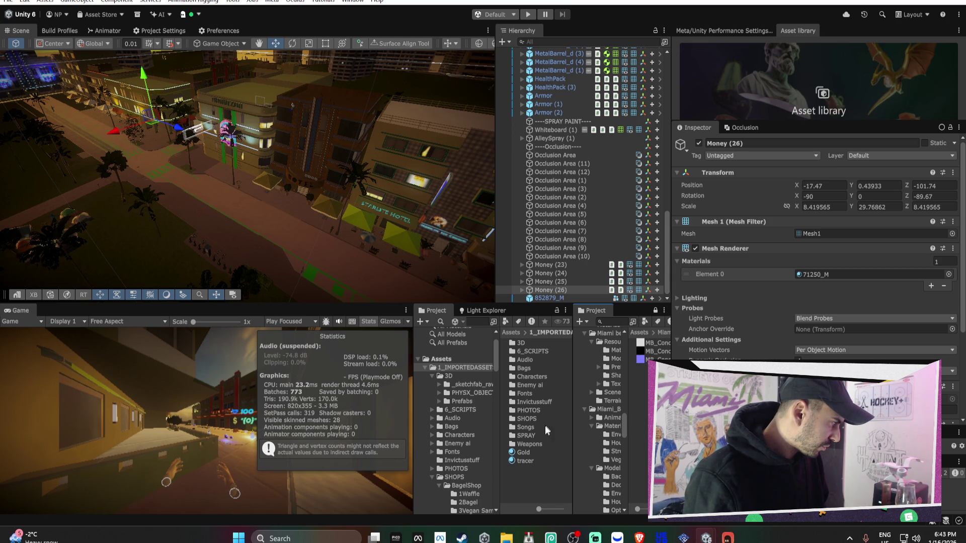
double_click(529, 418)
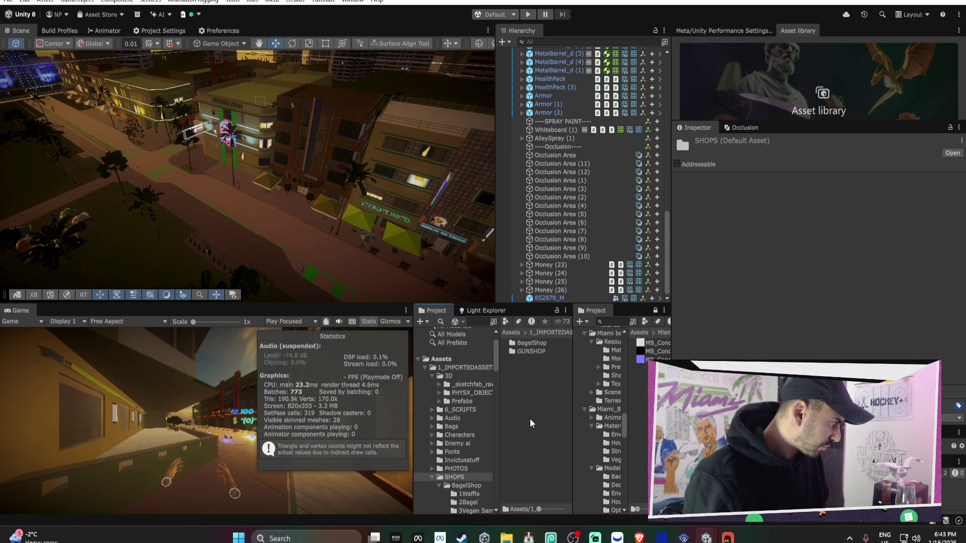
Rename Money (23) to Money_50 in the Inspector.
click(553, 264)
click(748, 144)
text(Money (23)
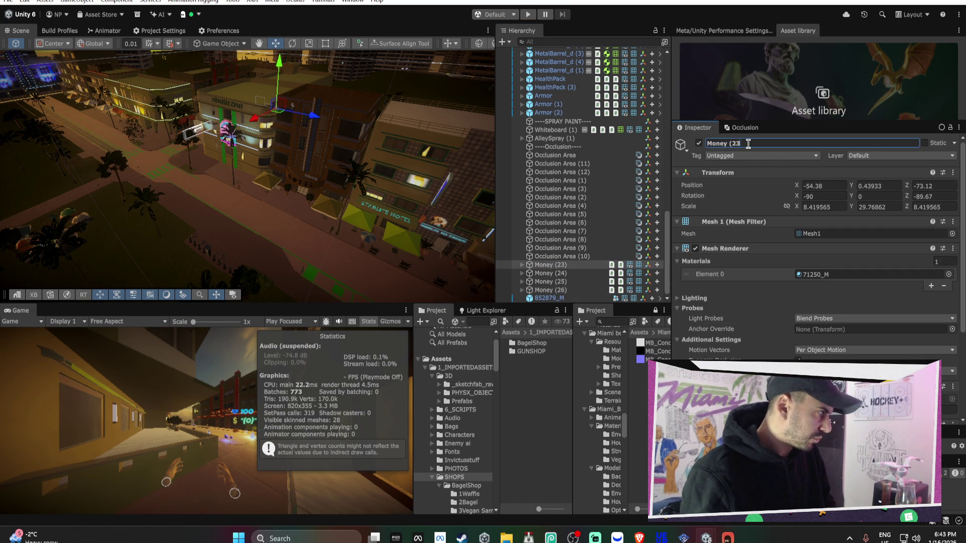
key(BackSpace)
key(BackSpace)
key(BackSpace)
text((50))
key(Return)
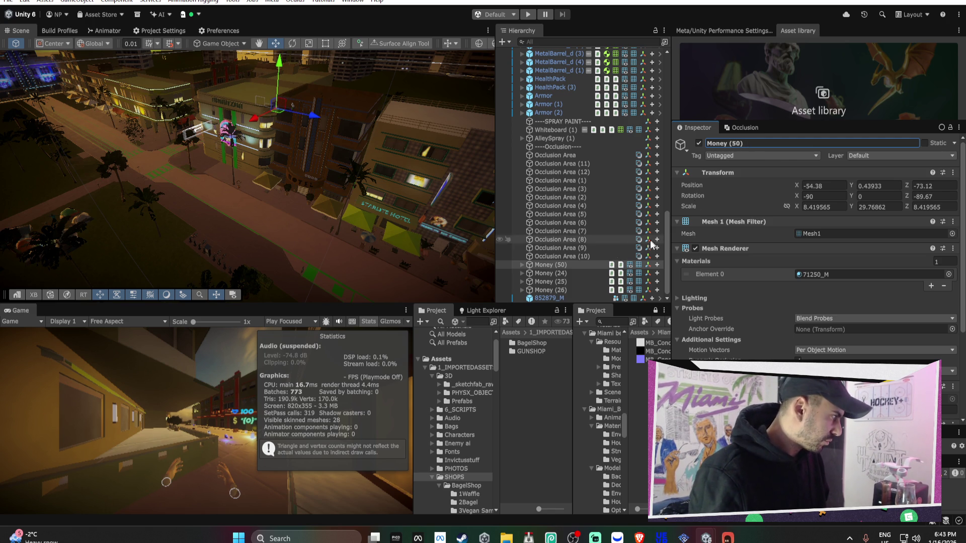
click(728, 143)
key(BackSpace)
click(728, 143)
key(BackSpace)
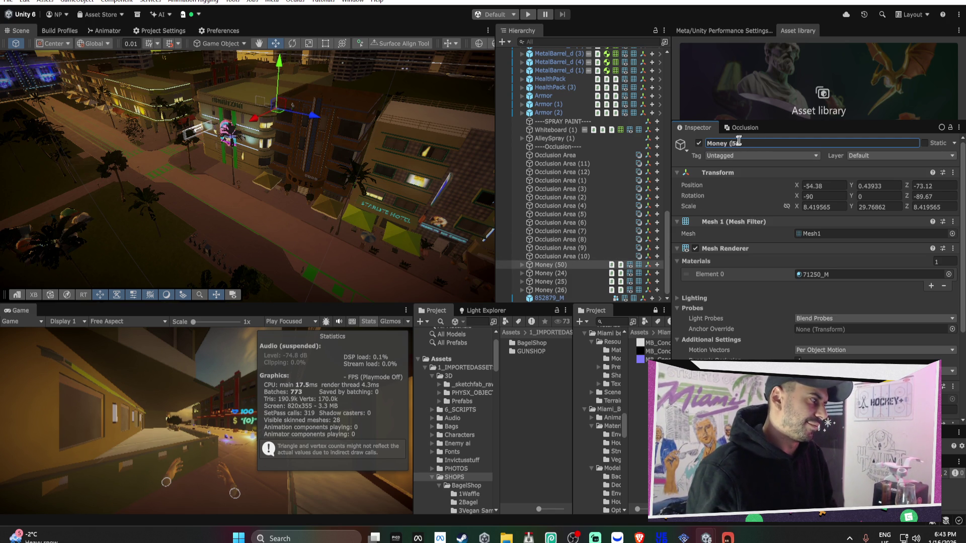
text($)
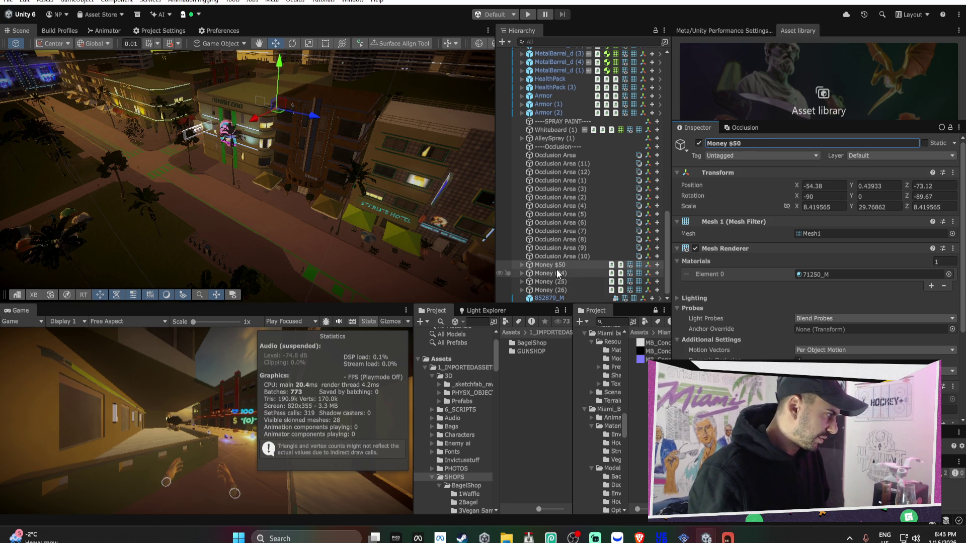
click(735, 143)
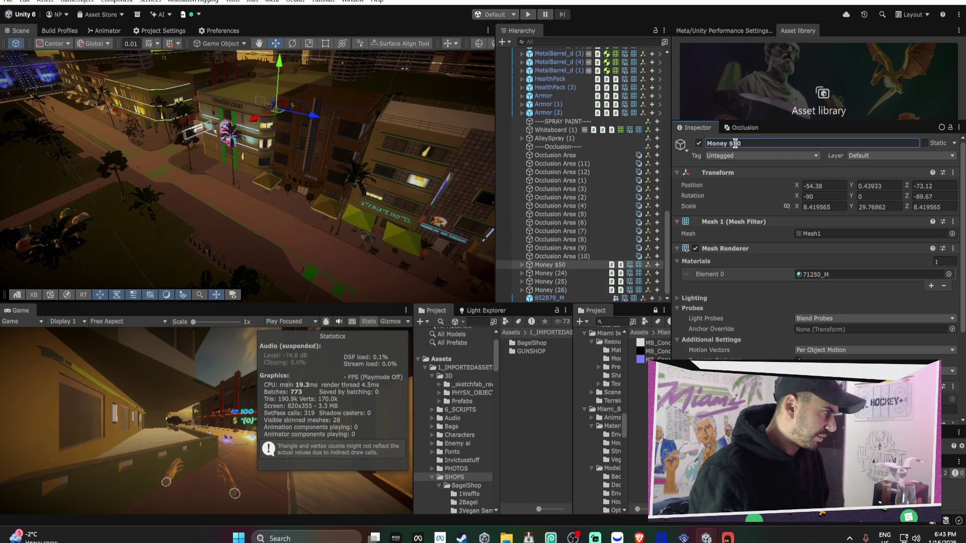
text(_)
key(Return)
Save Money_50 as a prefab in SHOPS and delete copies Money (24)–(26).
drag(558, 265, 528, 367)
click(553, 274)
shift+click(559, 291)
key(Delete)
Check that the Money_50 Sphere still has Cash Value 50.
click(544, 289)
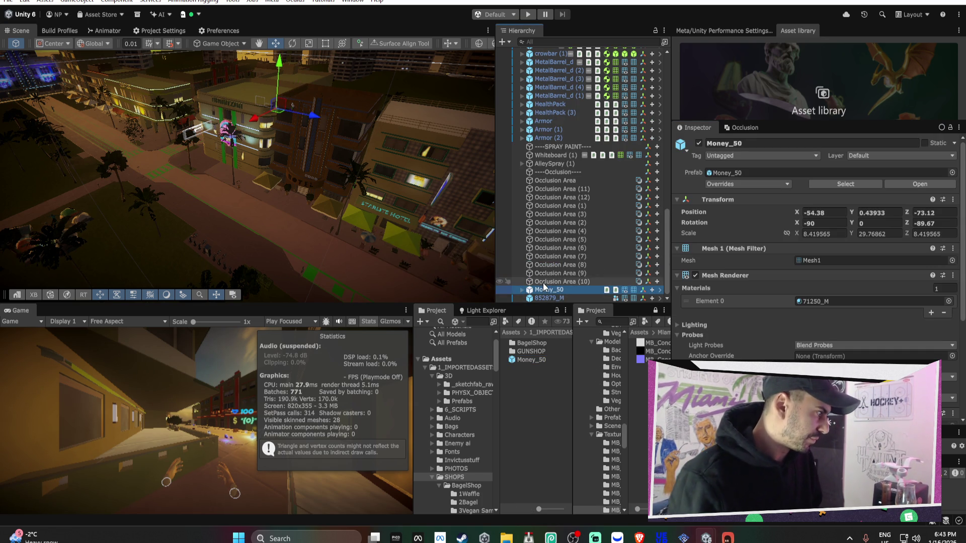
scroll(757, 322, down, 3)
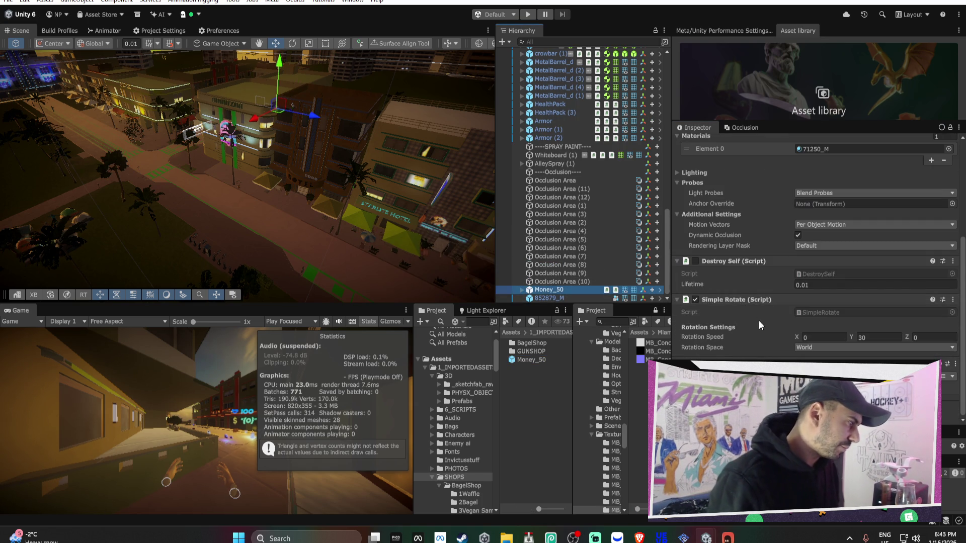
click(522, 290)
click(552, 290)
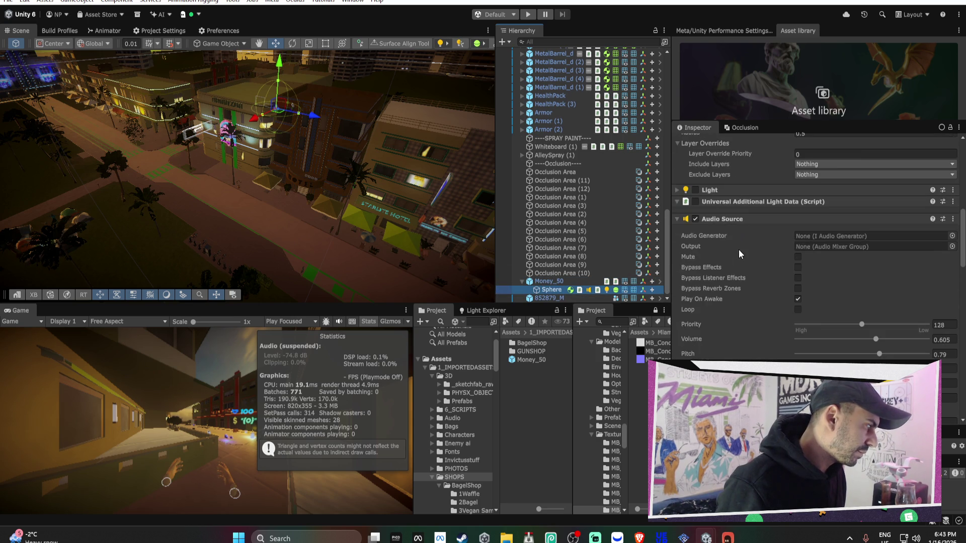
scroll(738, 250, down, 10)
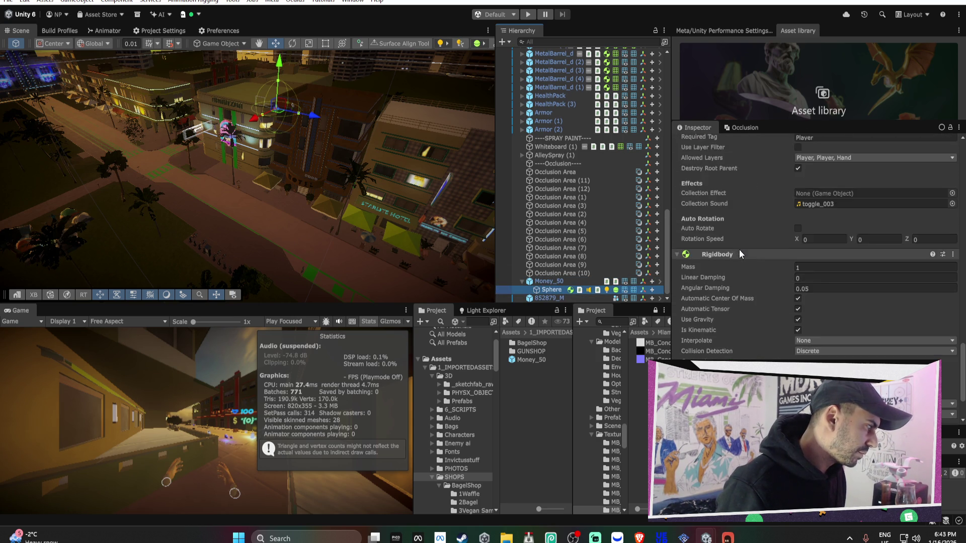
scroll(739, 254, down, 3)
scroll(739, 253, up, 8)
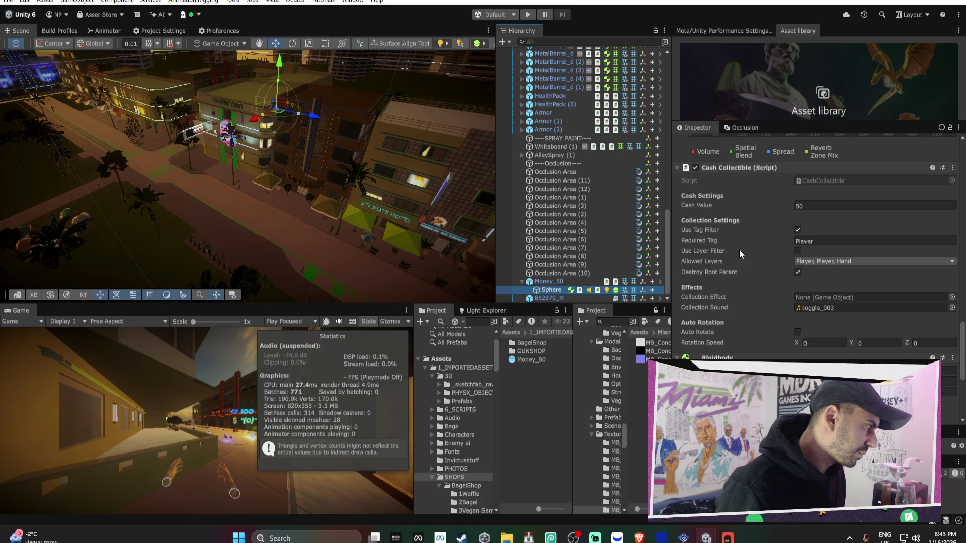
click(522, 282)
Fly the scene view into the dark interior and select the beachbabe2_rigged Root character.
double_click(540, 289)
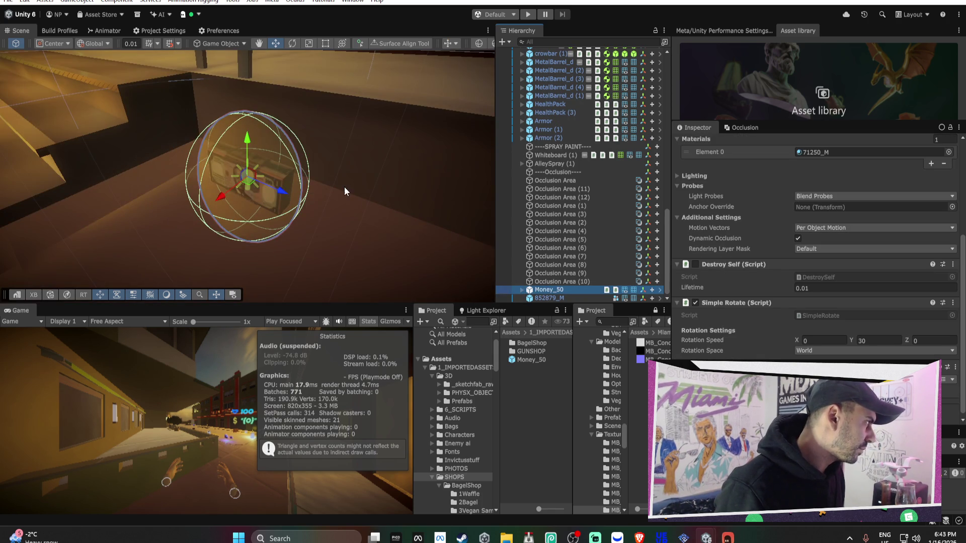
mouse_move(344, 187)
mouse_down()
mouse_move(187, 118)
mouse_move(364, 165)
mouse_move(382, 194)
mouse_up()
mouse_move(453, 211)
mouse_down()
mouse_move(397, 238)
mouse_move(320, 229)
mouse_move(292, 180)
mouse_up()
click(293, 180)
scroll(568, 176, up, 3)
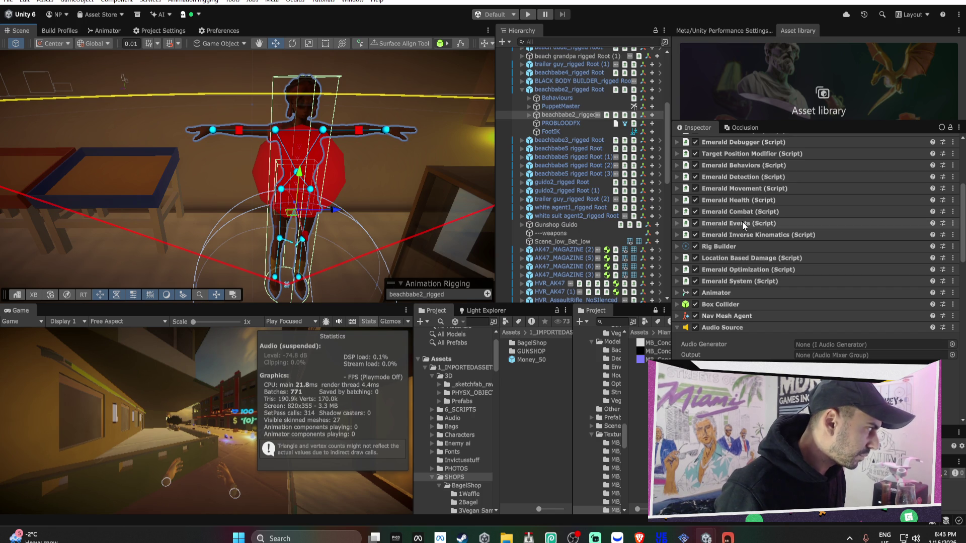
Parent a Money_50 prefab to beachbabe2_rigged Root, zero its Position, raise it to her waist, and reposition Bezi.
click(535, 360)
drag(534, 357, 563, 94)
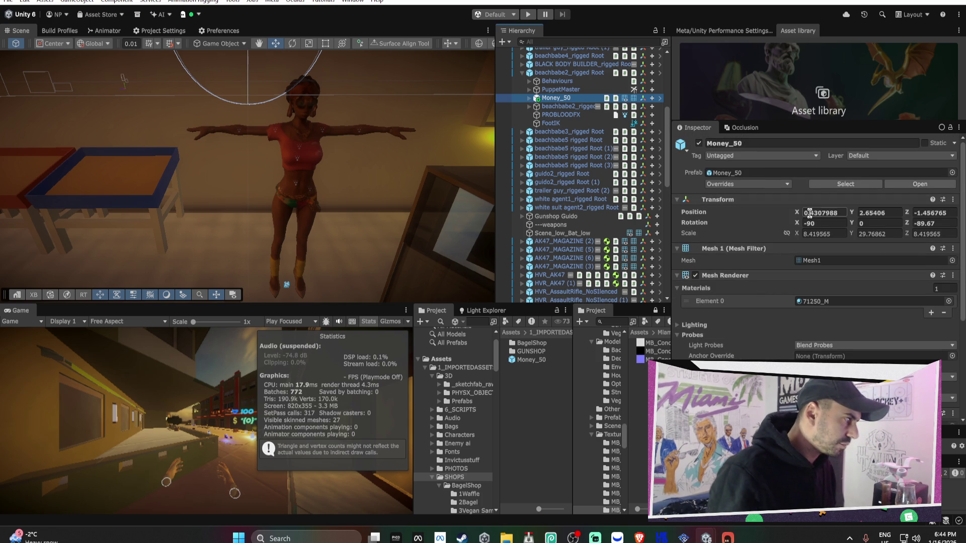
click(809, 213)
text(0)
key(Tab)
text(0)
key(Tab)
text(0)
key(Tab)
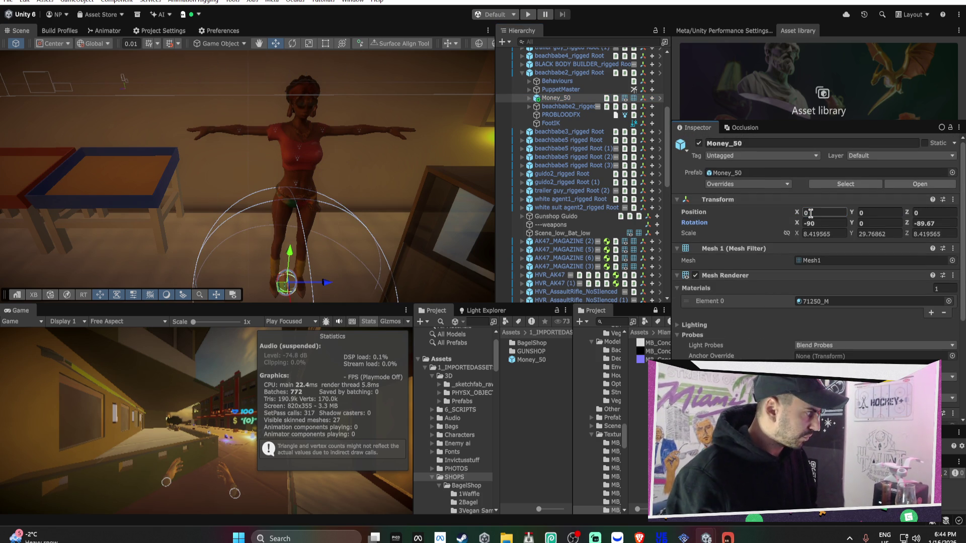
mouse_move(300, 259)
mouse_down()
mouse_move(310, 144)
mouse_move(320, 187)
mouse_up()
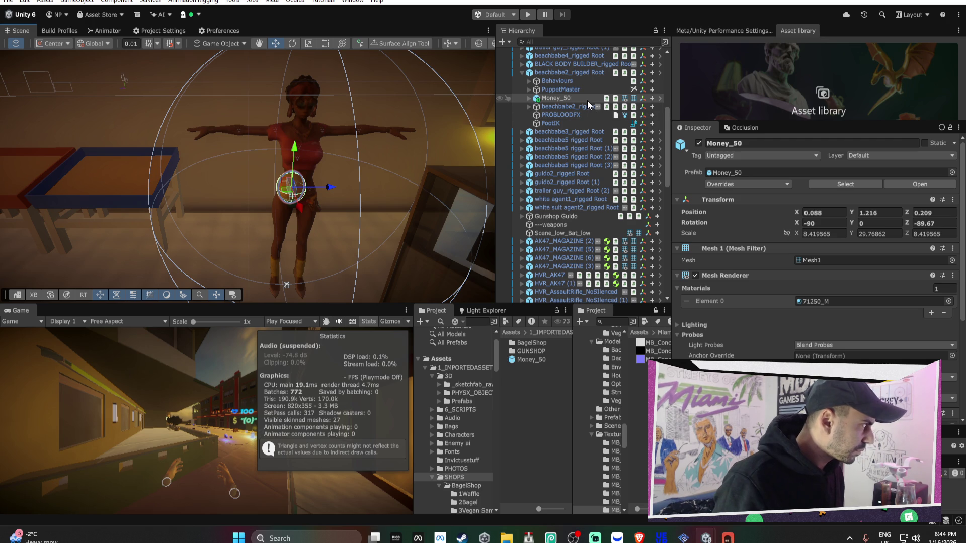
click(727, 537)
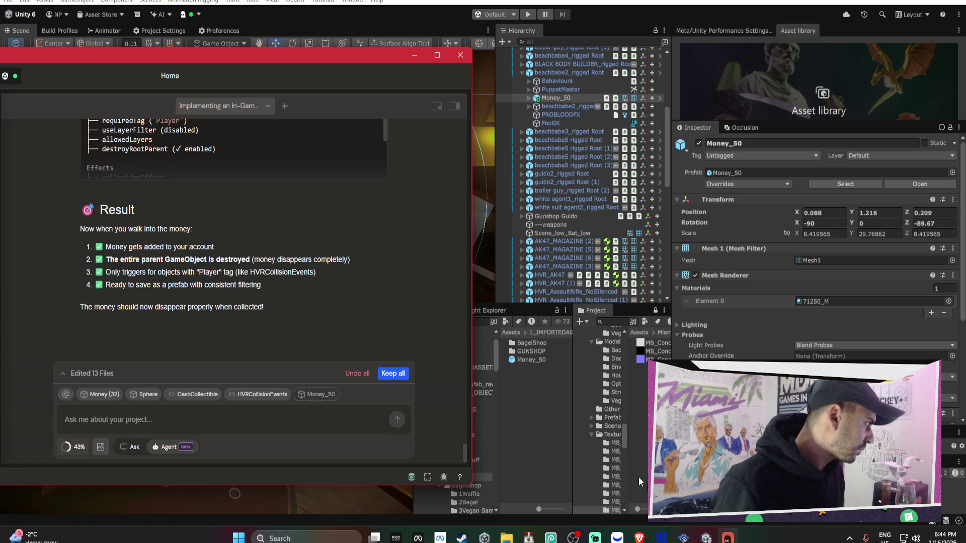
drag(202, 64, 385, 47)
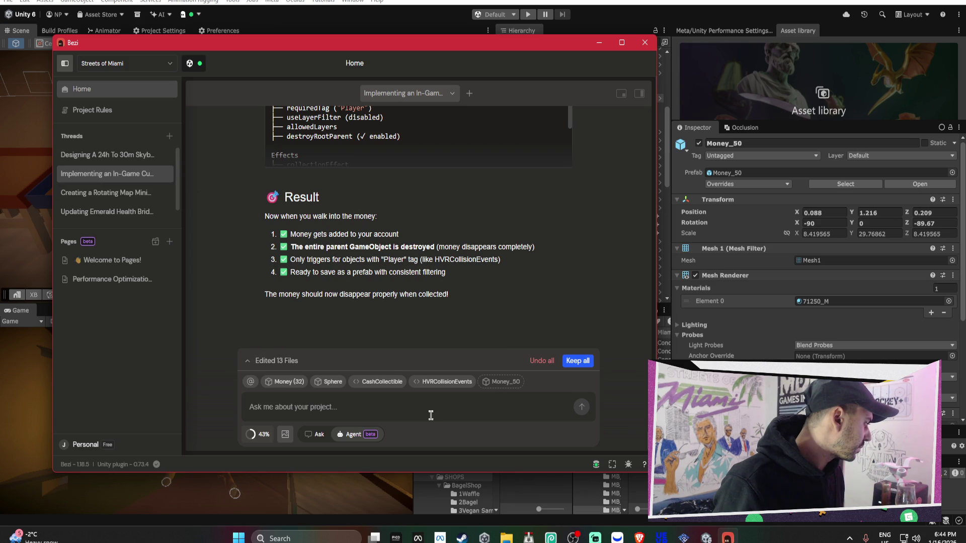
Clear old items from Bezi's context and select the PuppetMasterDamageSetup script.
click(269, 382)
click(269, 382)
click(269, 382)
click(269, 382)
drag(524, 43, 366, 257)
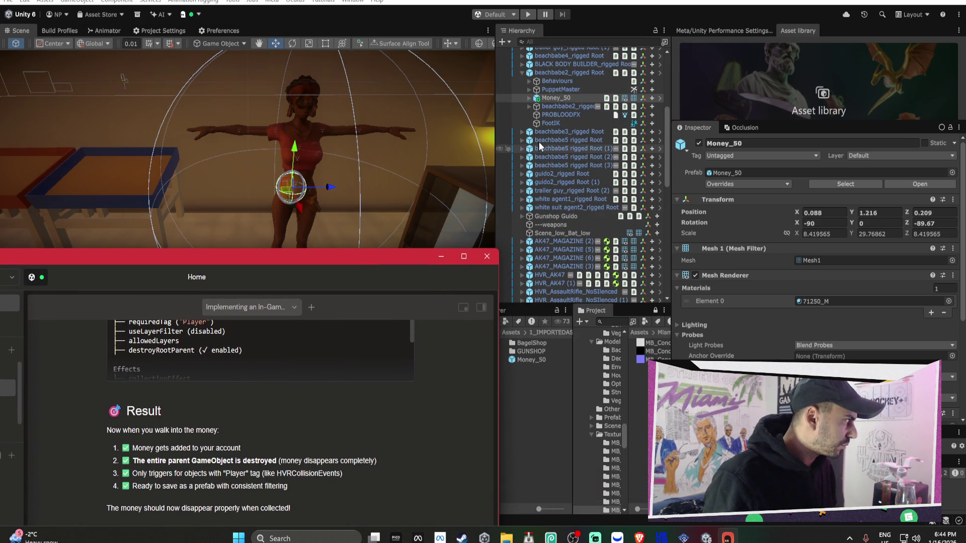
click(561, 74)
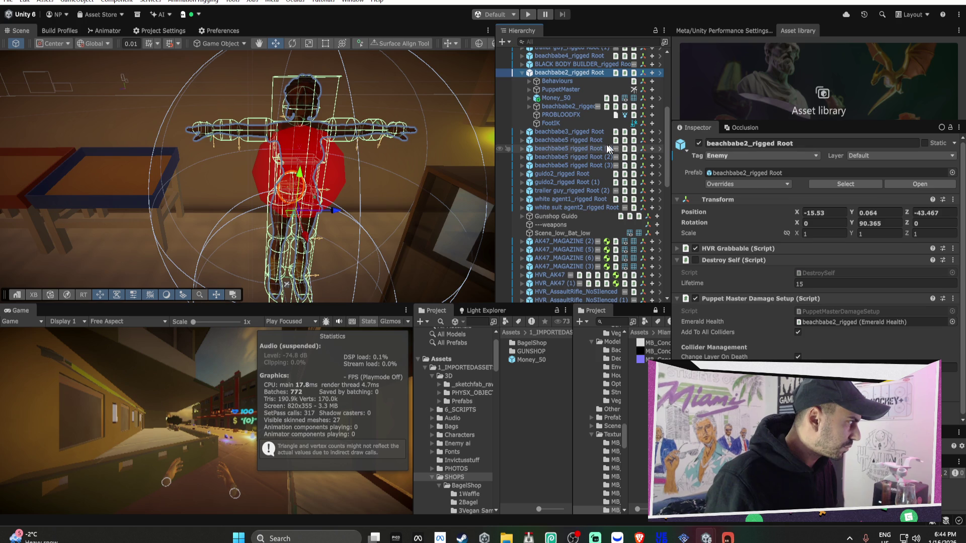
click(819, 311)
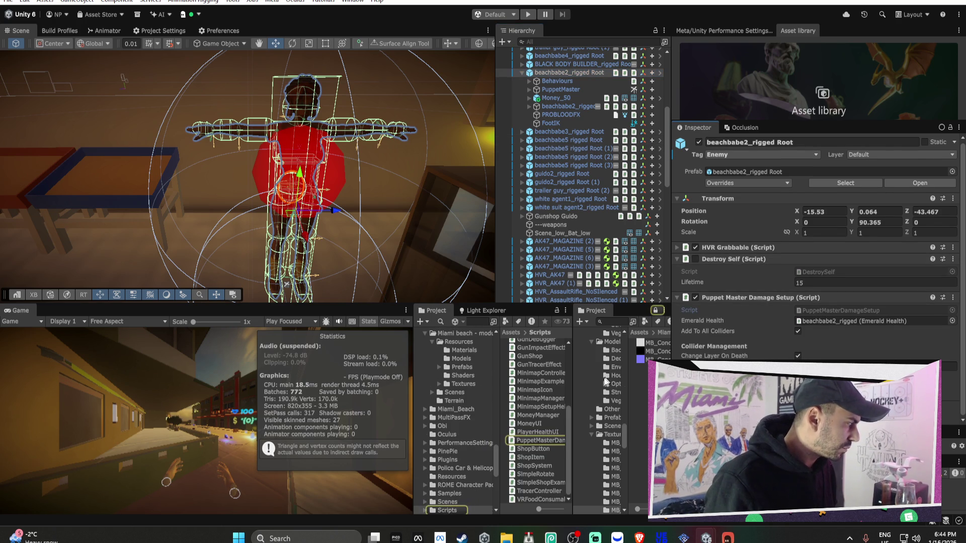
click(554, 438)
Attach Money_50 and beachbabe2_rigged Root to the Bezi chat as context chips.
click(727, 538)
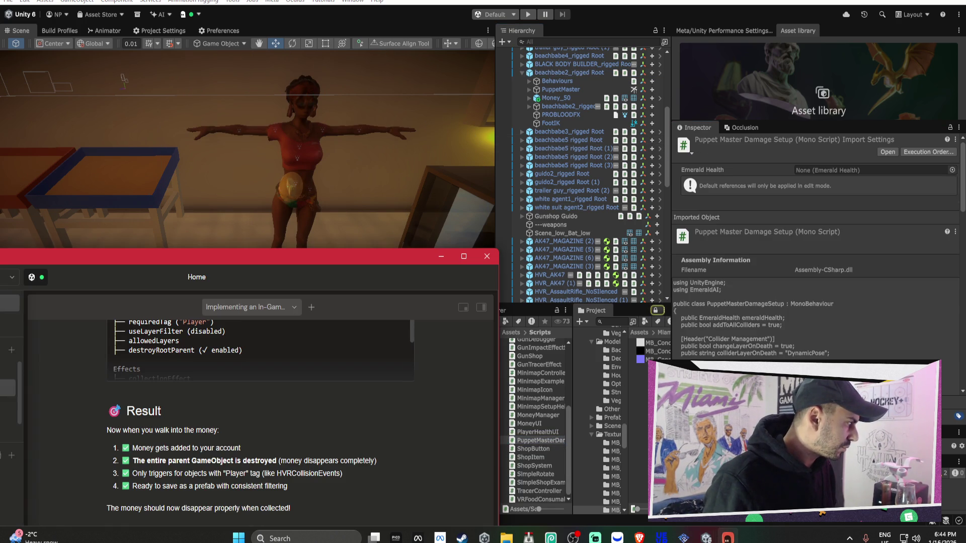
mouse_move(316, 263)
mouse_down()
mouse_move(378, 130)
mouse_move(385, 90)
mouse_up()
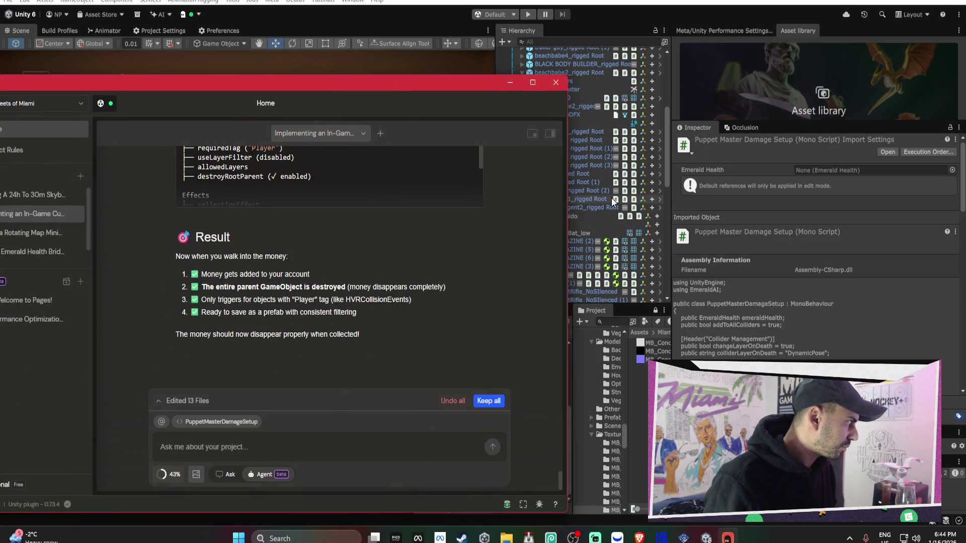
mouse_move(509, 91)
mouse_down()
mouse_move(376, 103)
mouse_move(395, 67)
mouse_up()
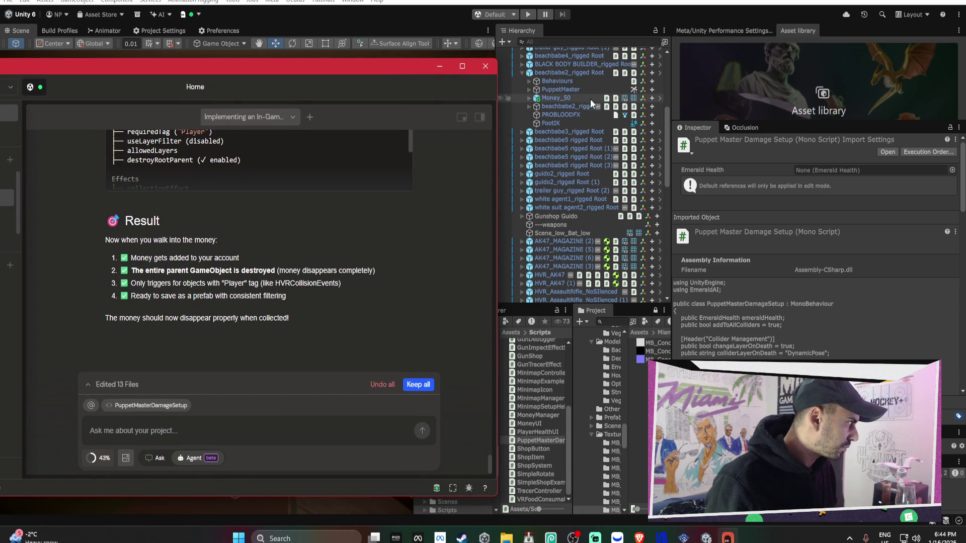
click(590, 98)
click(728, 537)
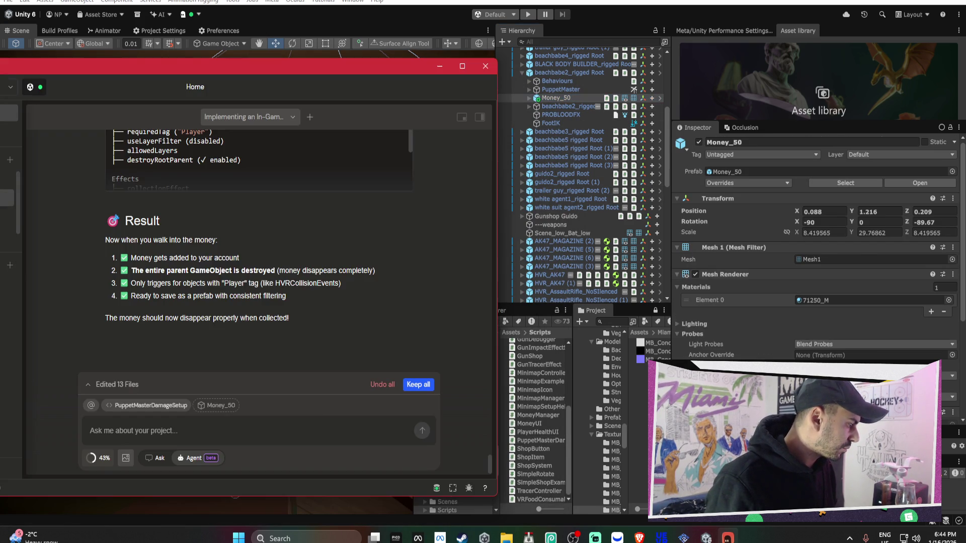
click(561, 71)
click(728, 538)
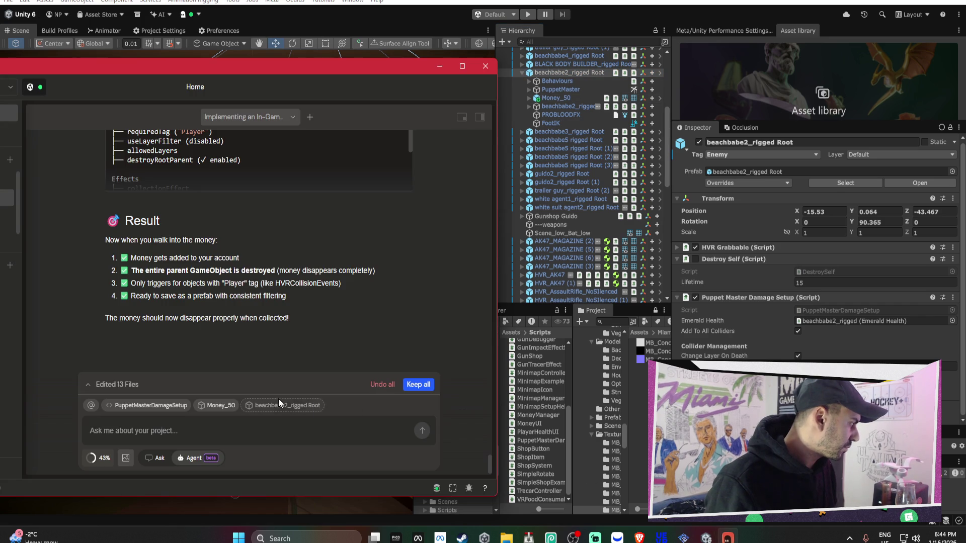
Ask Bezi to let NPCs optionally drop money or objects on death, with per-character min/max money.
text(i wan)
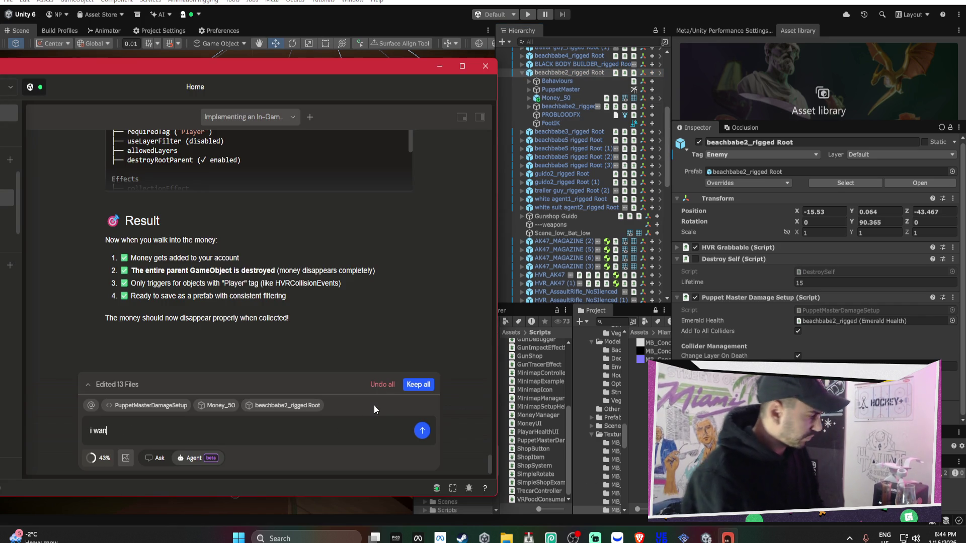
text(t)
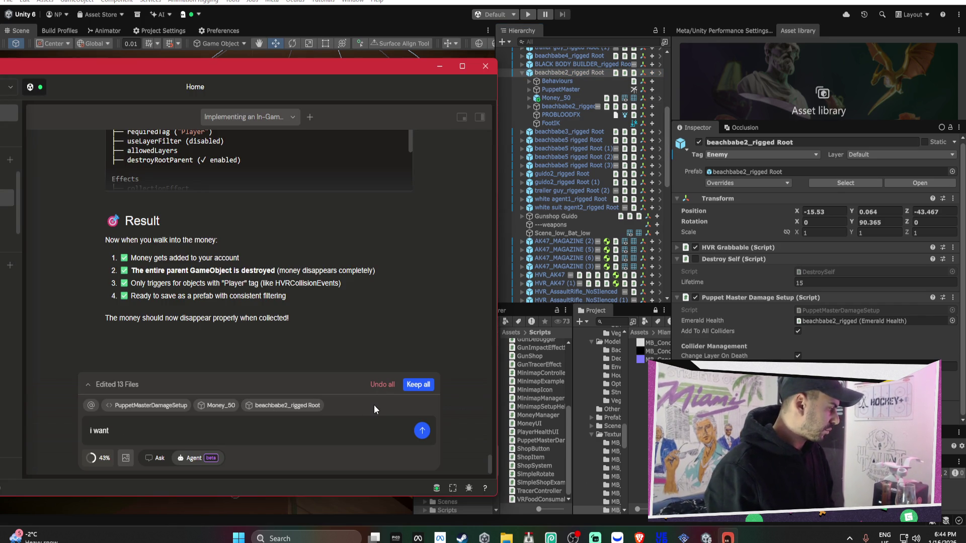
text( to be able t)
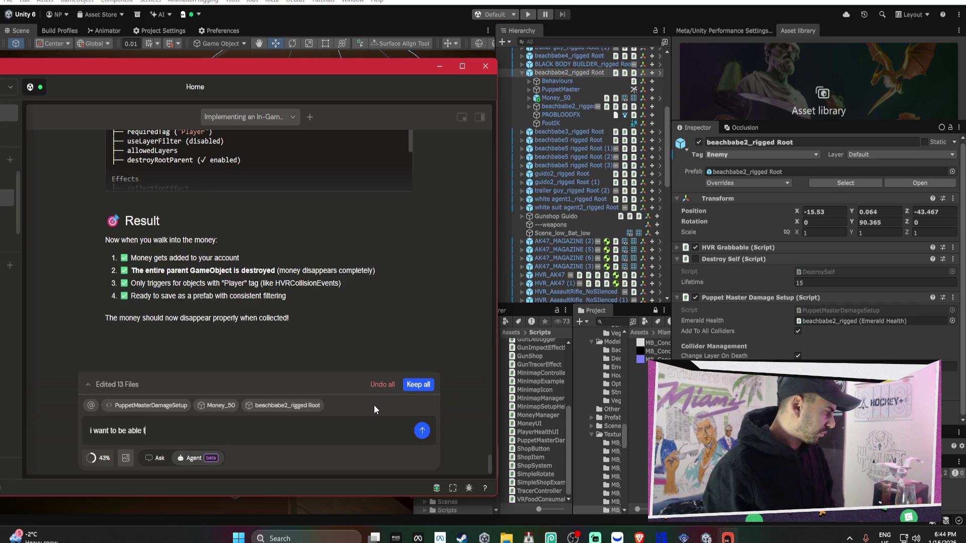
text(o 00)
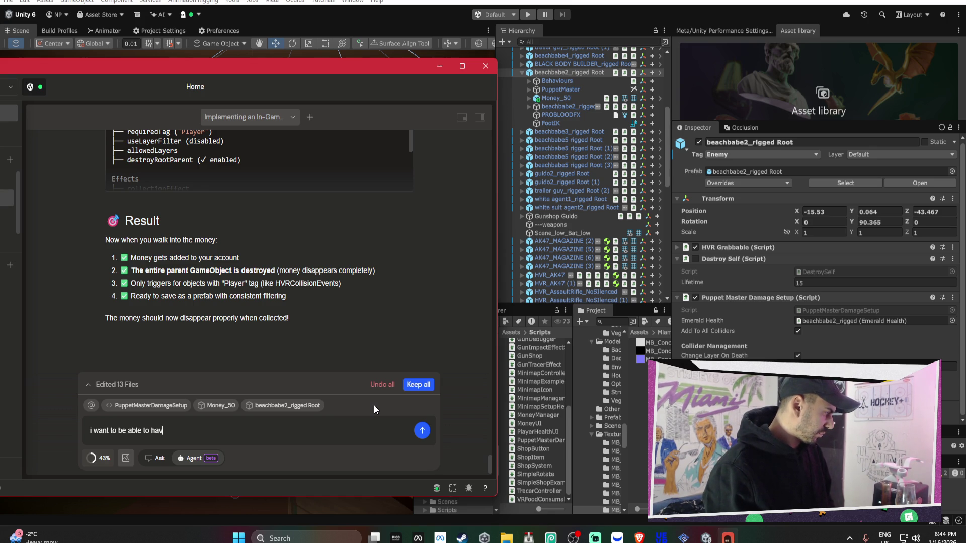
text(ption to h)
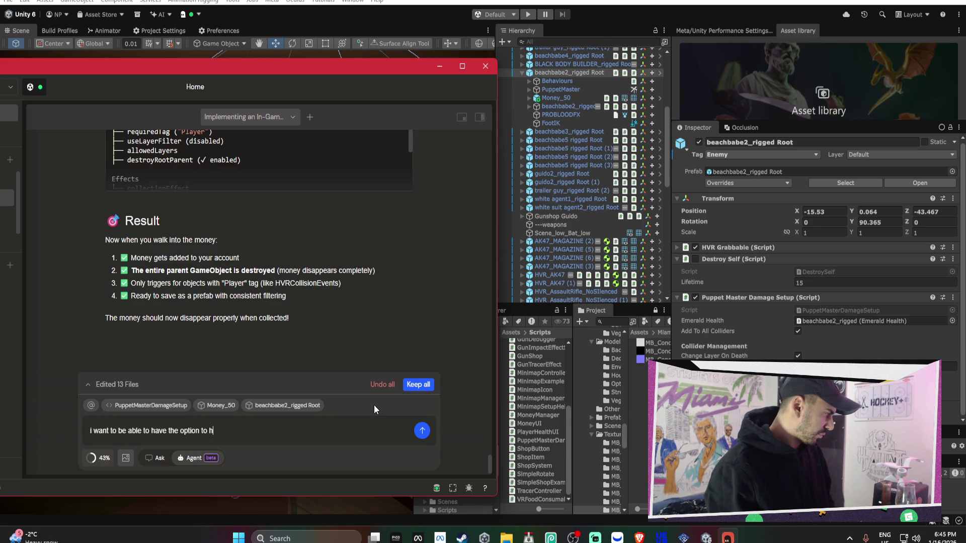
text(ave the)
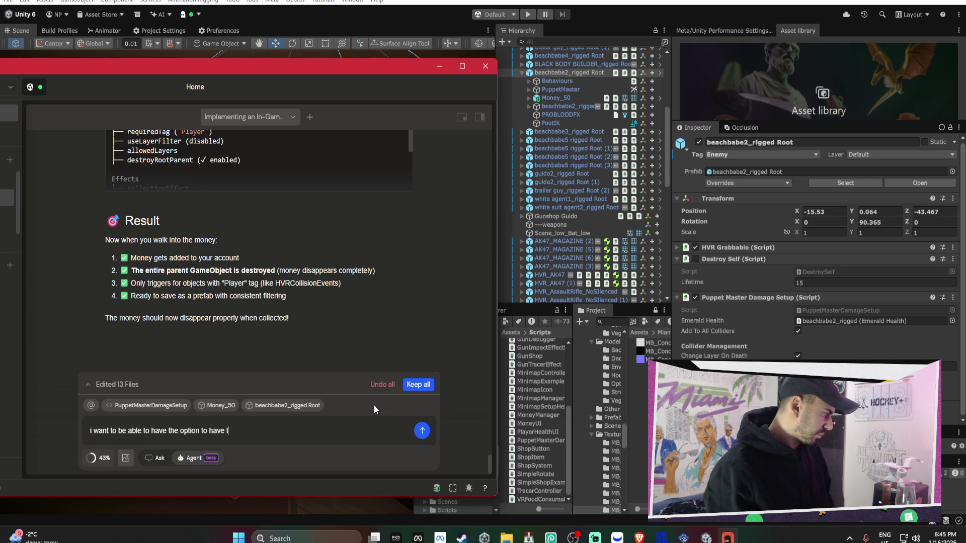
text( npc drop money )
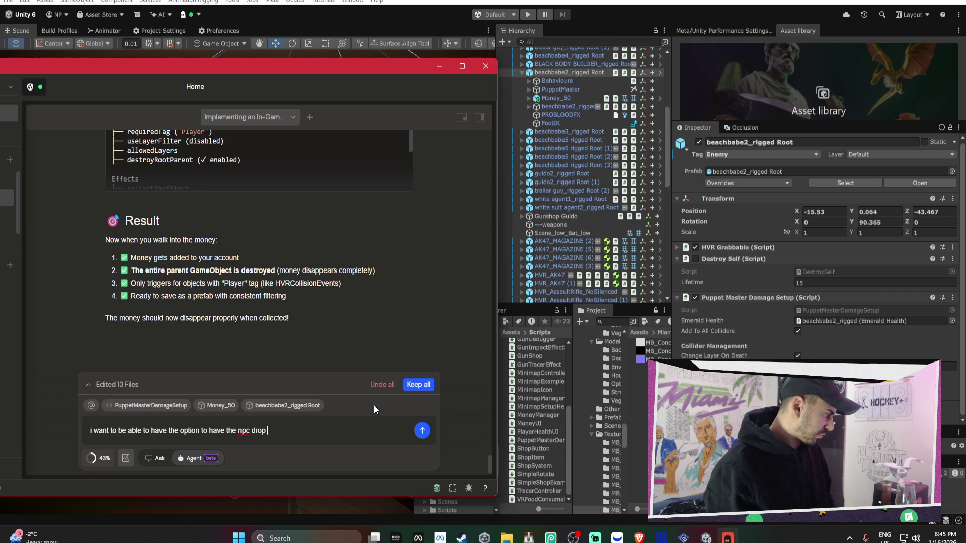
text(or)
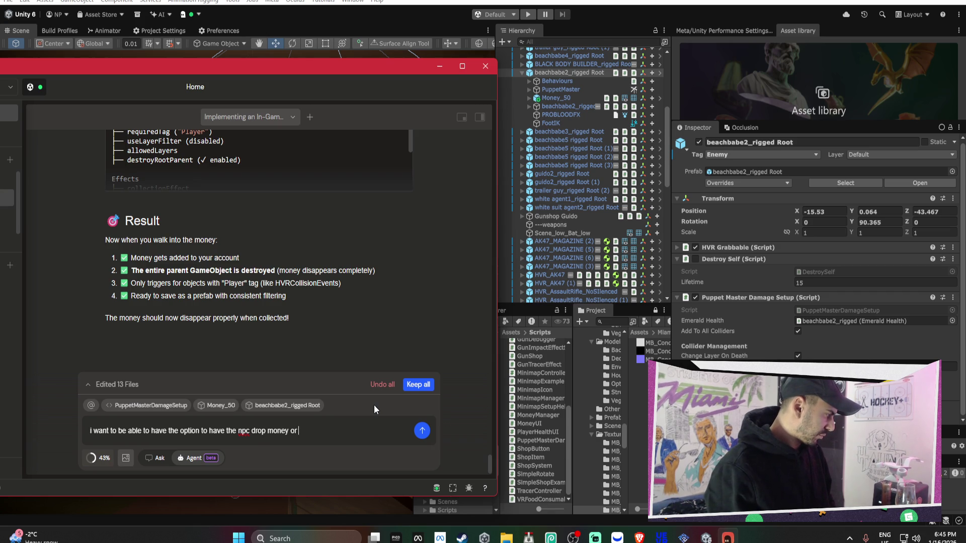
text( object on )
text(death - or not rand)
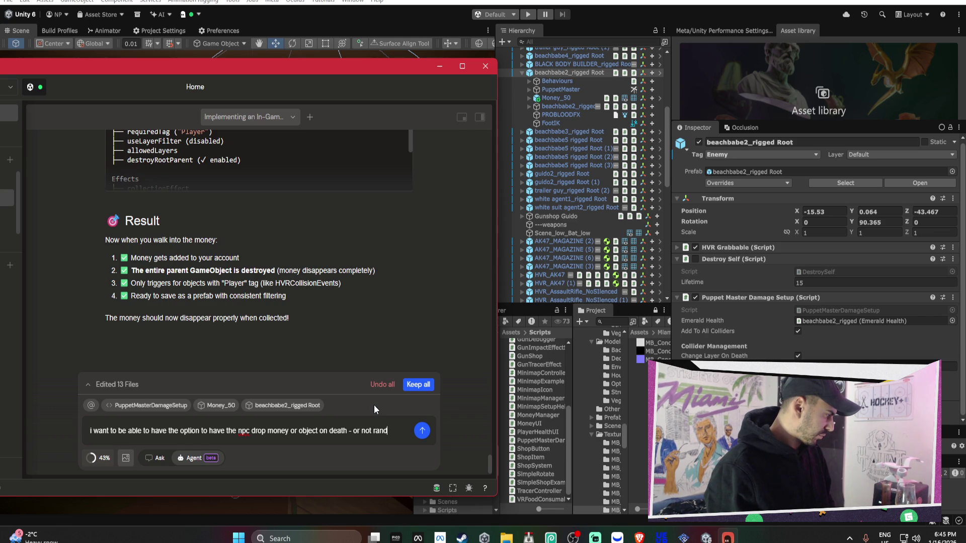
text(omly -)
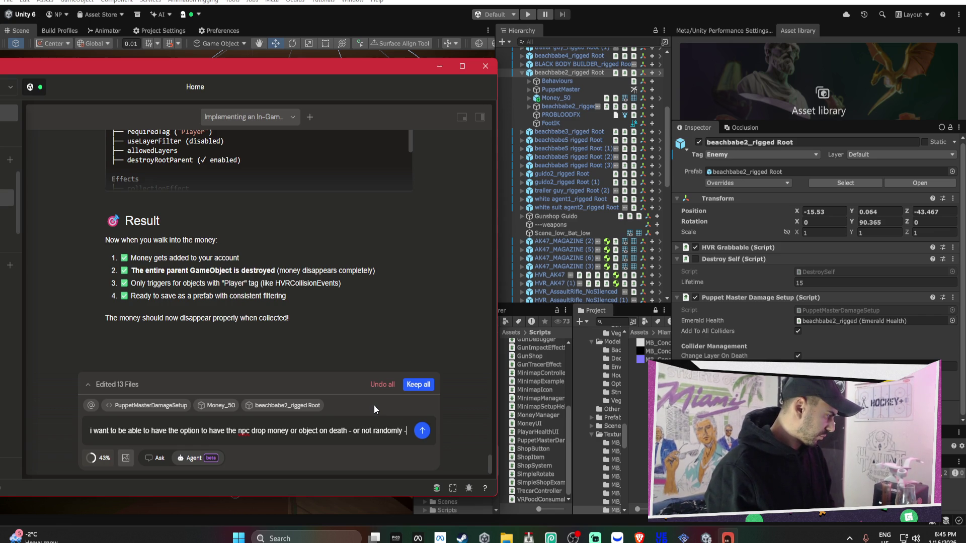
text( m)
text(nbe)
text( future missions)
text( for when charac)
text(ters df)
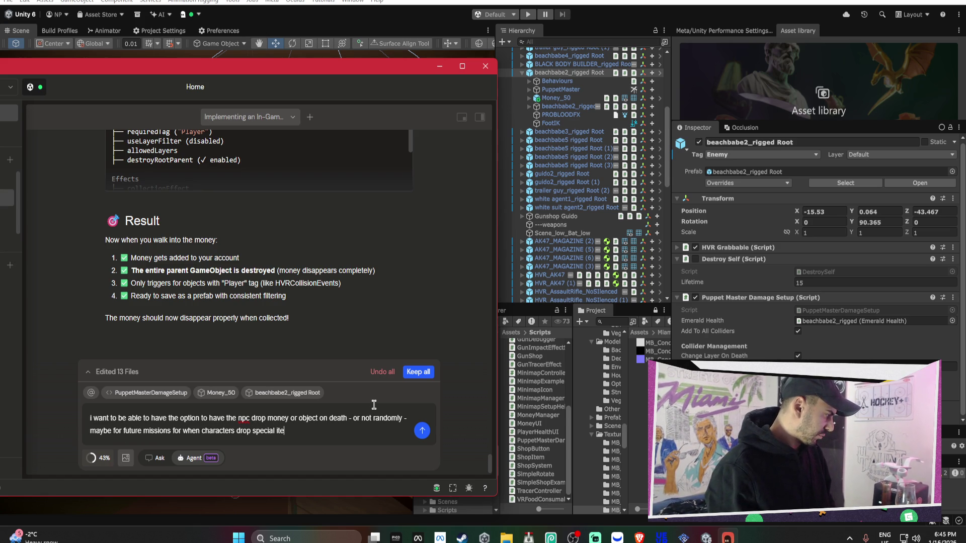
text(when they die.. -)
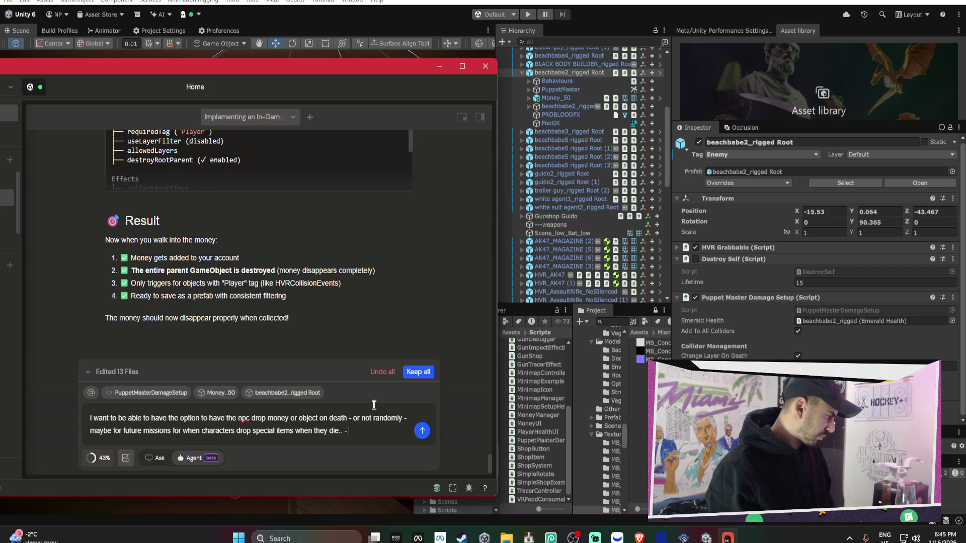
text( i want th)
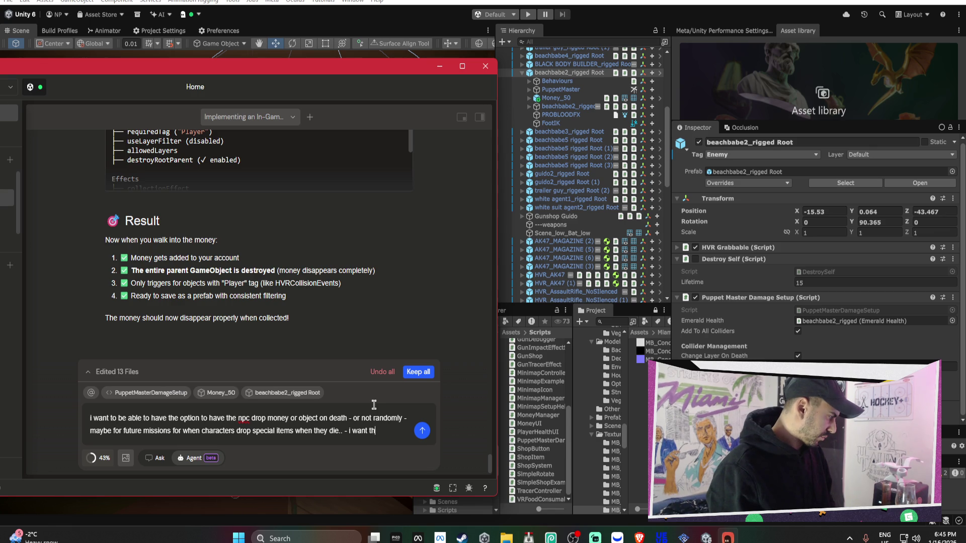
text(e objec)
key(BackSpace)
key(BackSpace)
key(BackSpace)
text(or the money )
text(spa)
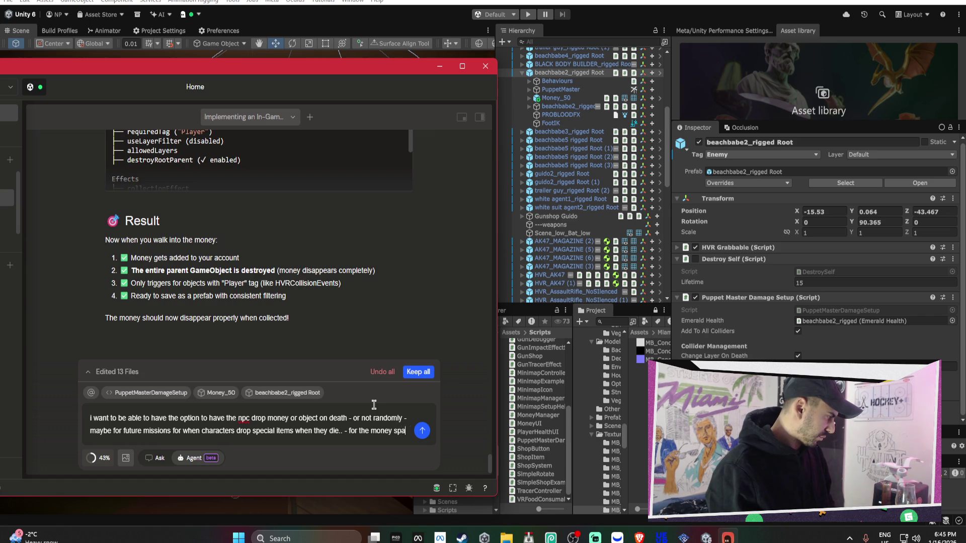
text(wn i want )
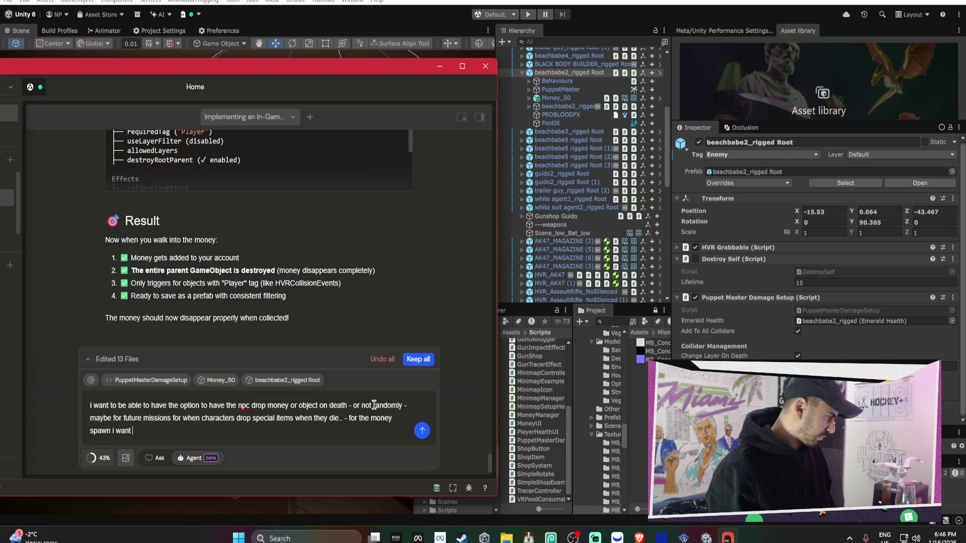
text(max amount and min)
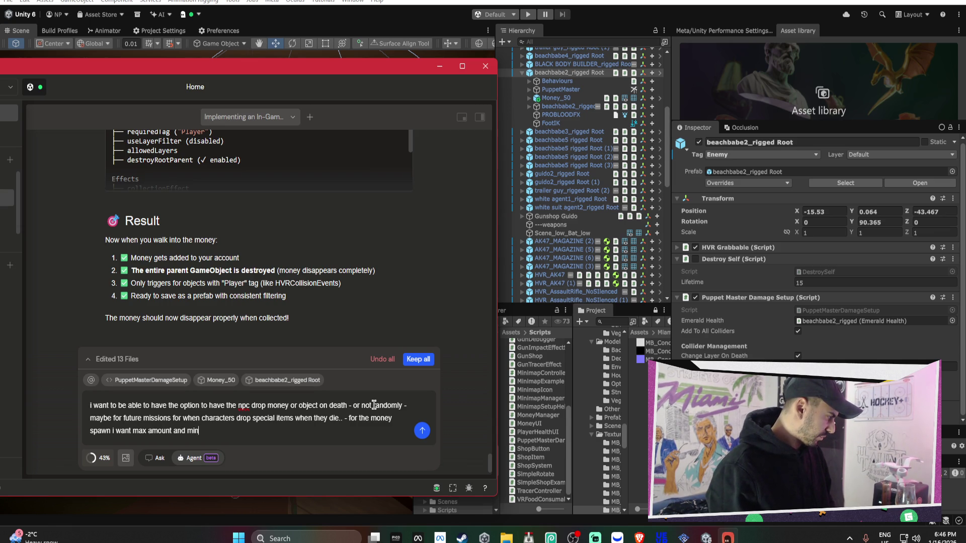
text(imum amount so i can )
text(change it for ea)
text(ch character..)
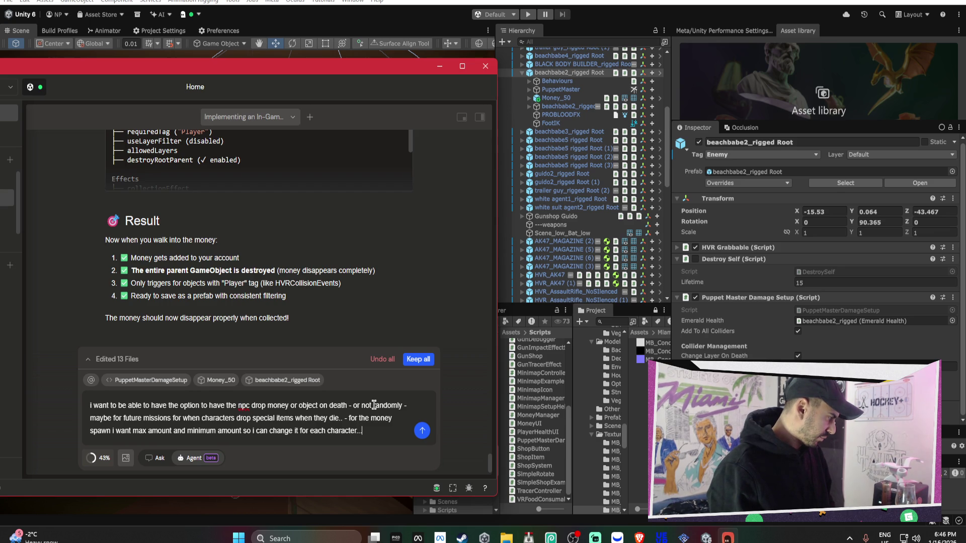
key(Return)
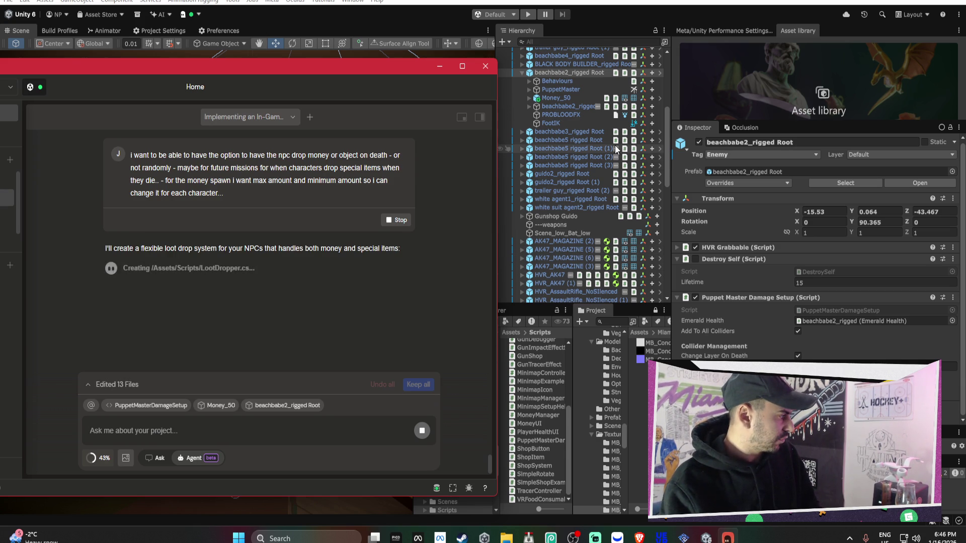
Leave Bezi writing LootDropper.cs and bring up the HOCKEY+ Unity project window.
key(alt+Tab)
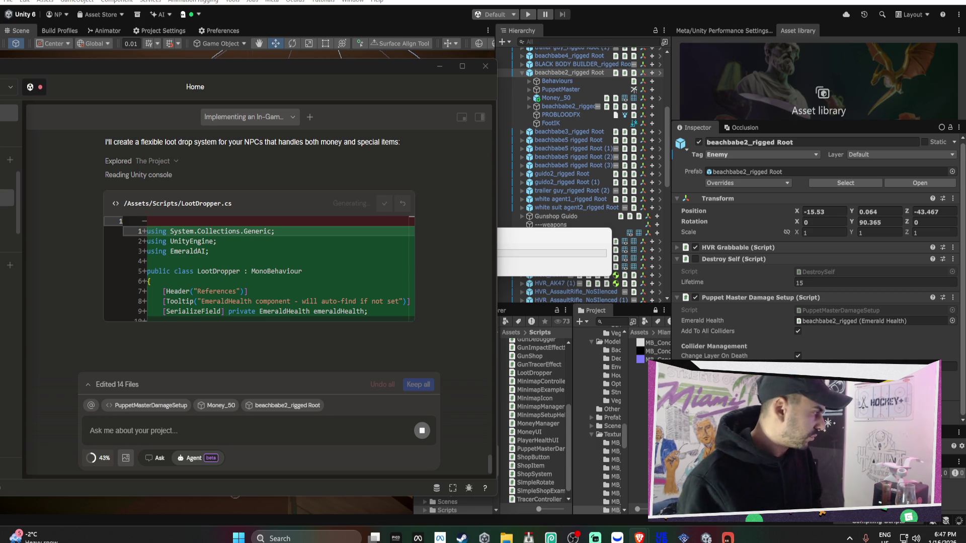
scroll(415, 243, up, 1)
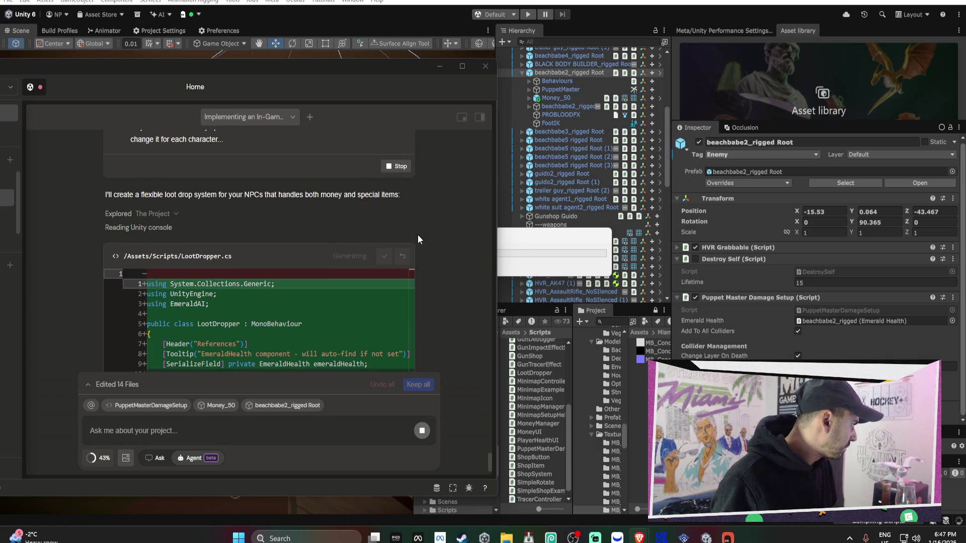
scroll(418, 234, down, 1)
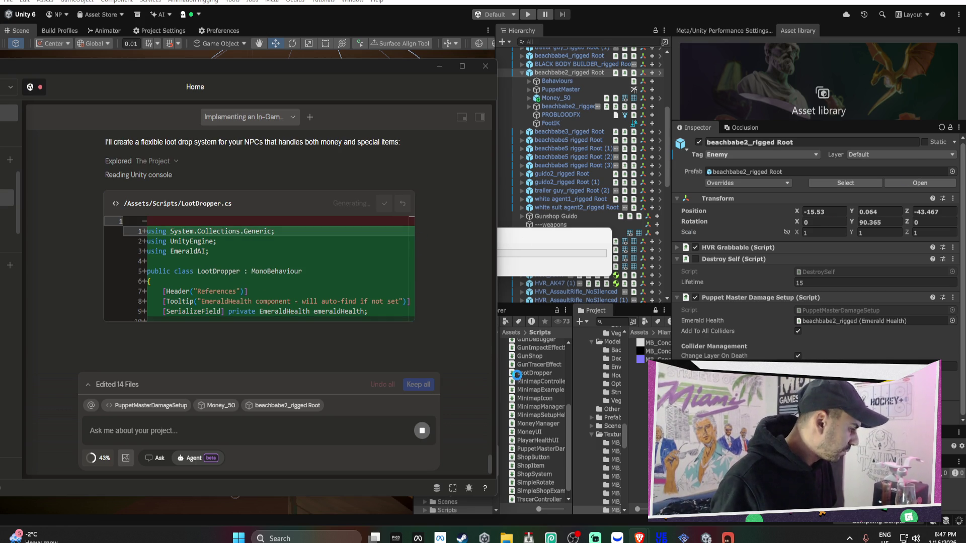
mouse_move(595, 537)
click(629, 487)
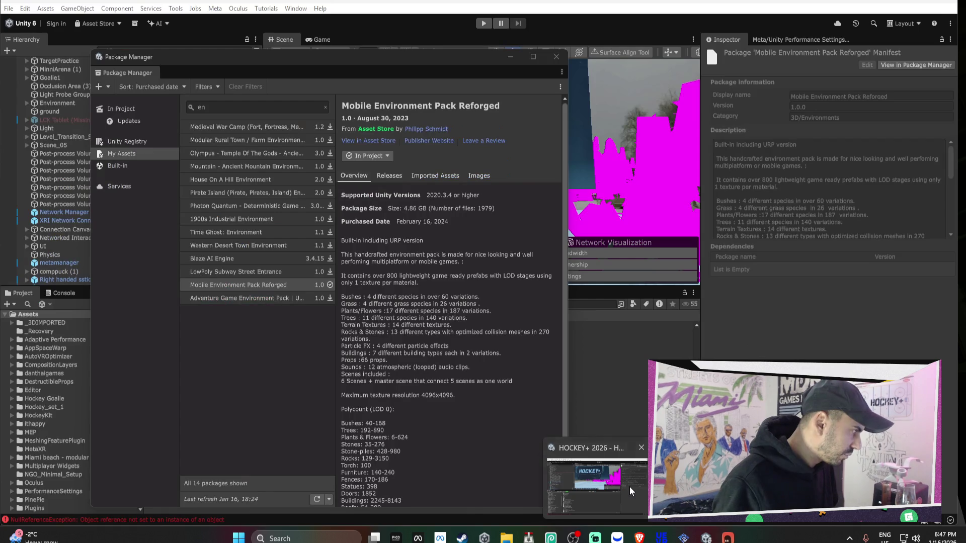
Close Package Manager, import the MEP_Resurrected URP package from MEP/URP, then return to the Miami beach project.
click(562, 59)
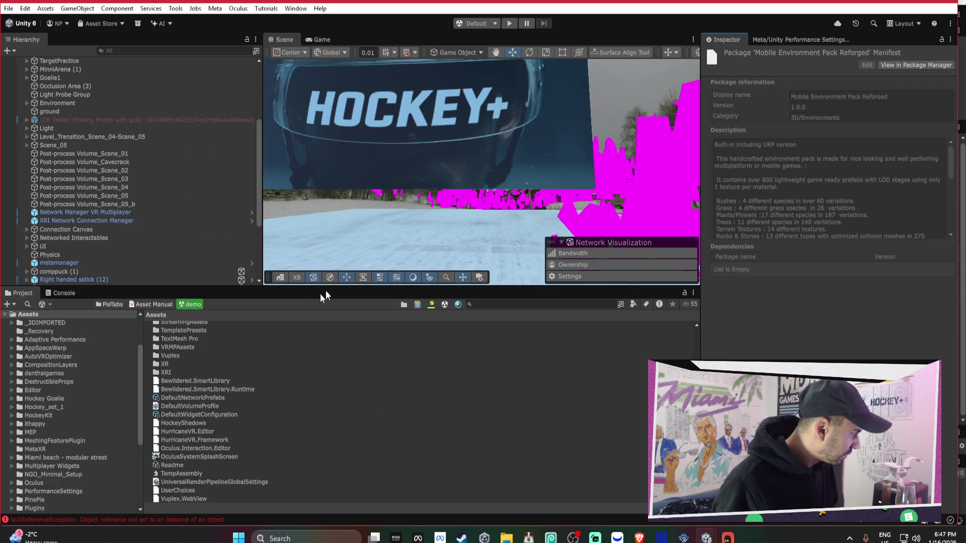
scroll(81, 367, down, 2)
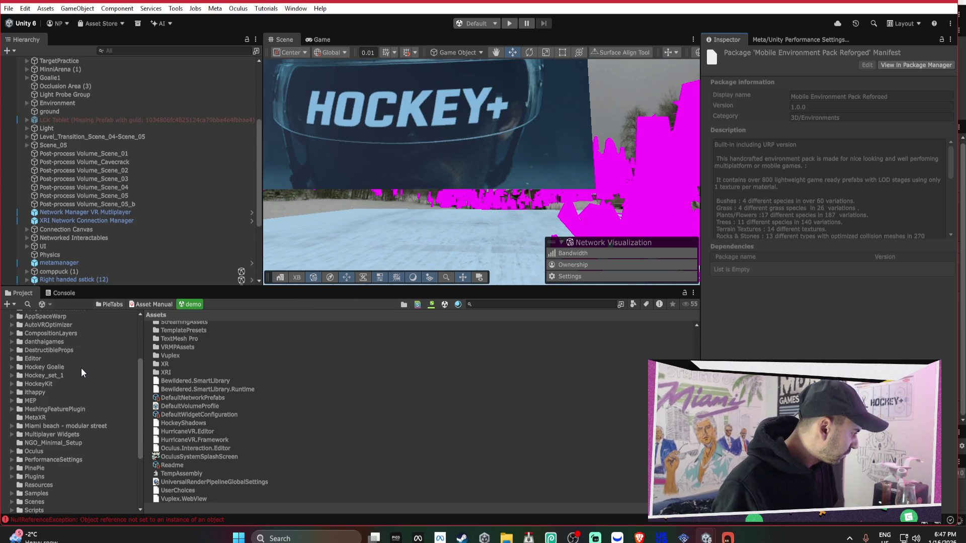
click(39, 403)
double_click(172, 370)
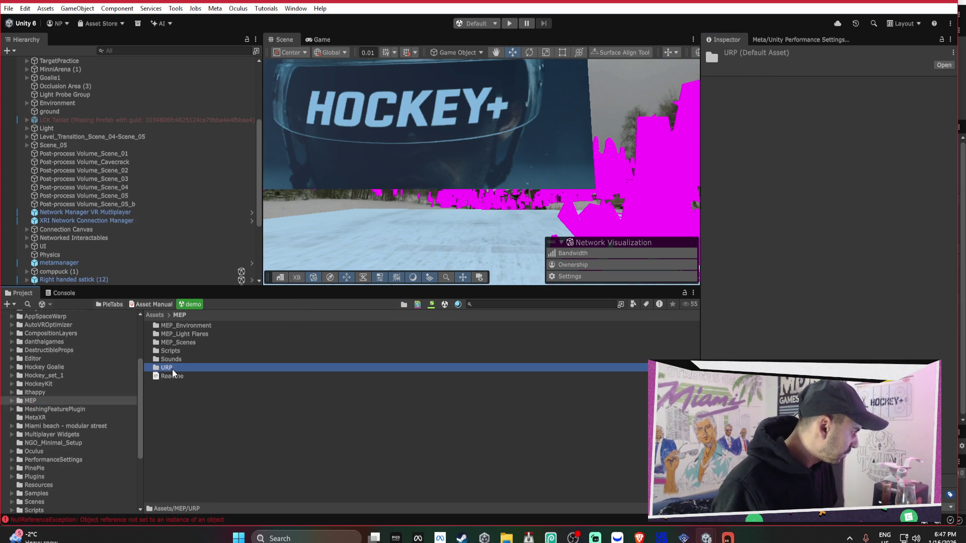
click(196, 325)
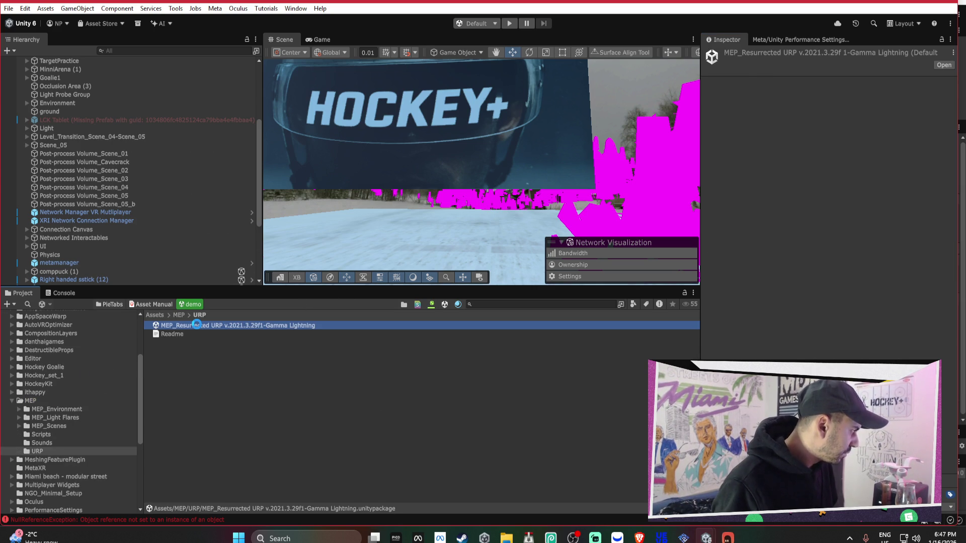
double_click(196, 325)
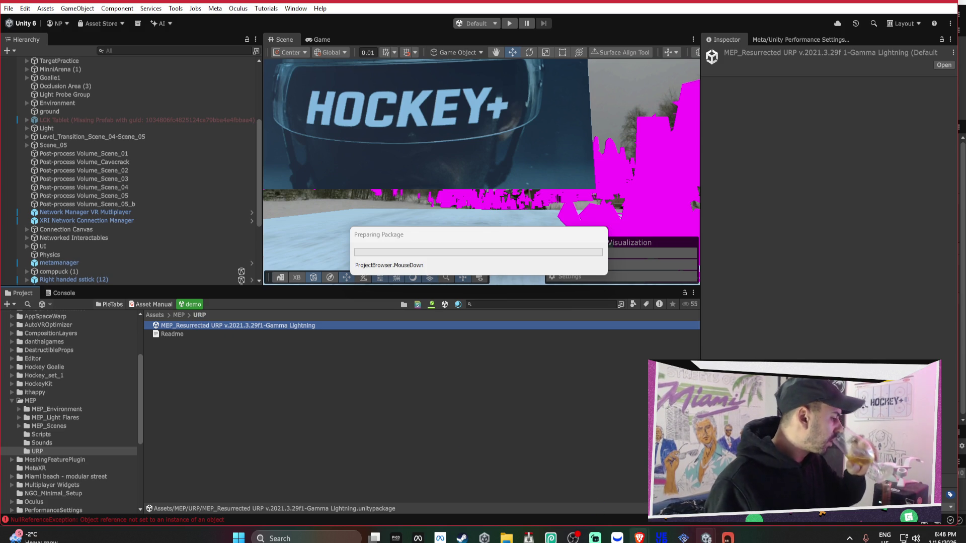
mouse_move(704, 538)
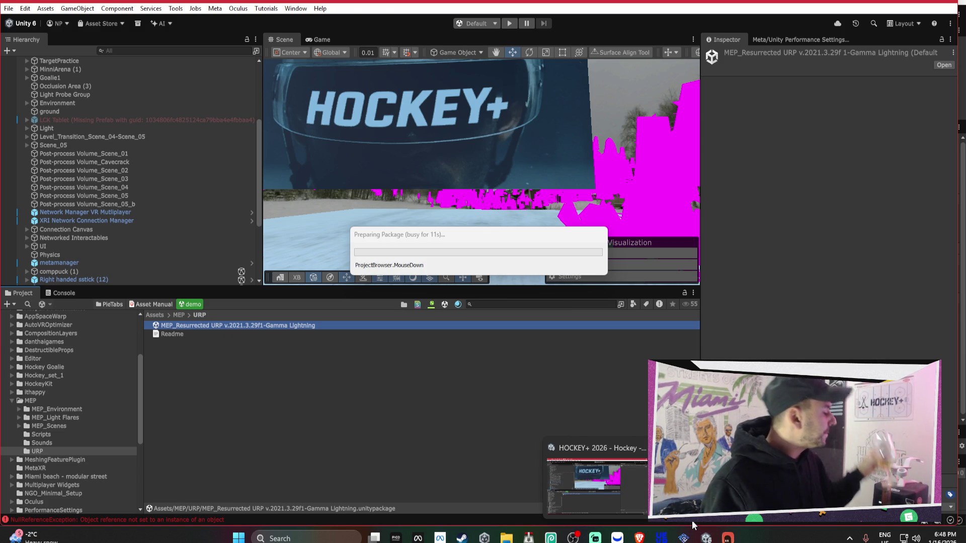
click(699, 483)
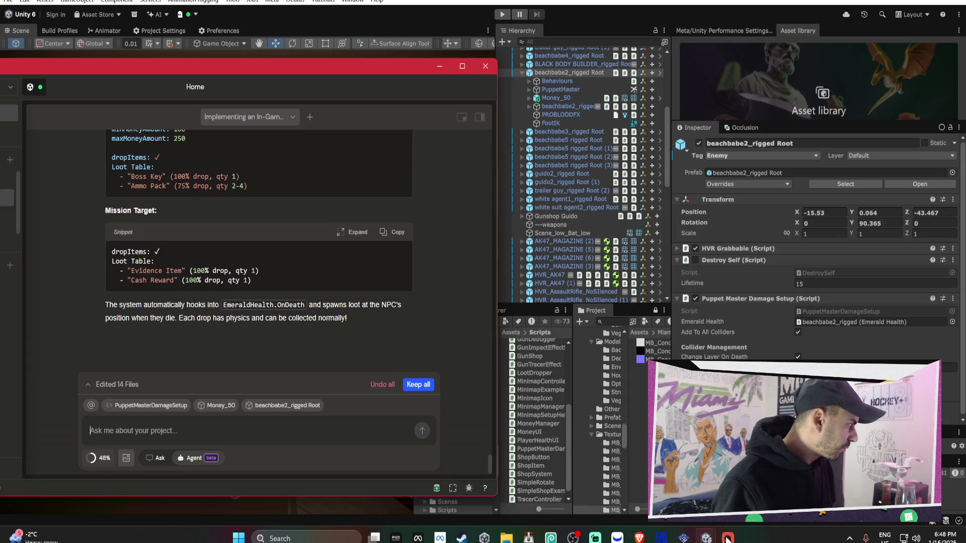
Review Bezi's LootDropper reply, delete Money_50 from under the enemy, and reselect beachbabe2_rigged Root.
scroll(403, 344, up, 5)
scroll(402, 344, up, 10)
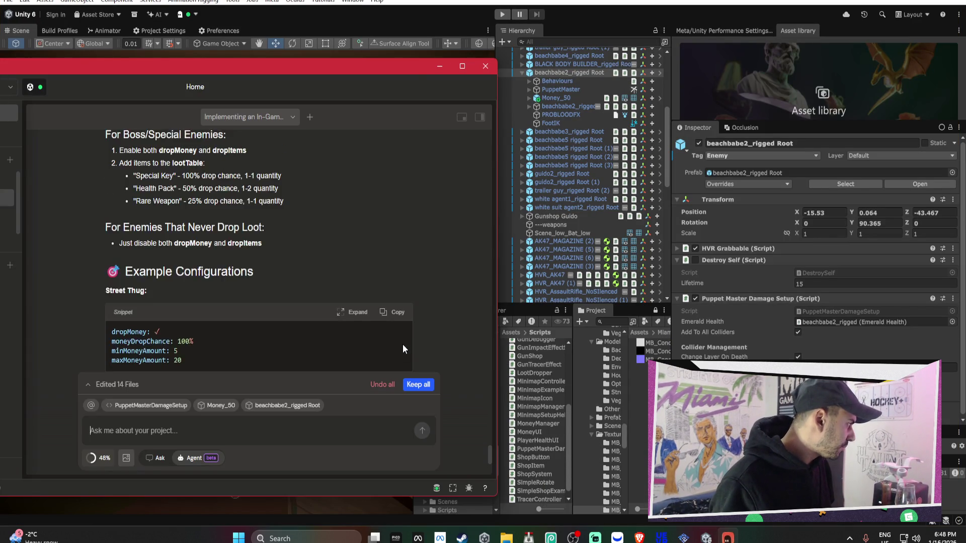
scroll(406, 348, up, 5)
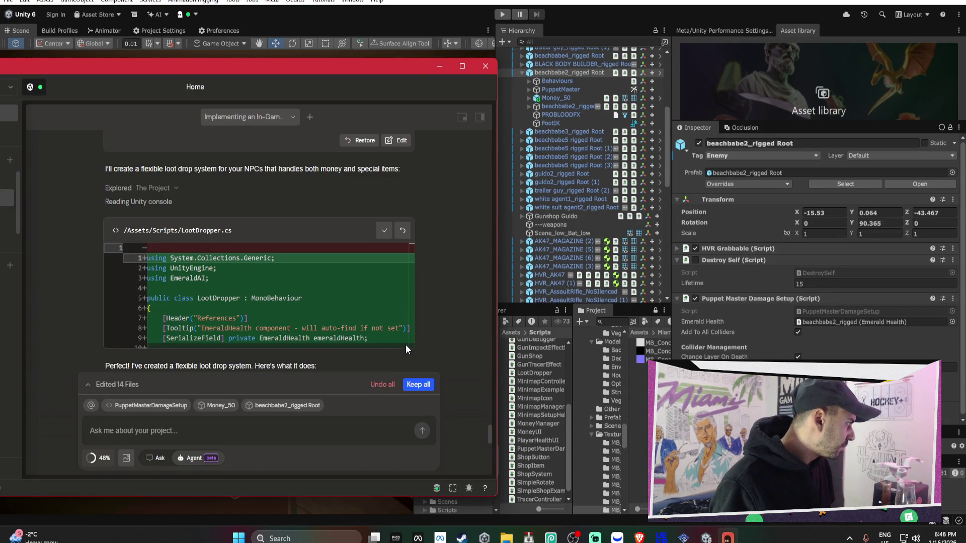
click(440, 71)
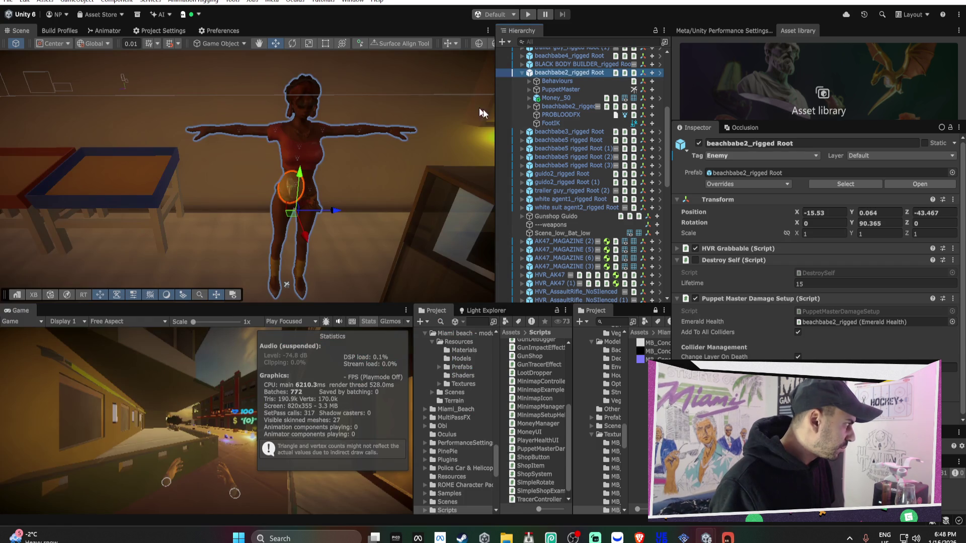
click(545, 99)
key(Delete)
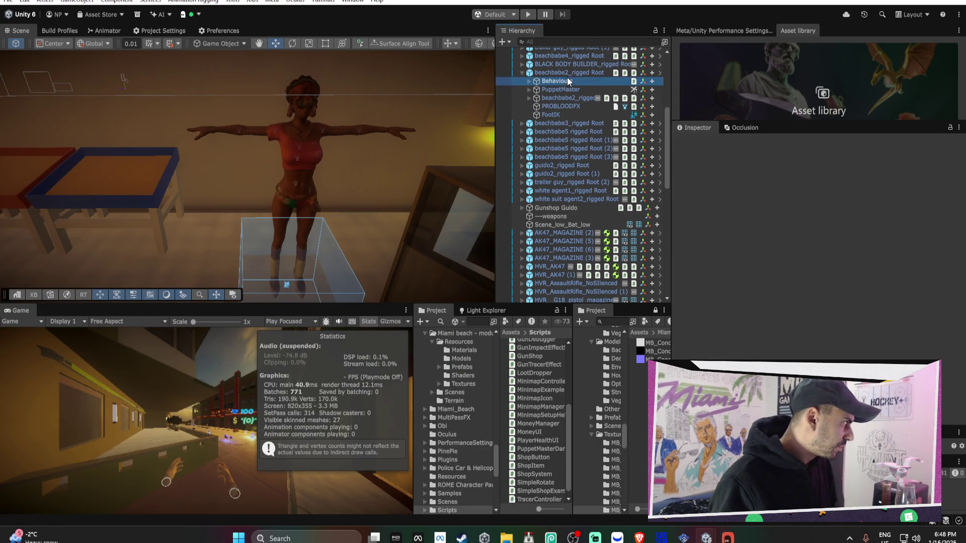
click(566, 75)
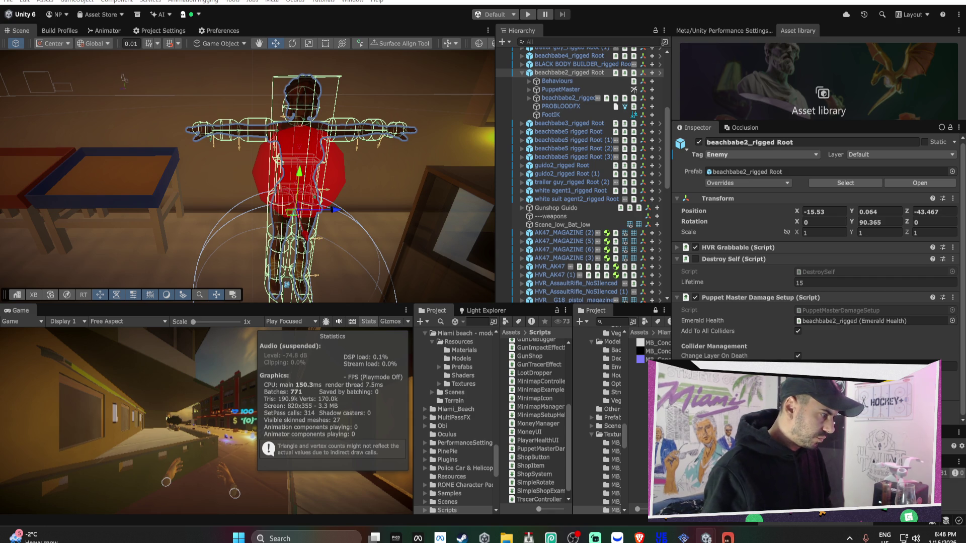
scroll(844, 317, down, 5)
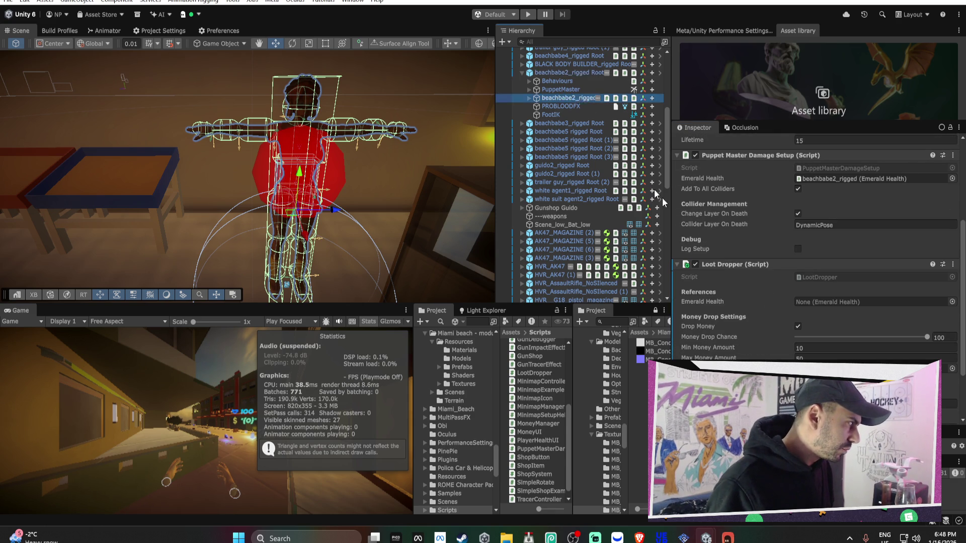
Assign beachbabe2_rigged as the Emerald Health reference in its Loot Dropper component.
drag(569, 98, 814, 297)
scroll(793, 282, down, 1)
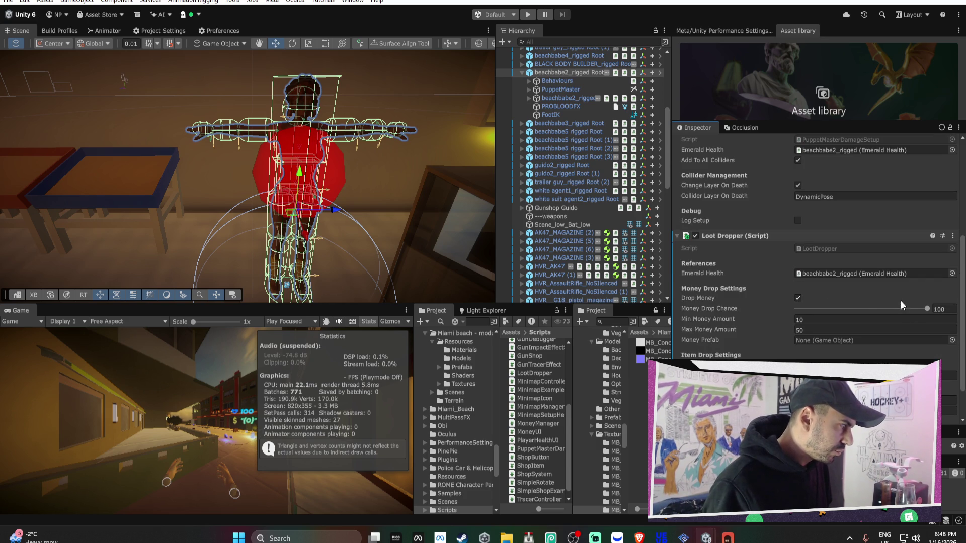
scroll(867, 298, down, 1)
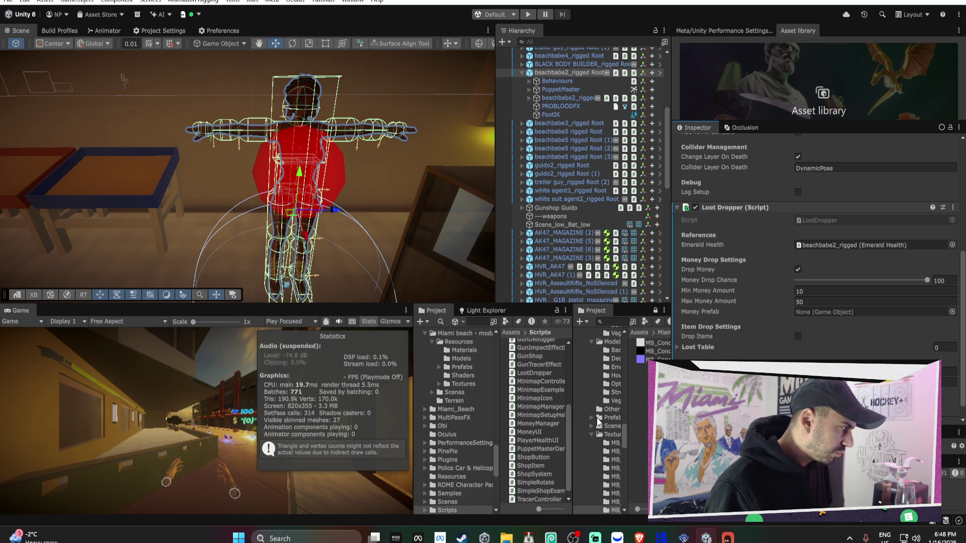
scroll(571, 253, down, 10)
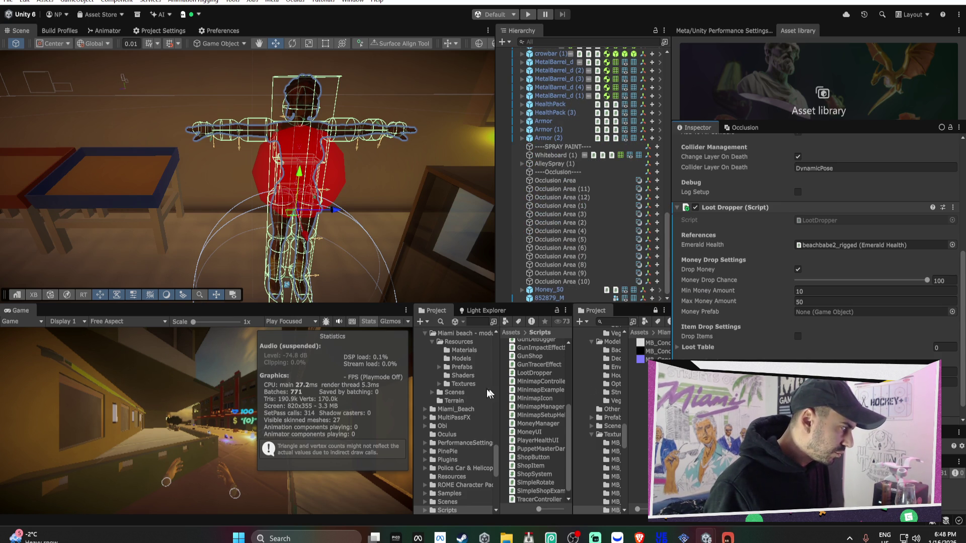
scroll(479, 387, down, 5)
scroll(478, 387, up, 10)
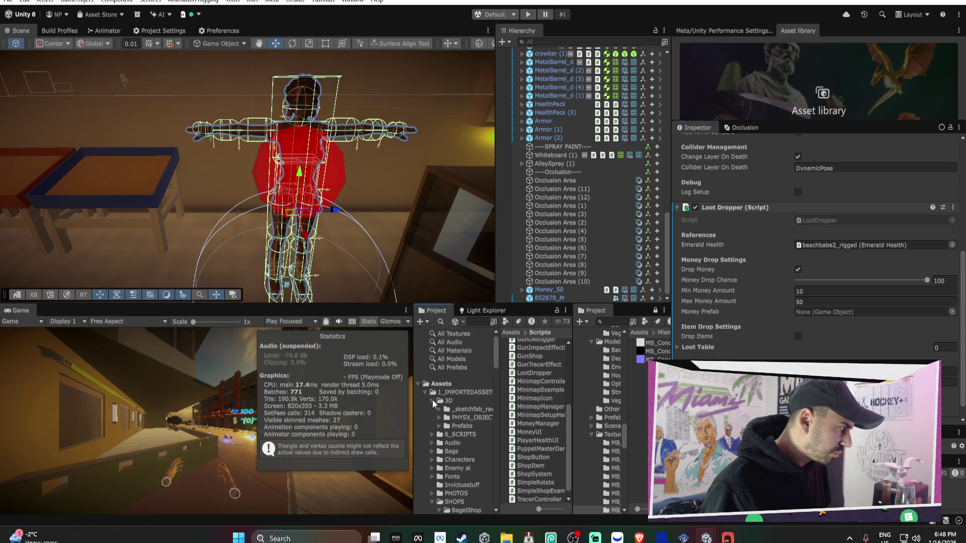
Set the Loot Dropper's Money Prefab to Money_50 with Min Money 3 and Max Money 10.
click(433, 400)
click(457, 477)
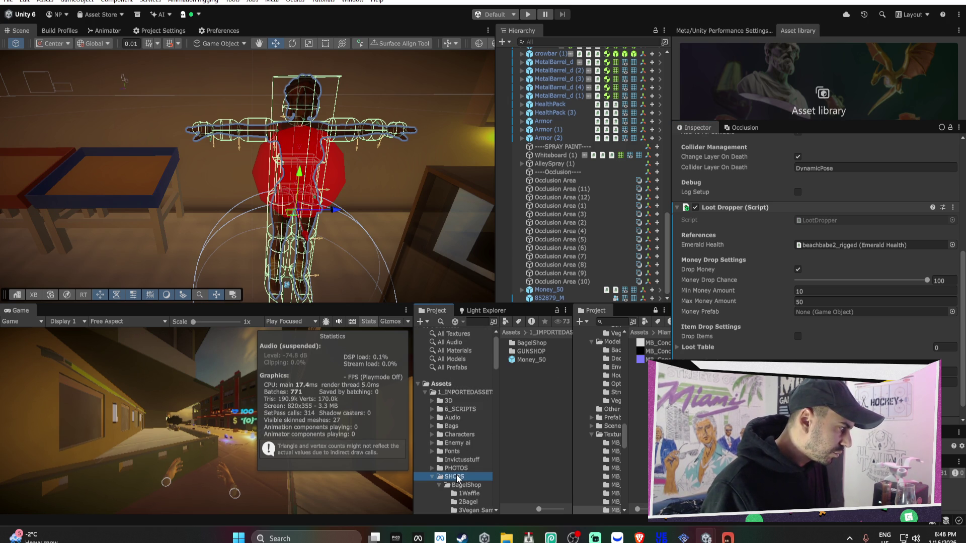
drag(528, 359, 828, 316)
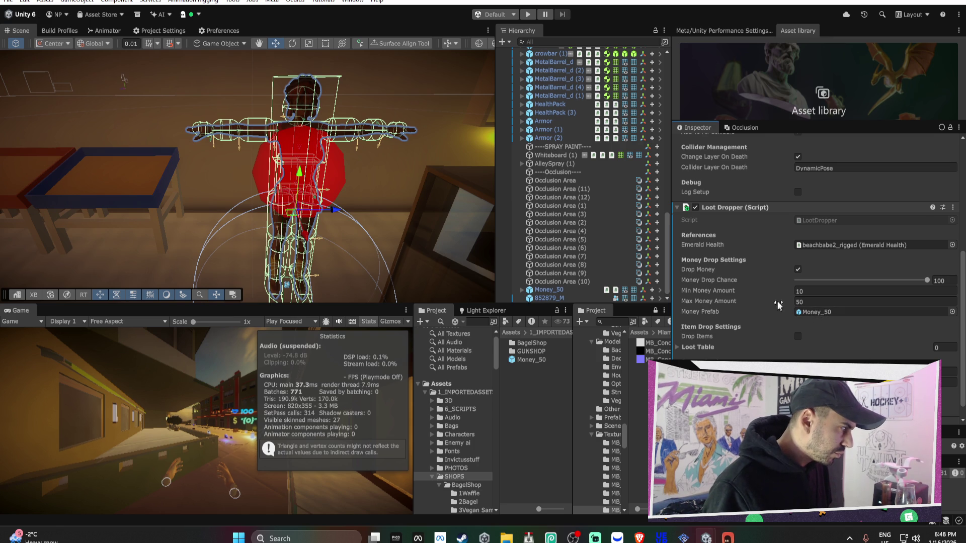
text(3)
click(817, 302)
text(10)
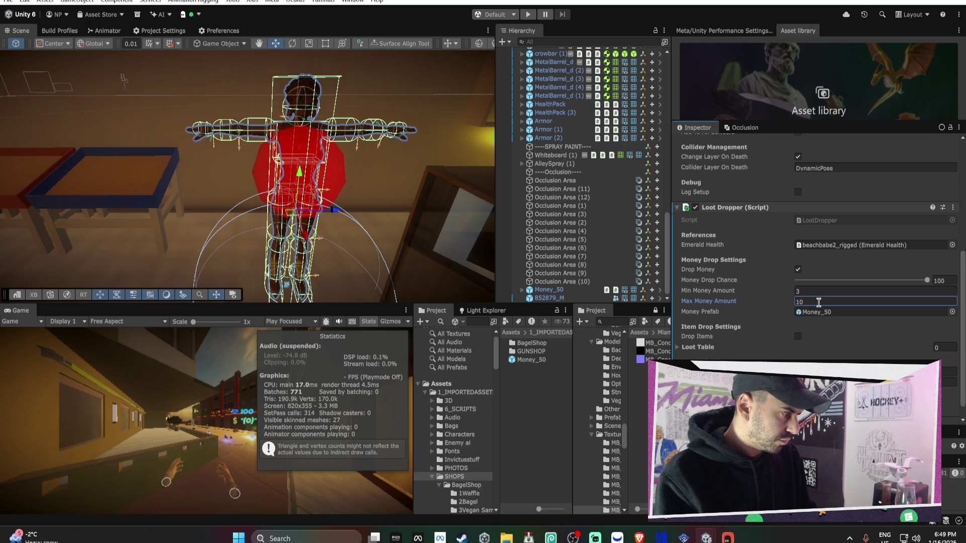
Expand the Loot Dropper's empty Loot Table list and review the component.
click(713, 347)
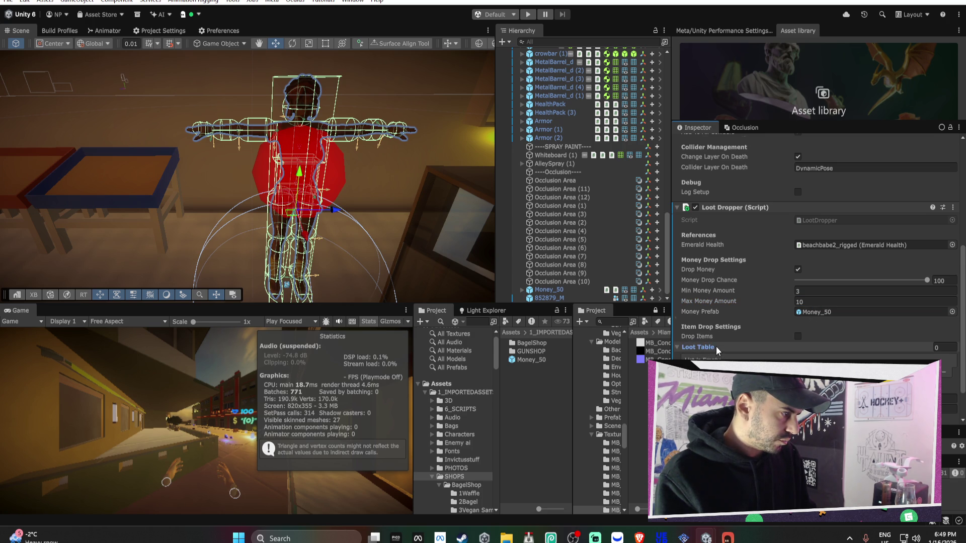
scroll(716, 346, down, 1)
mouse_move(704, 319)
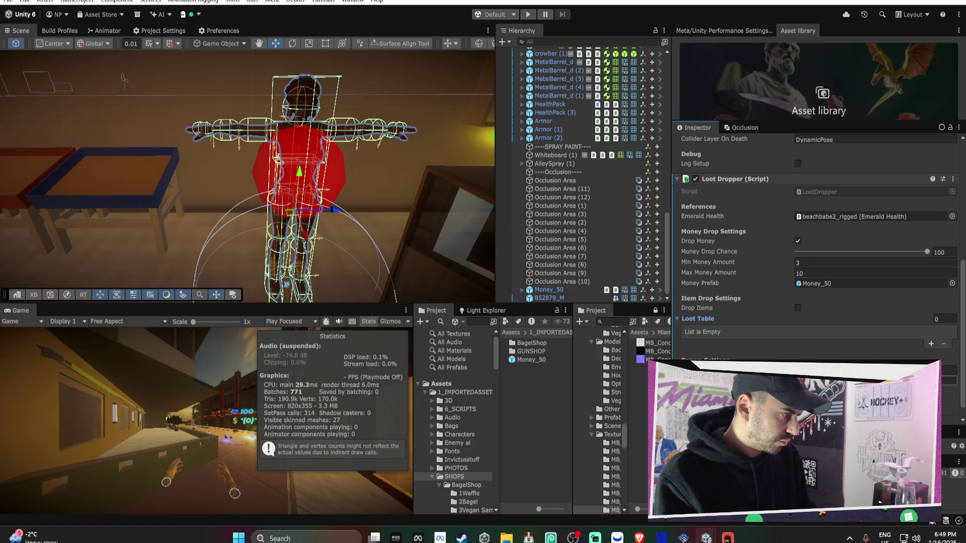
click(948, 370)
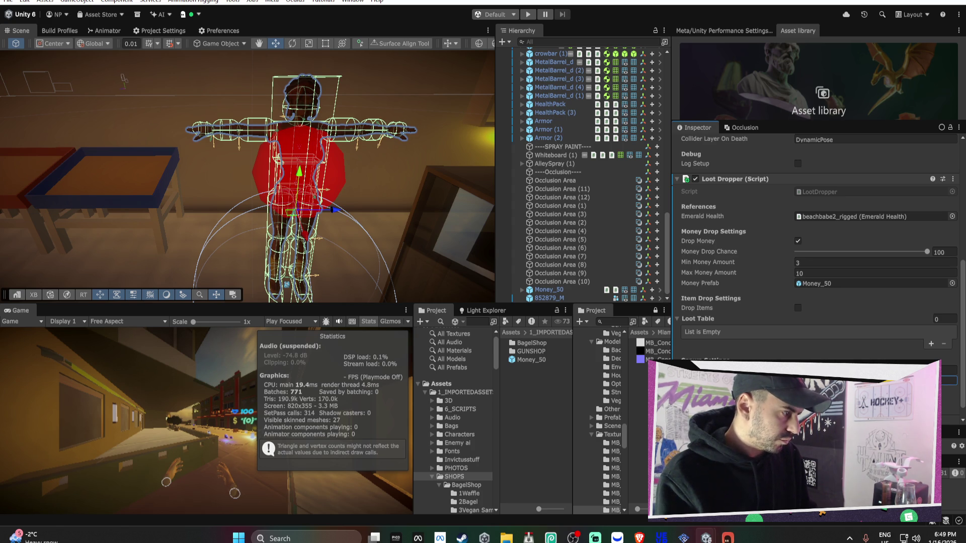
scroll(832, 320, up, 2)
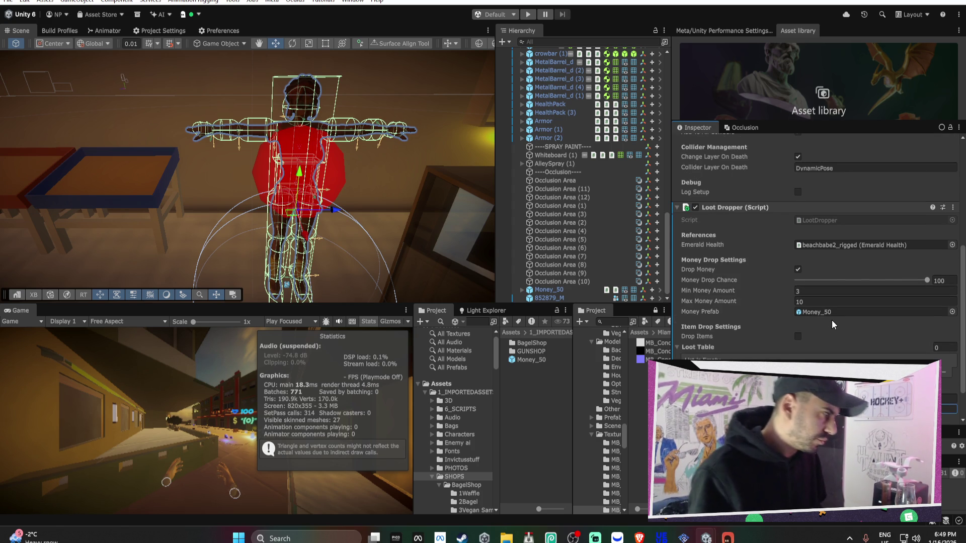
scroll(832, 320, up, 3)
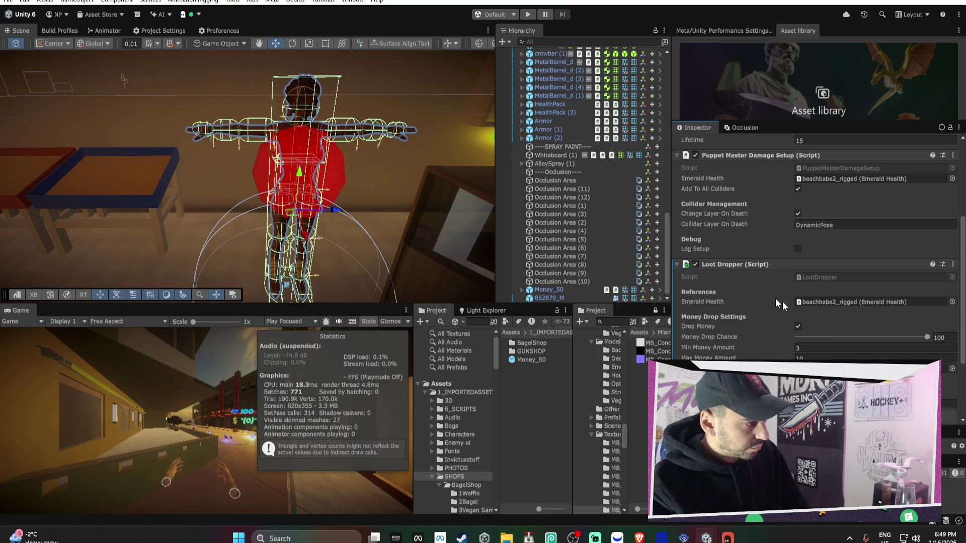
Apply beachbabe2's Loot Dropper to its prefab and copy the component's values.
right_click(730, 267)
mouse_move(777, 302)
click(702, 300)
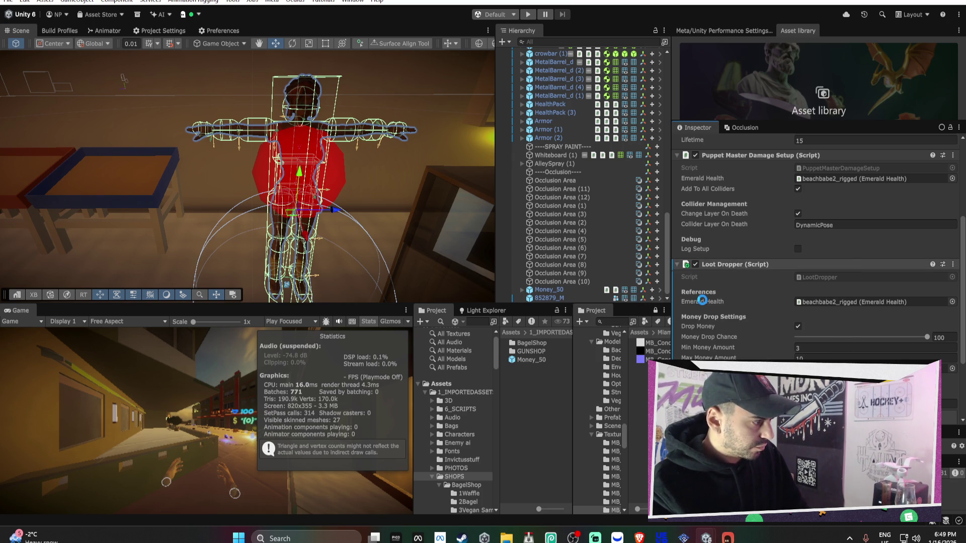
scroll(629, 230, up, 3)
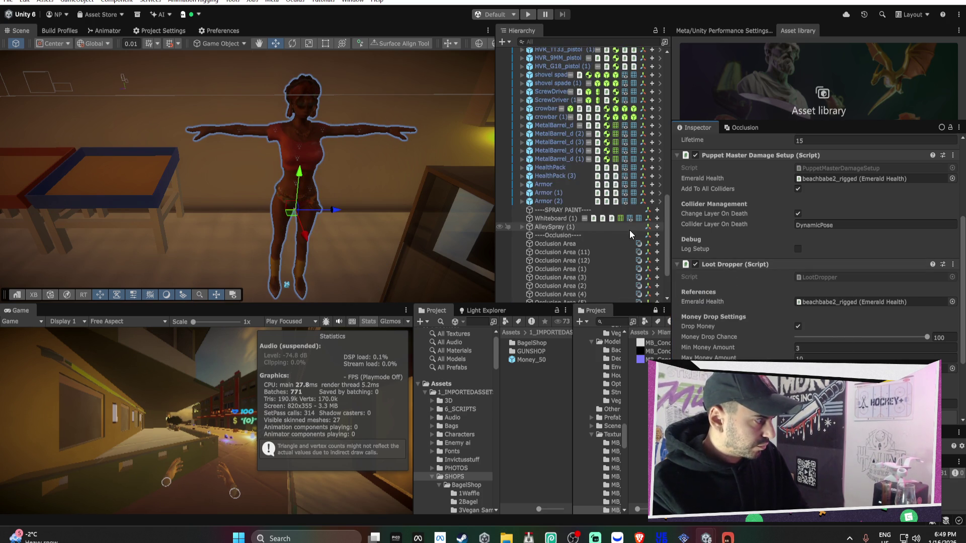
right_click(716, 265)
click(734, 334)
scroll(627, 249, up, 5)
scroll(626, 249, up, 8)
Paste the Loot Dropper values onto trailer guy_rigged Root (1) and link its own Emerald Health.
click(522, 143)
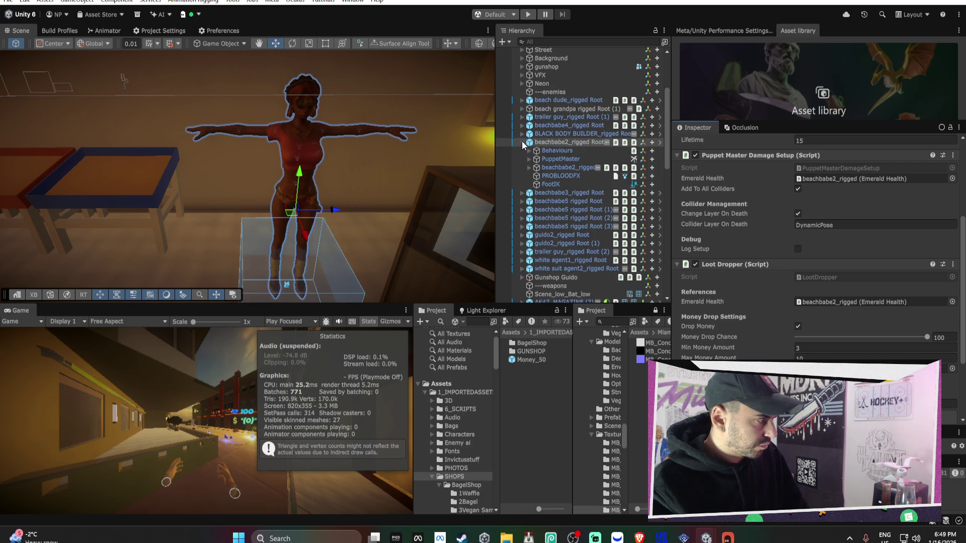
click(522, 143)
click(587, 119)
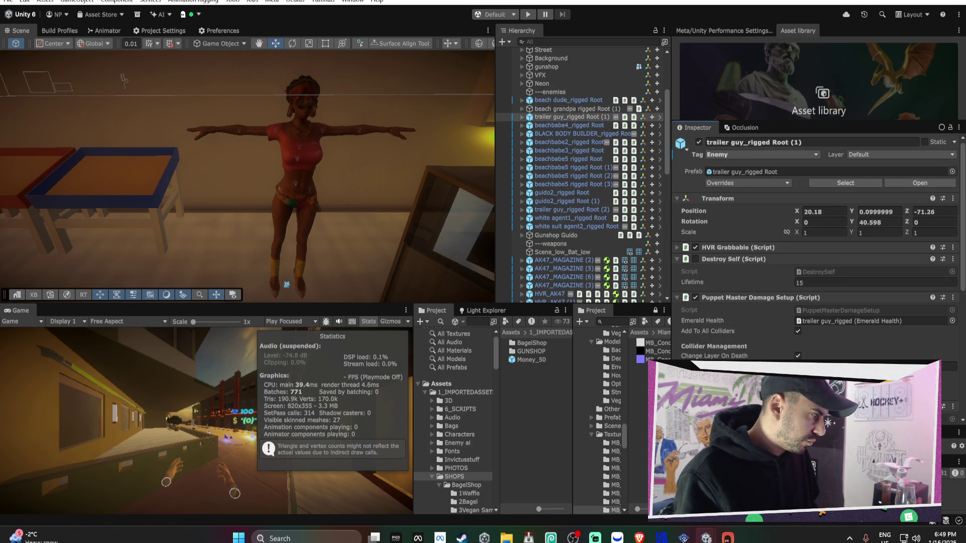
scroll(733, 285, down, 5)
right_click(726, 235)
click(773, 345)
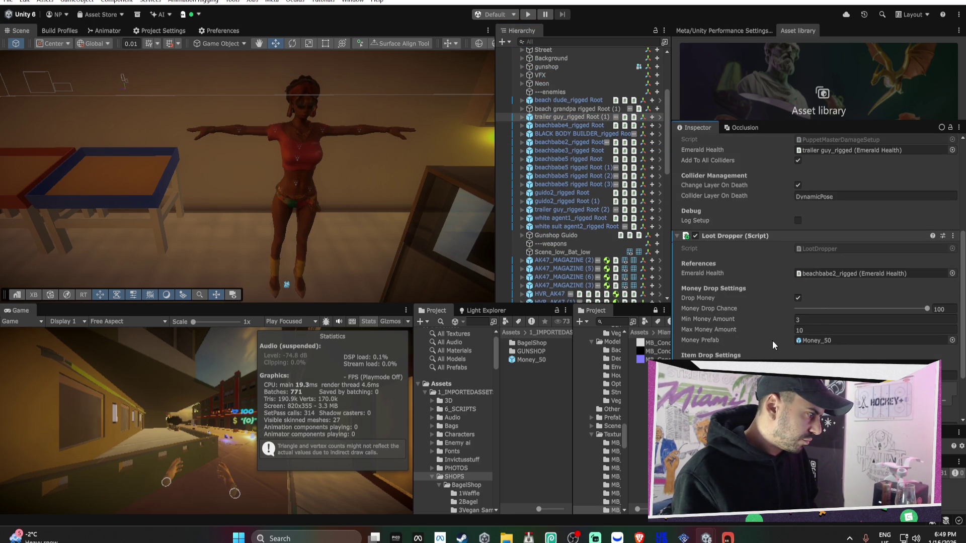
scroll(777, 307, down, 3)
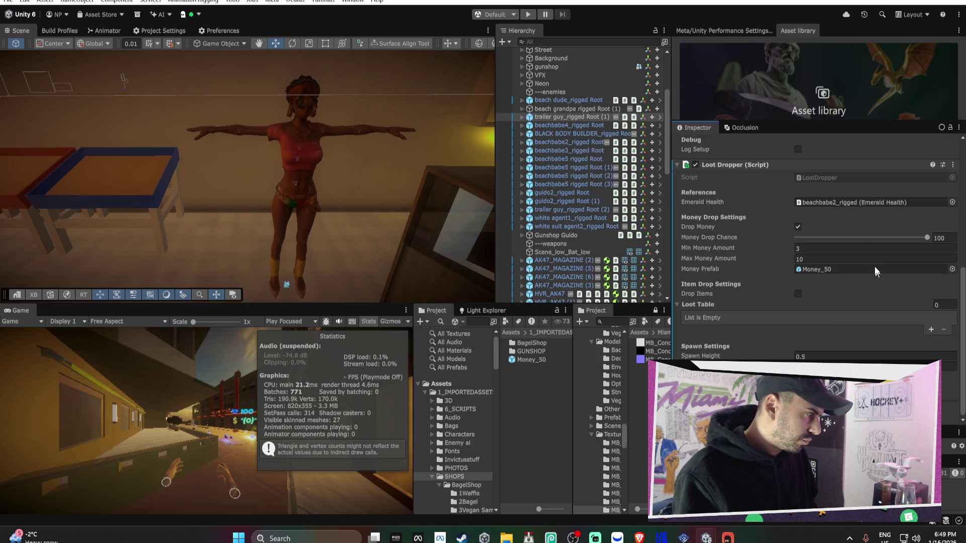
drag(531, 121, 812, 207)
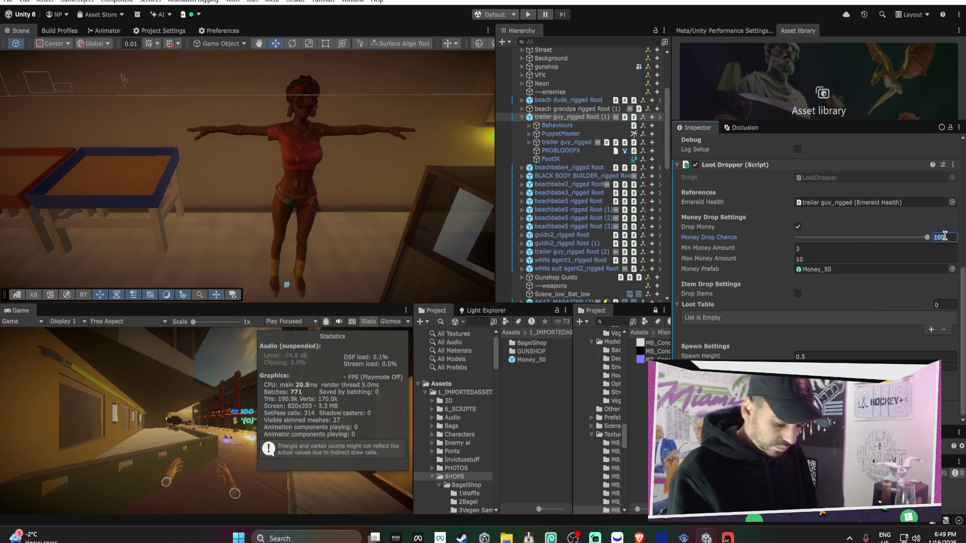
Set trailer guy's drop chance 25 and money 1–2, apply to prefab, then select beach dude.
text(25)
key(Return)
key(Tab)
text(1)
key(Tab)
text(2)
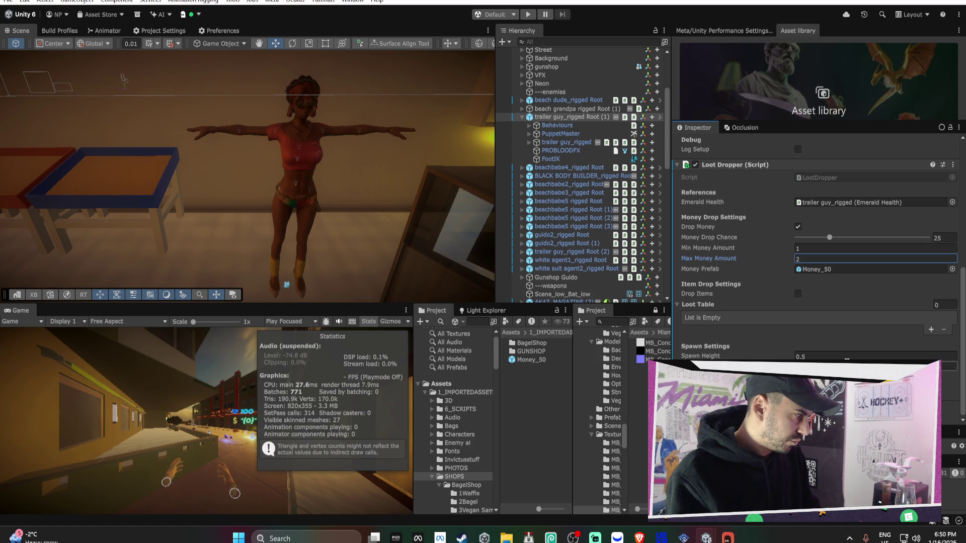
key(Return)
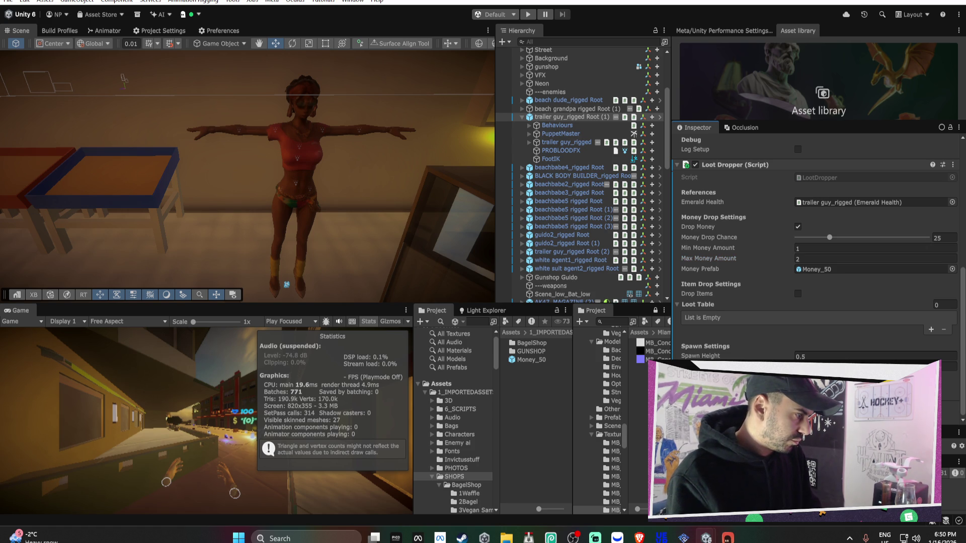
right_click(729, 168)
mouse_move(769, 204)
click(685, 203)
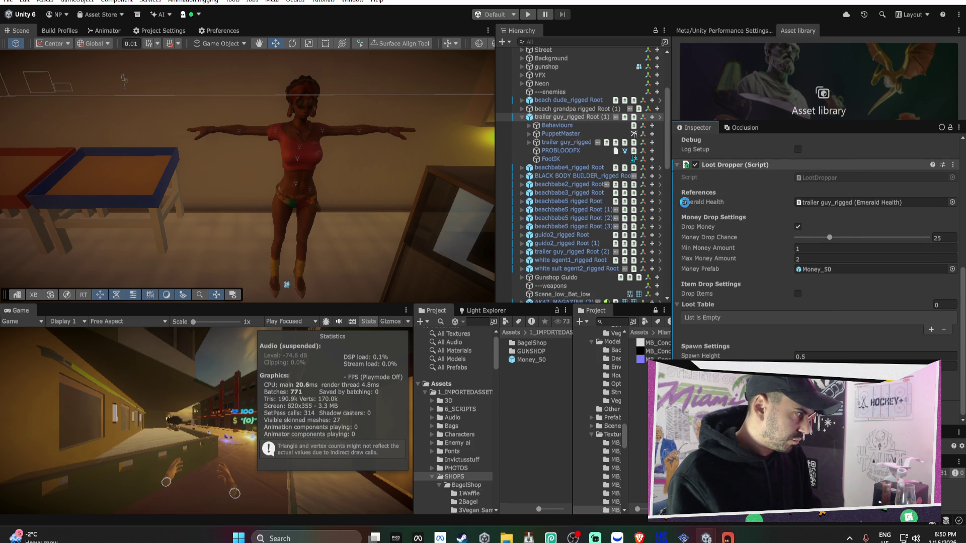
click(555, 101)
click(749, 407)
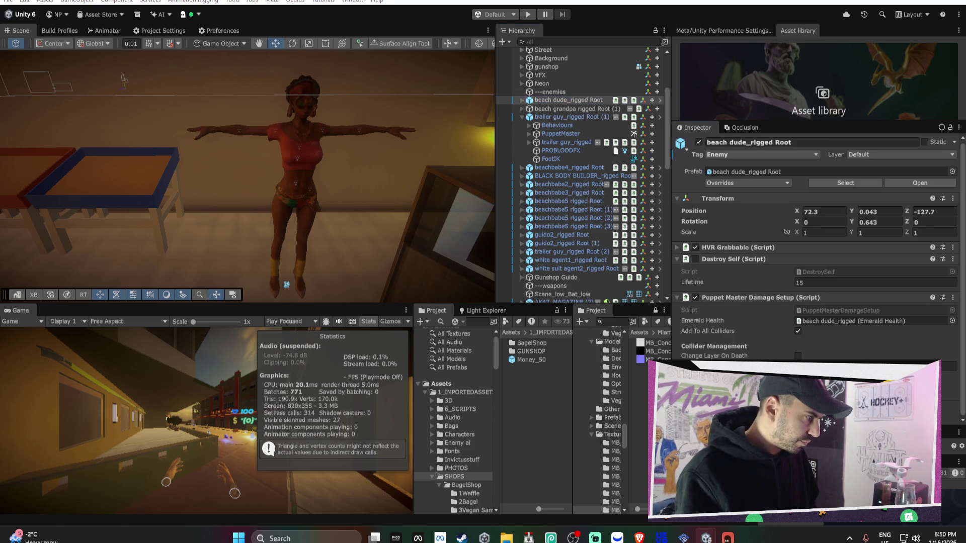
Compare the component options on the trailer guy and beach dude enemies.
click(568, 117)
right_click(733, 260)
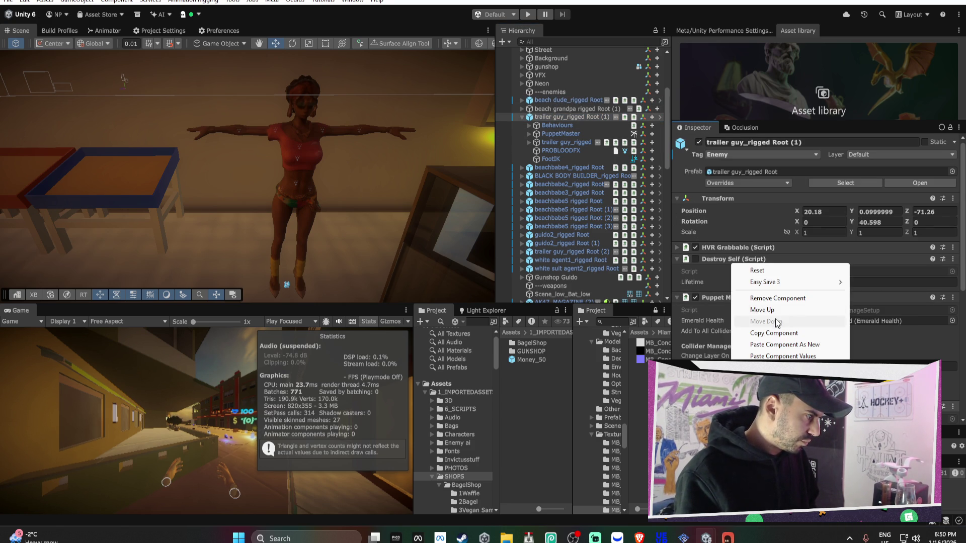
click(754, 331)
click(568, 100)
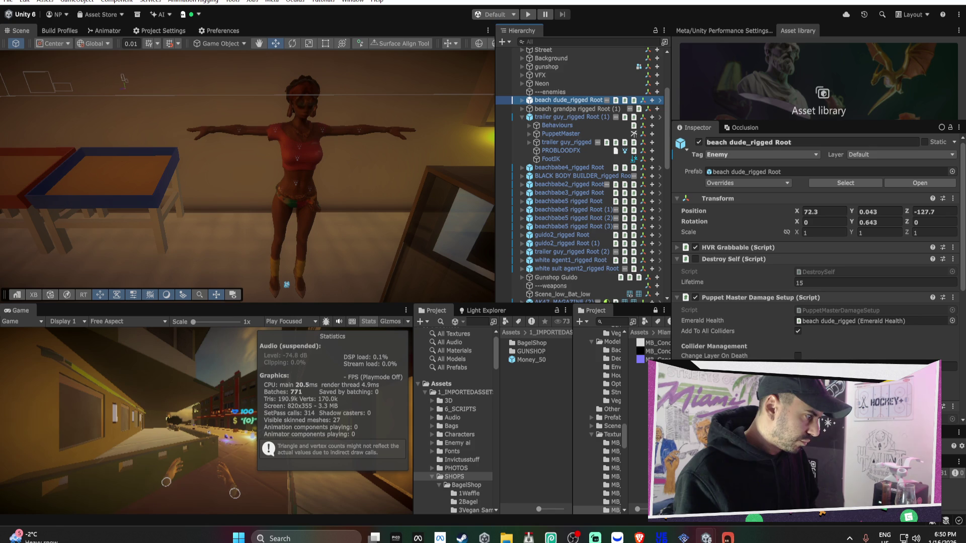
right_click(723, 247)
click(747, 334)
scroll(748, 333, down, 10)
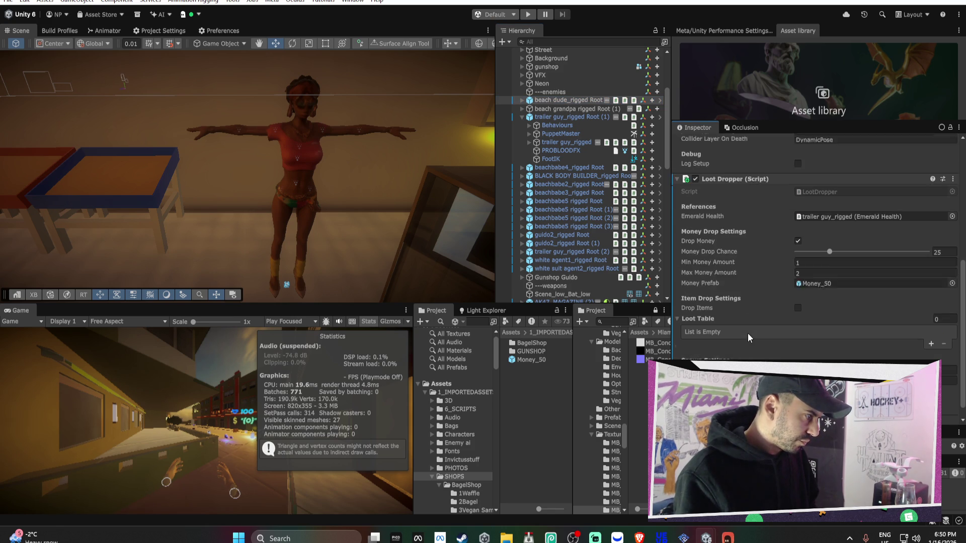
Link beach dude_rigged as its Loot Dropper's Emerald Health and apply the component to the prefab.
click(522, 100)
drag(563, 125, 829, 202)
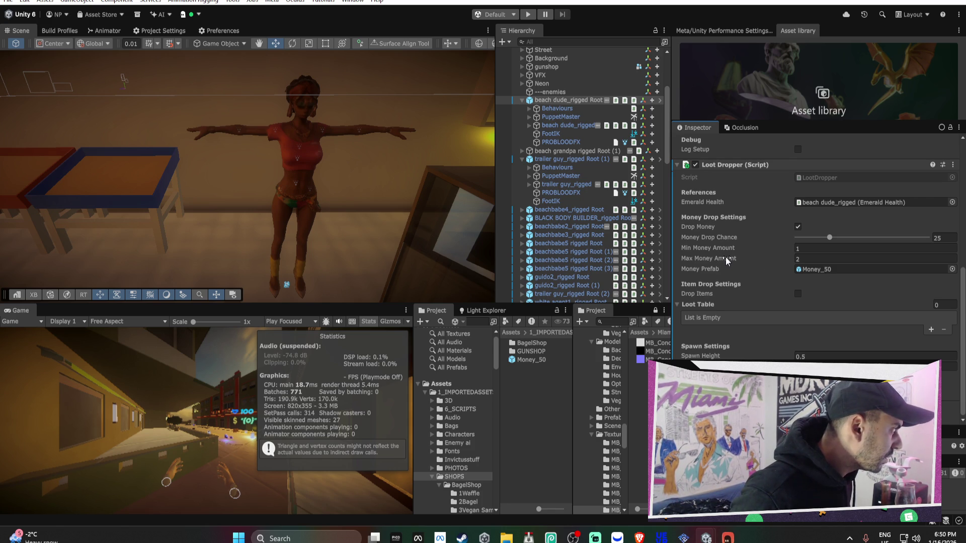
click(829, 201)
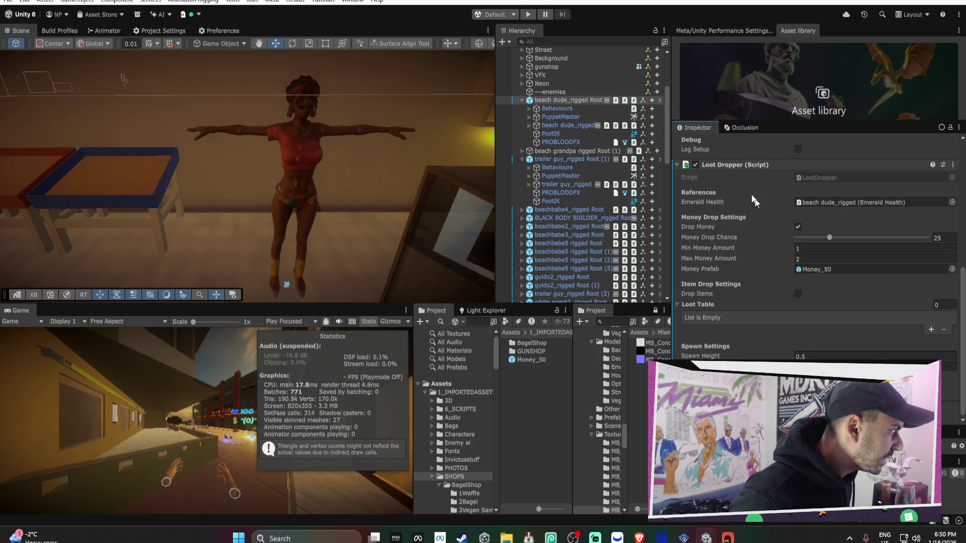
right_click(719, 162)
mouse_move(734, 197)
click(690, 196)
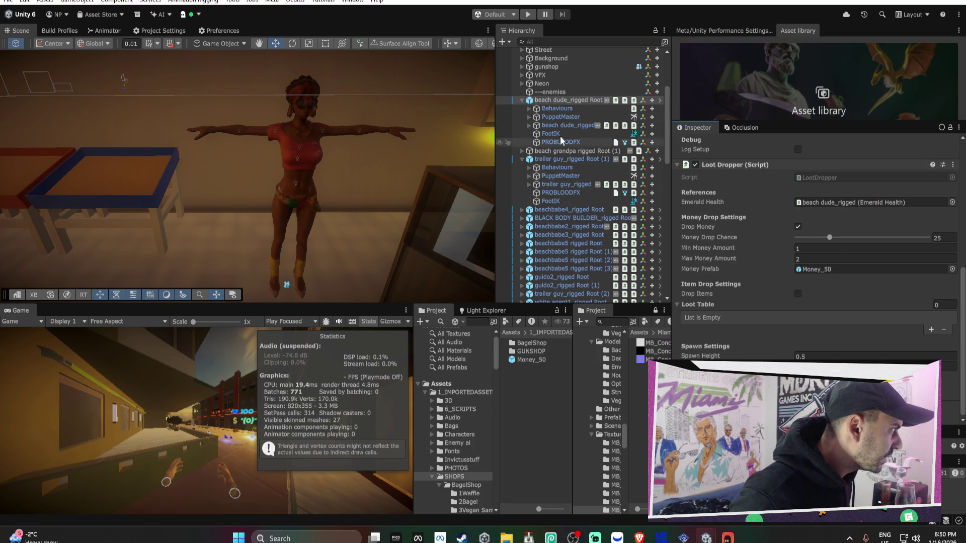
Collapse the enemy hierarchies and select the beachbabe4_rigged Root enemy.
click(522, 100)
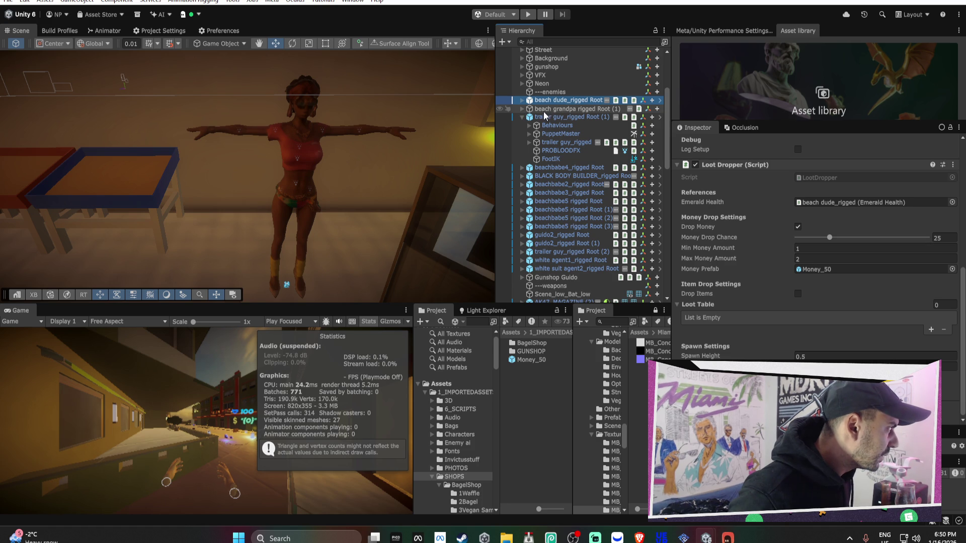
click(543, 117)
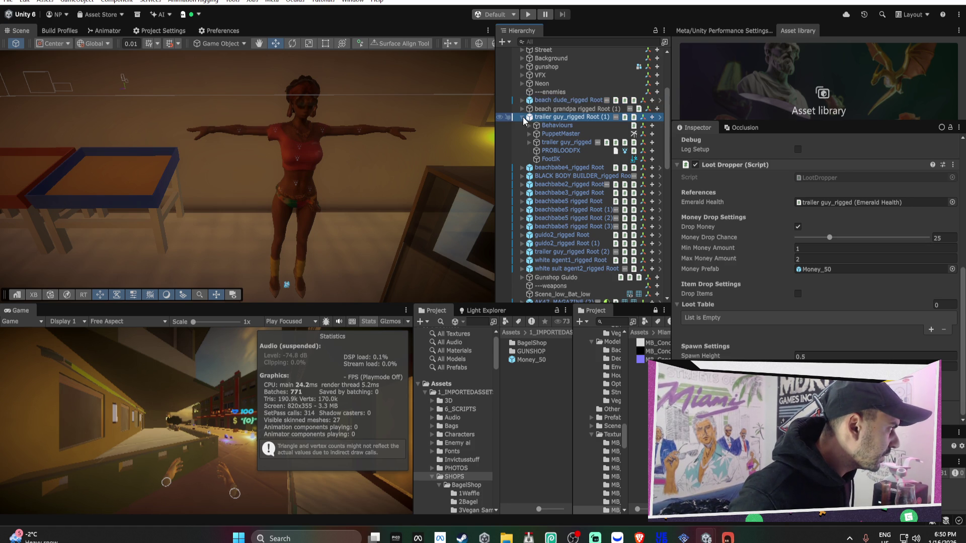
click(522, 117)
click(536, 125)
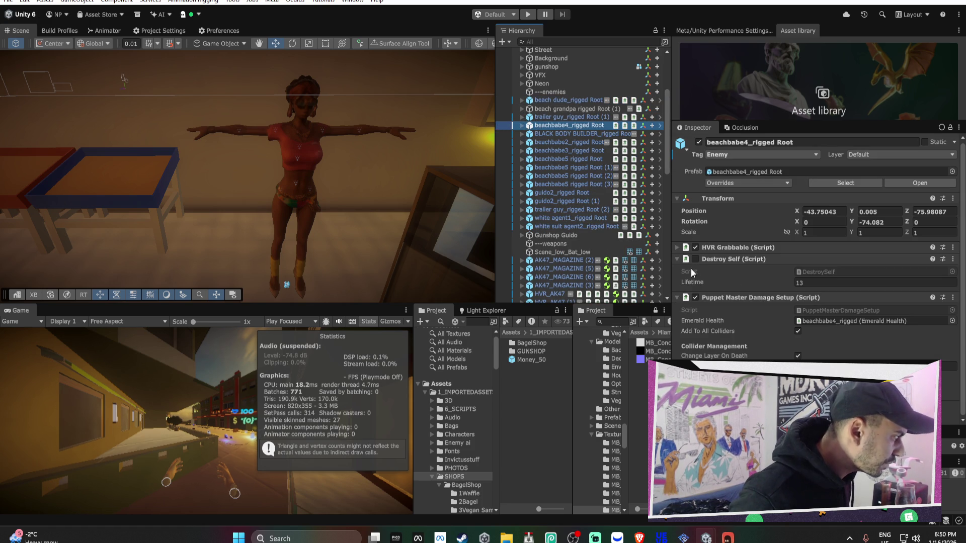
Paste the copied values into beachbabe4's Loot Dropper and link beachbabe4_rigged as its Emerald Health.
scroll(719, 267, down, 5)
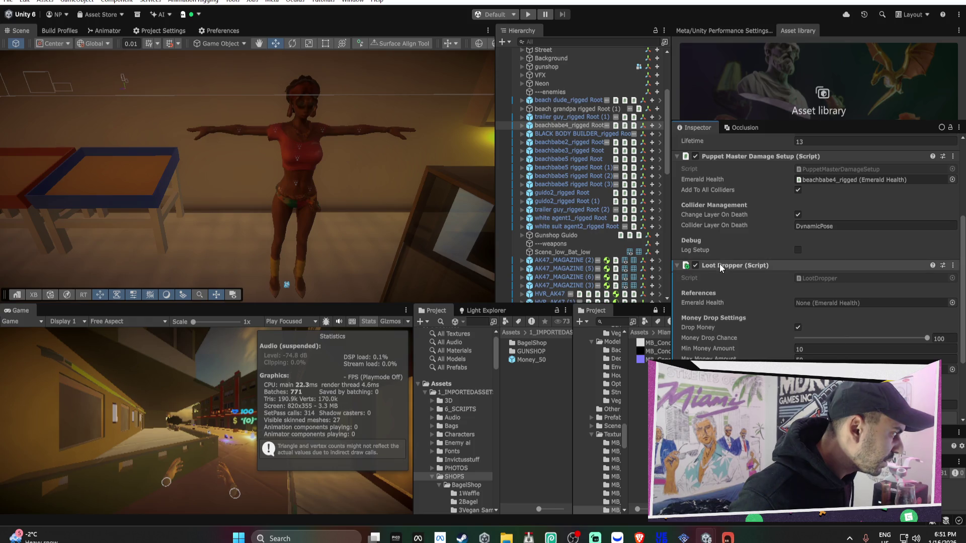
right_click(719, 266)
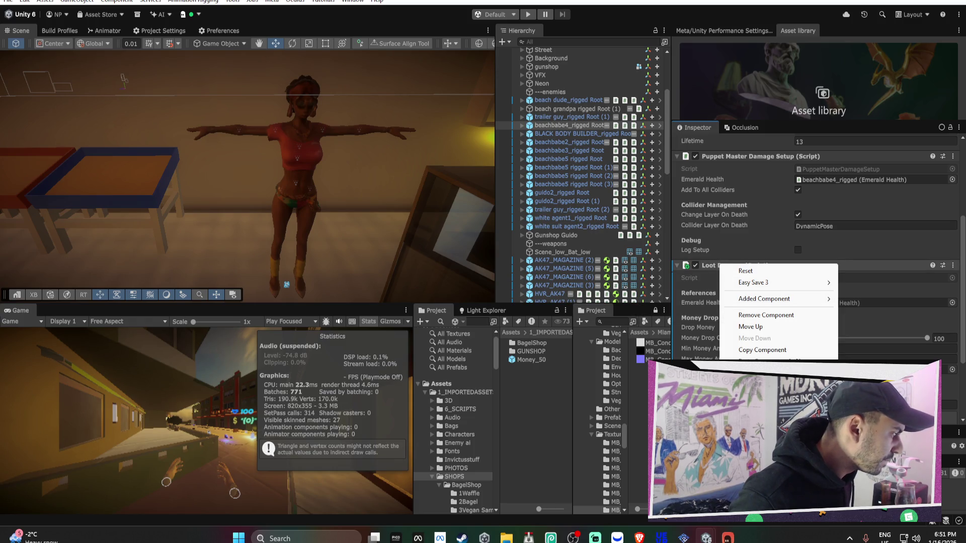
click(745, 271)
scroll(775, 326, down, 2)
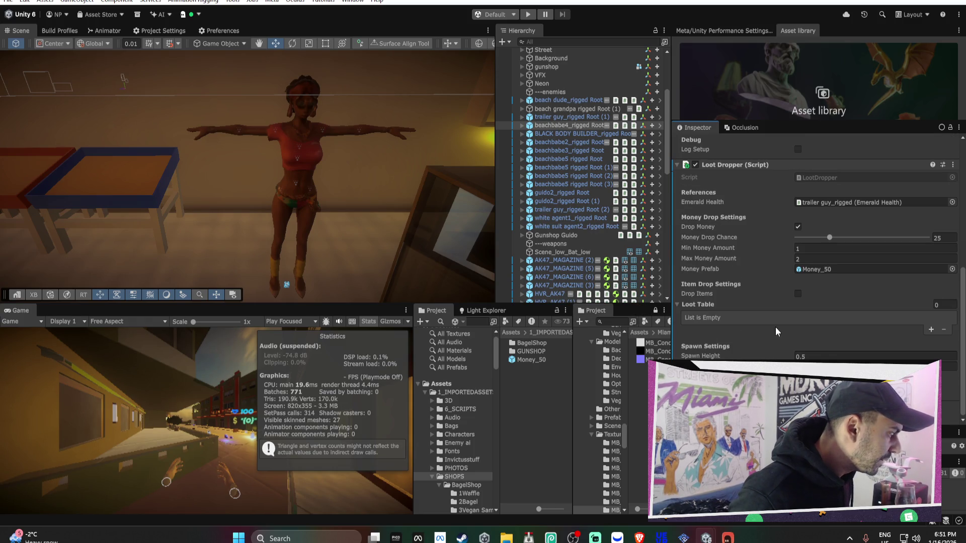
click(521, 126)
drag(558, 143, 840, 203)
Set the money drop chance to 75 and the money amount range to 3–8.
drag(852, 235, 858, 237)
scroll(905, 241, up, 2)
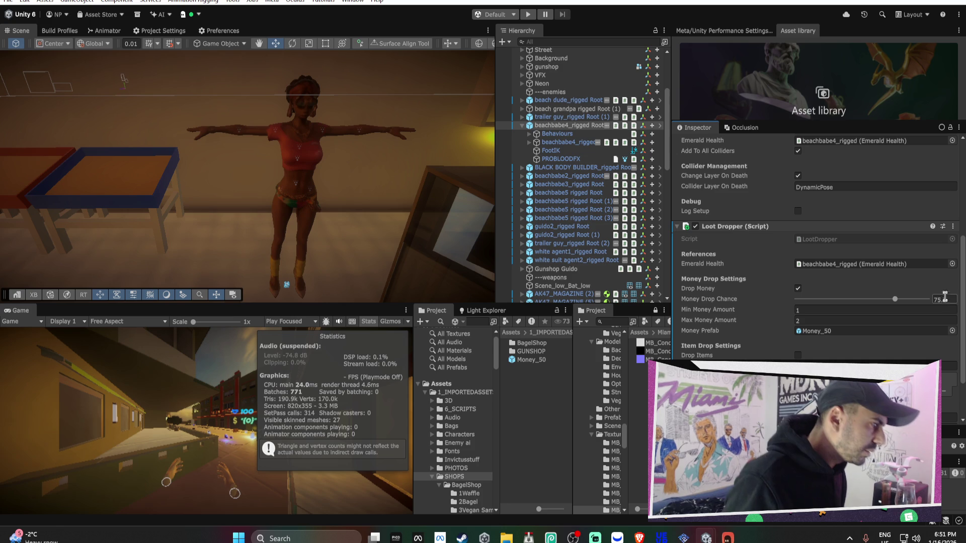
text(100)
text(75)
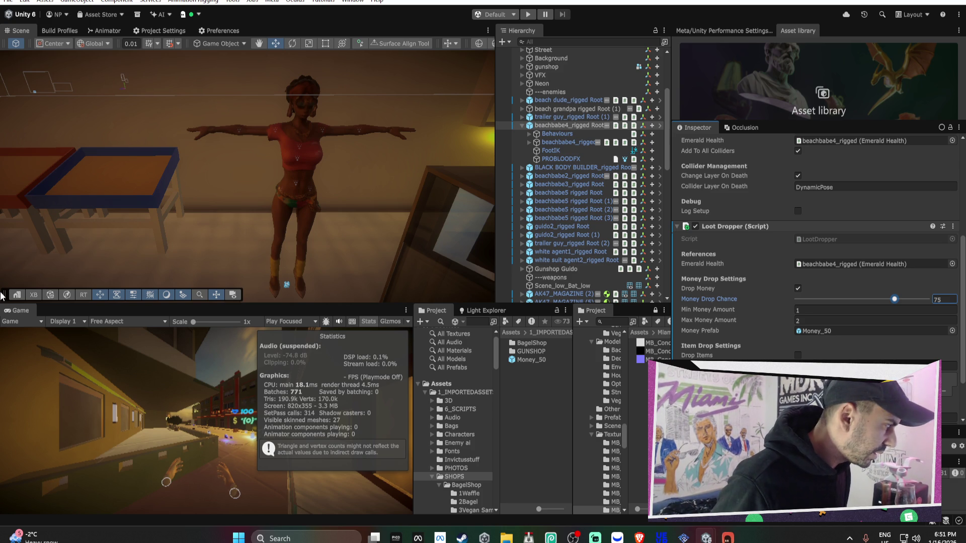
scroll(696, 308, down, 2)
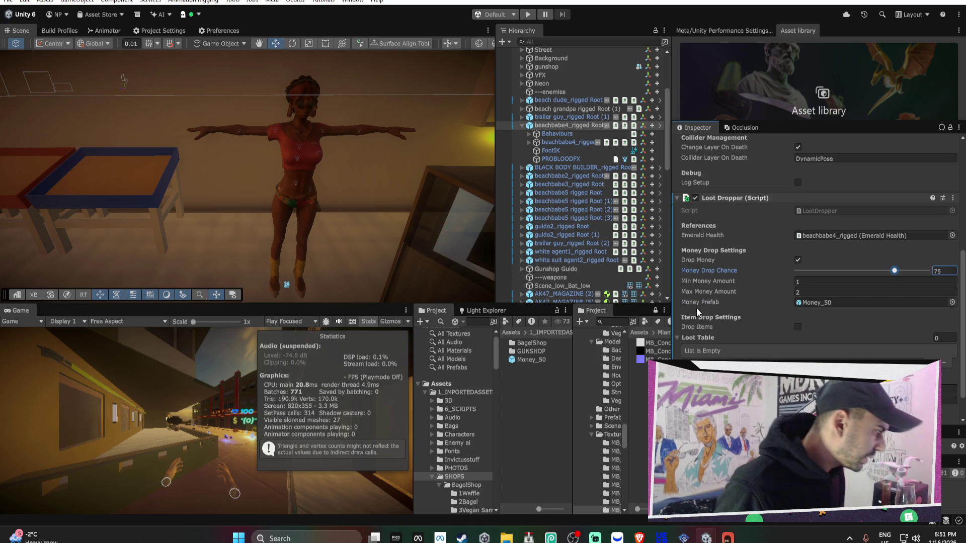
click(837, 252)
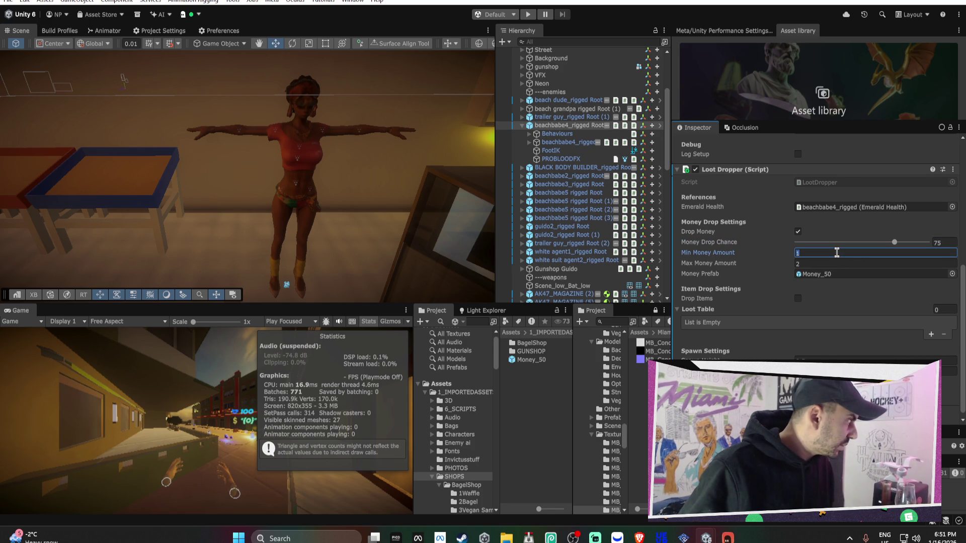
text(3)
key(Tab)
text(8)
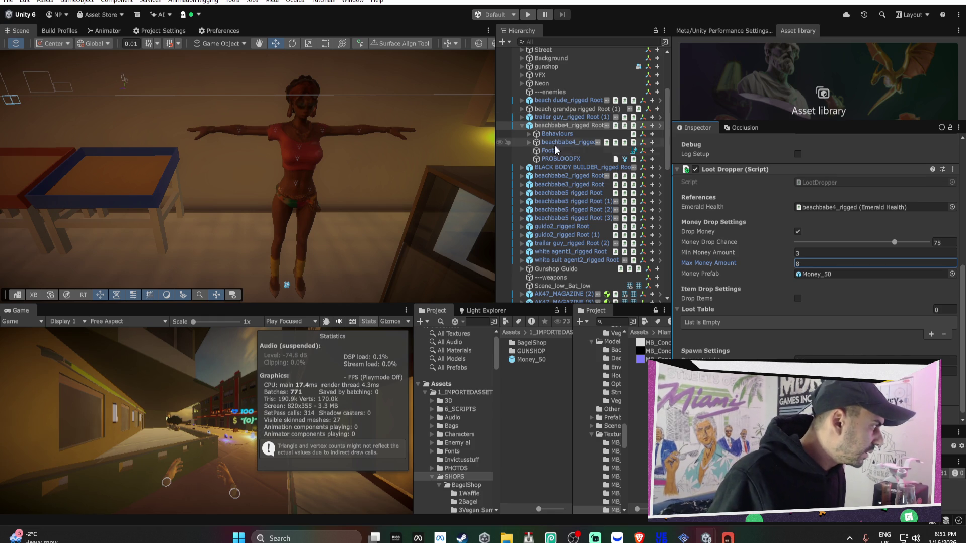
Apply the added Loot Dropper to beachbabe4's prefab.
right_click(744, 168)
mouse_move(773, 201)
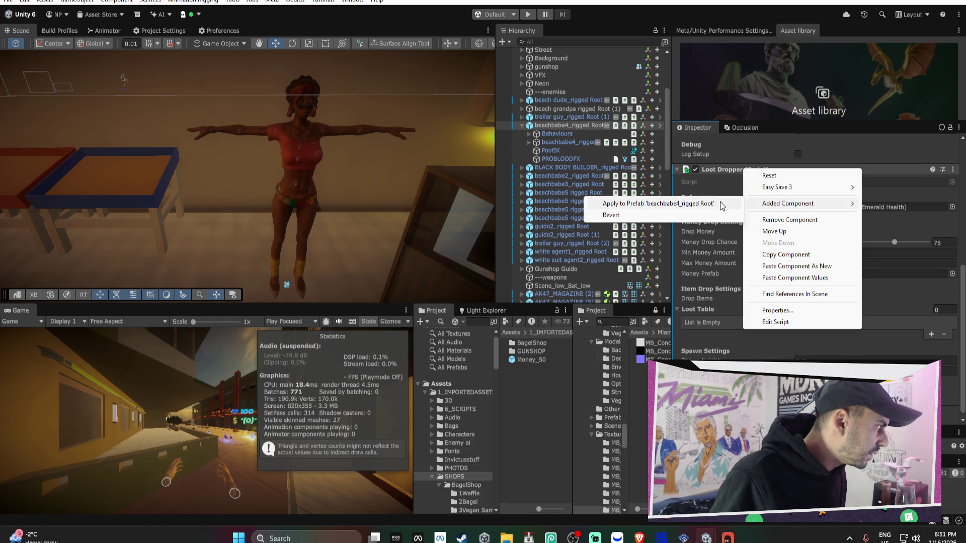
click(694, 204)
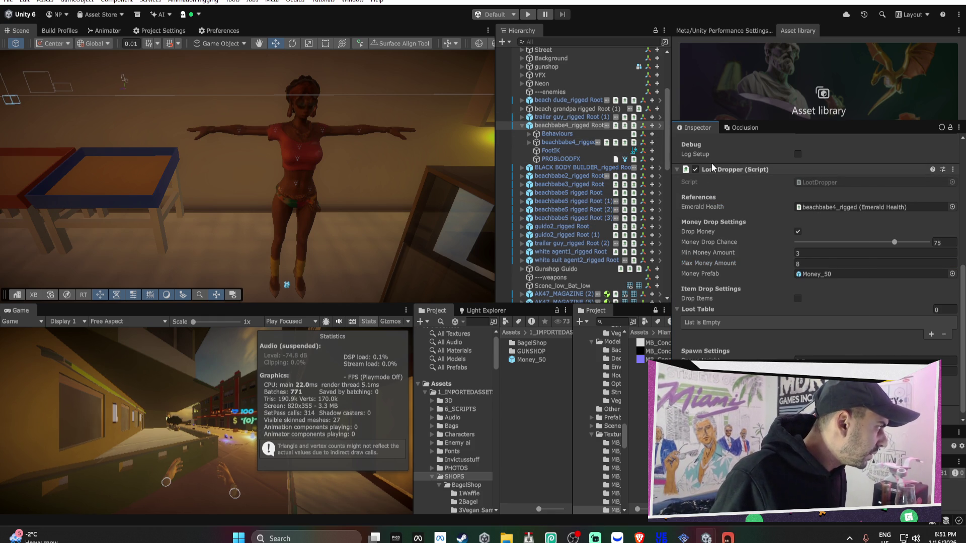
click(569, 167)
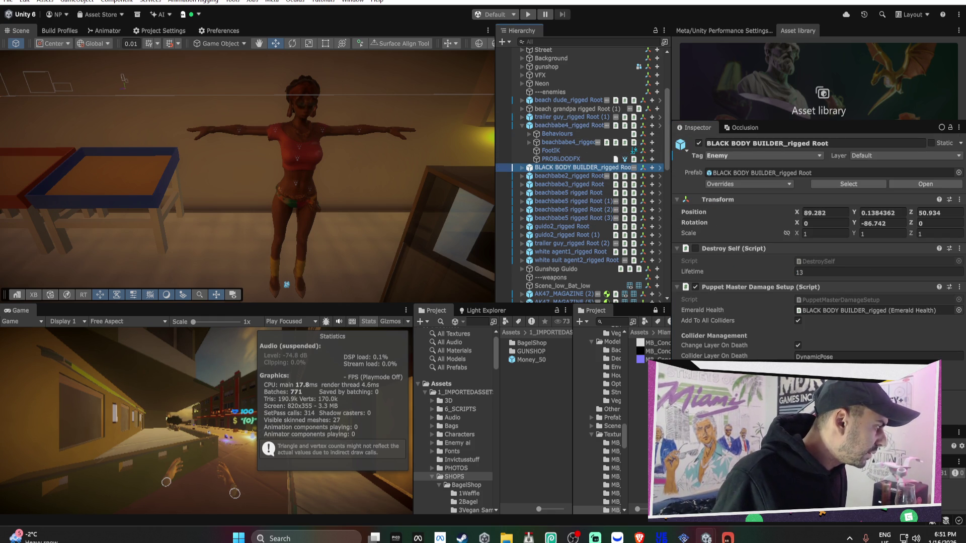
Expand BLACK BODY BUILDER_rigged Root and enter a 50 money drop chance on its Loot Dropper.
scroll(815, 226, down, 2)
click(522, 166)
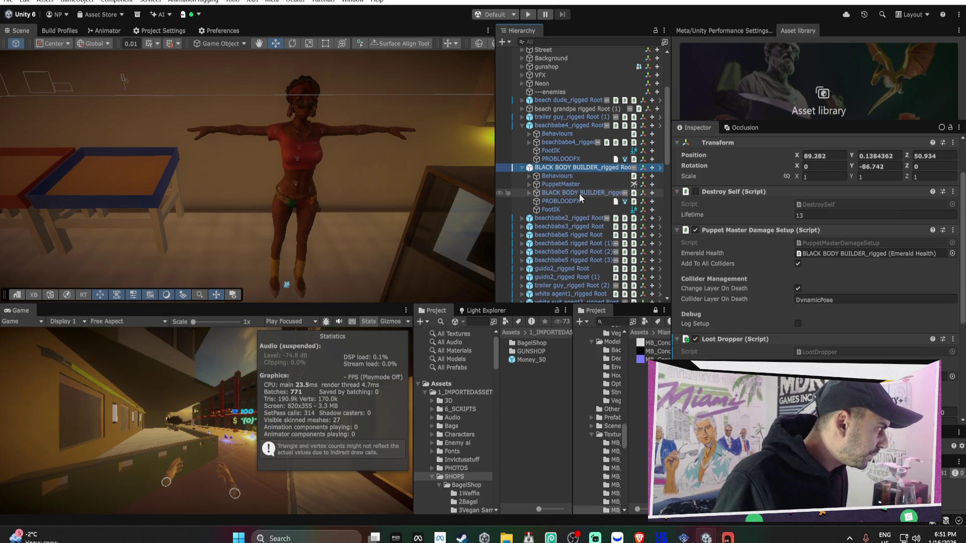
drag(577, 192, 827, 300)
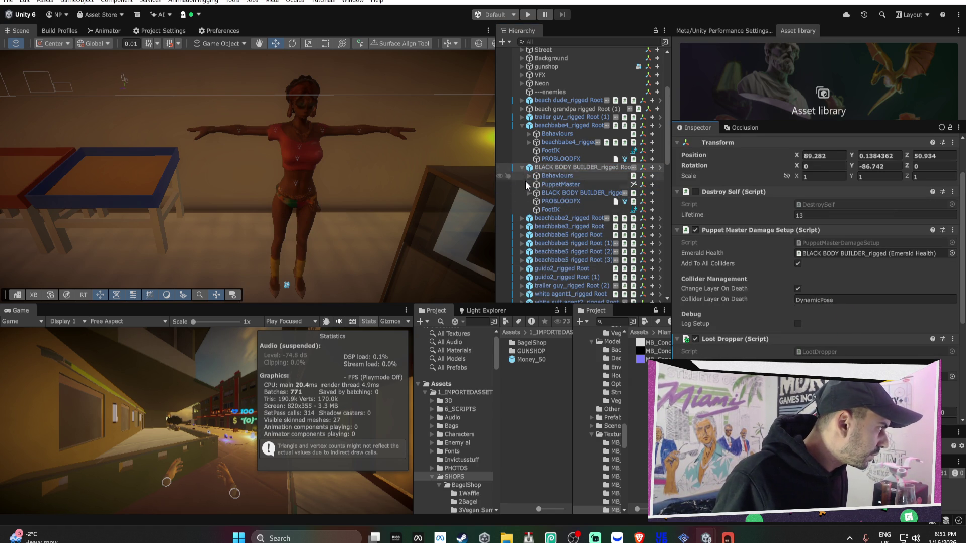
click(529, 194)
click(529, 194)
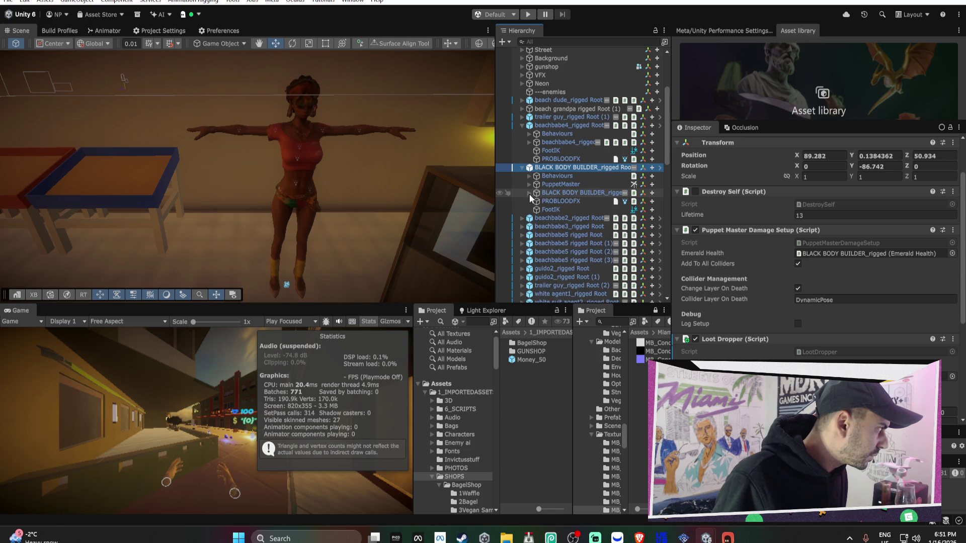
scroll(791, 340, down, 2)
scroll(791, 341, down, 2)
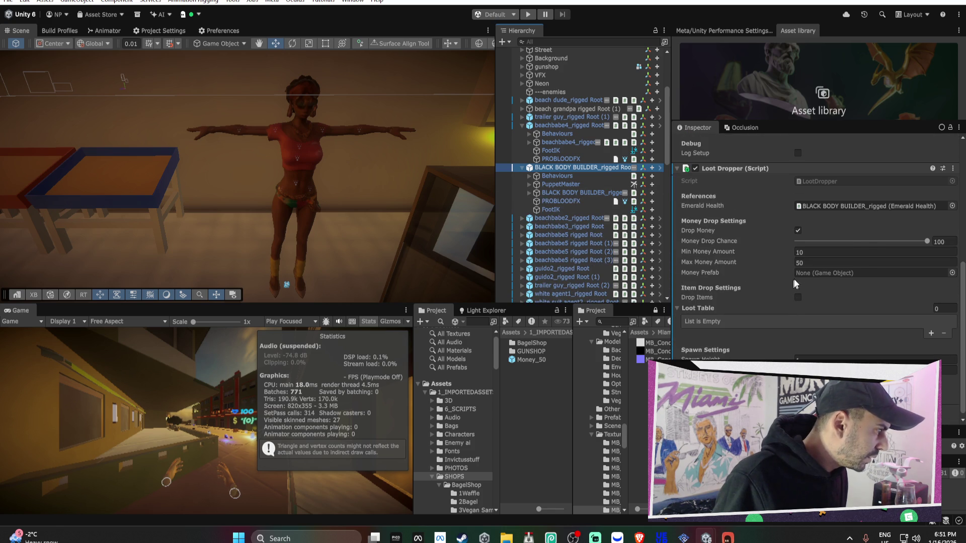
click(944, 242)
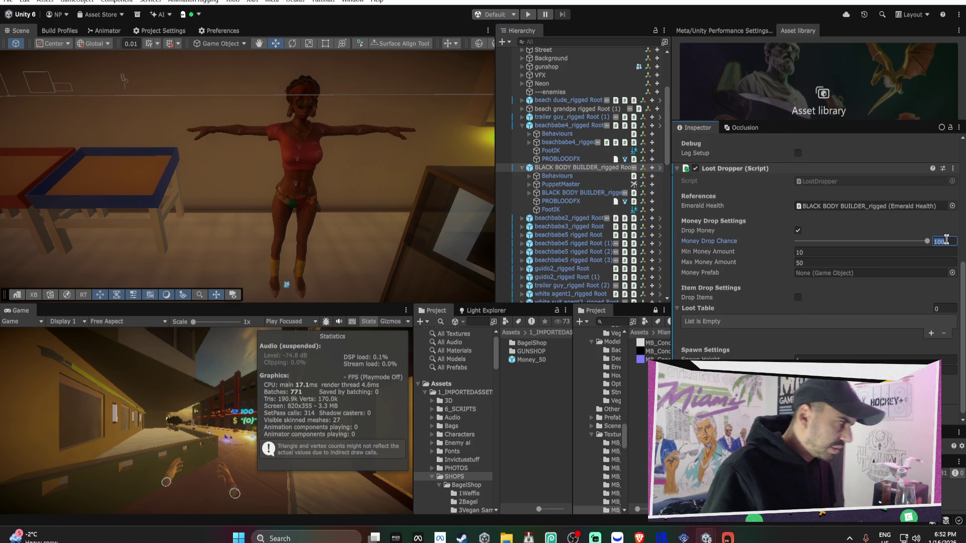
text(50)
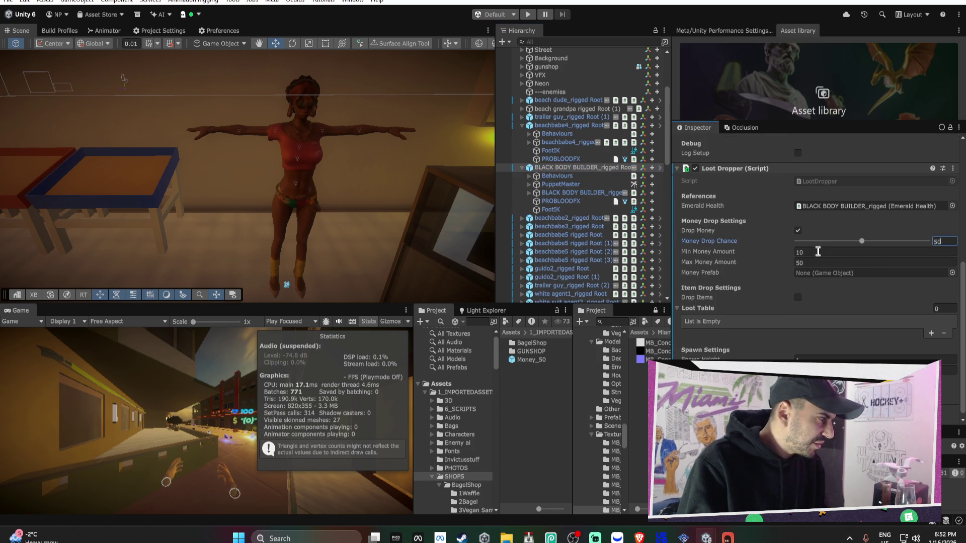
click(818, 252)
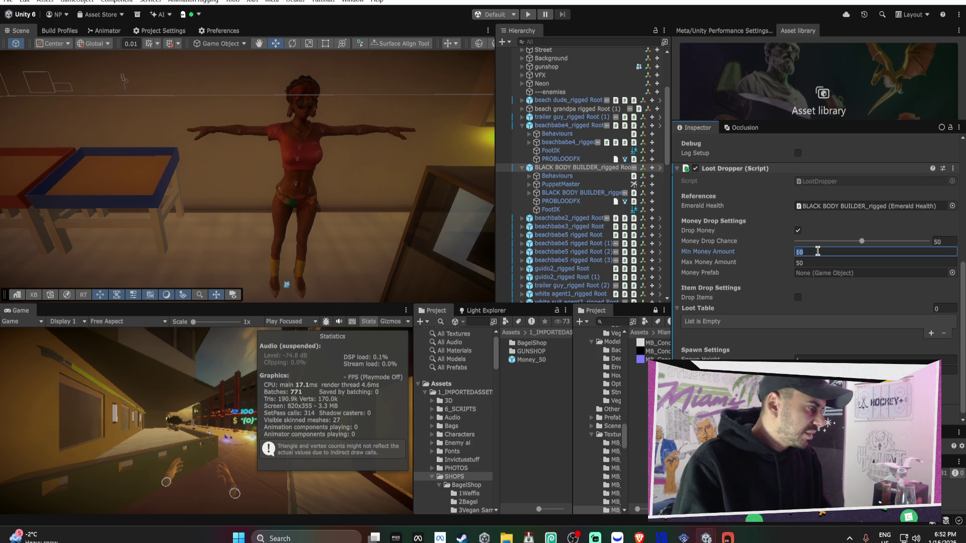
Paste the copied loot values, link its Emerald Health, and set chance 50 with 2–7 money.
right_click(753, 169)
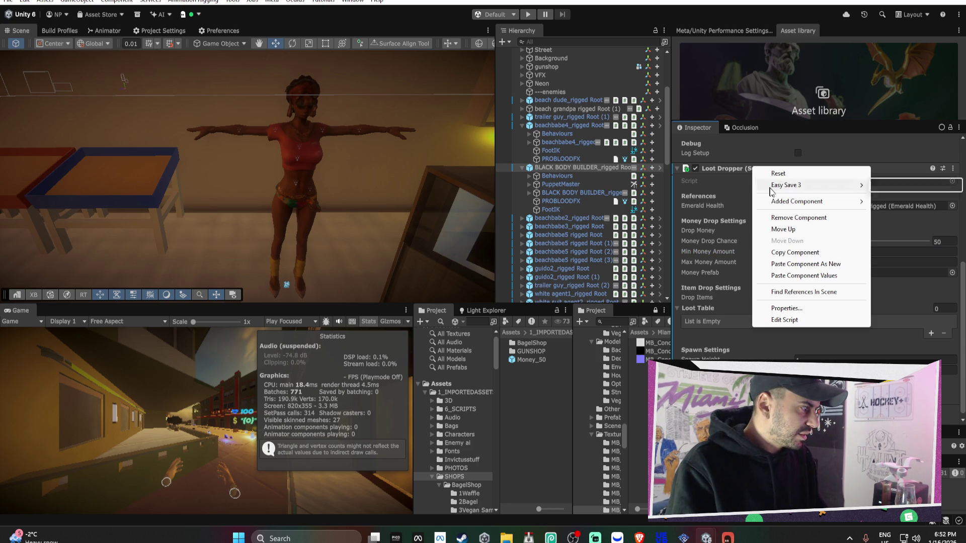
click(798, 275)
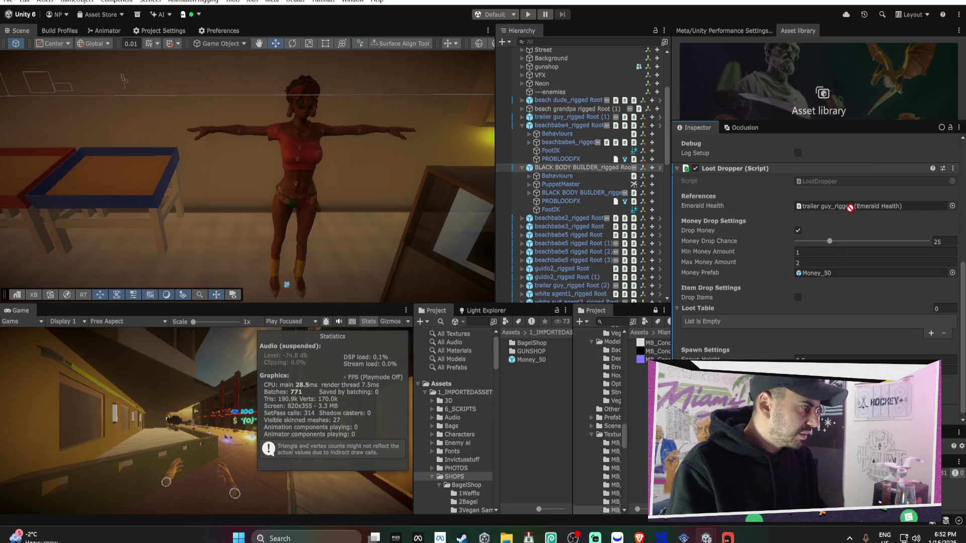
drag(836, 204, 804, 206)
text(50)
click(809, 250)
text(3)
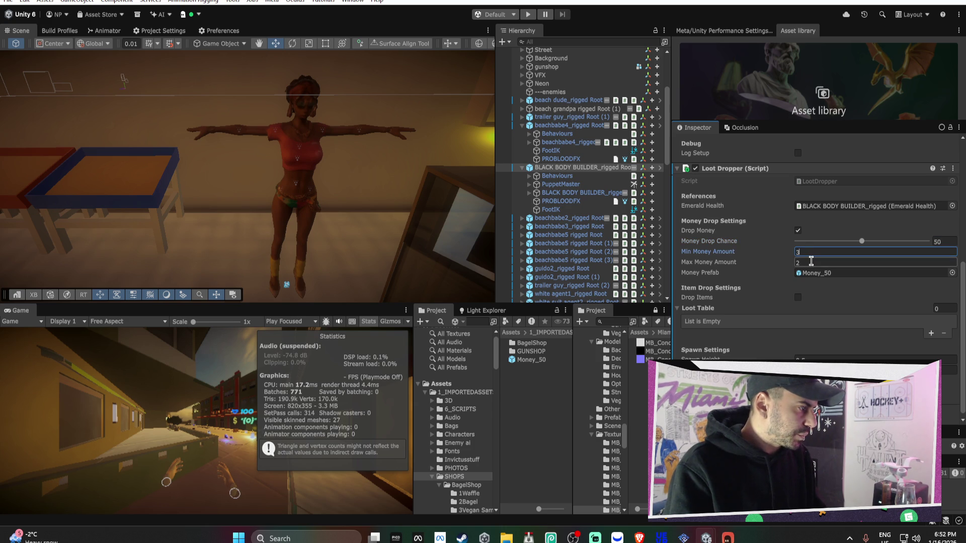
click(810, 262)
text(7)
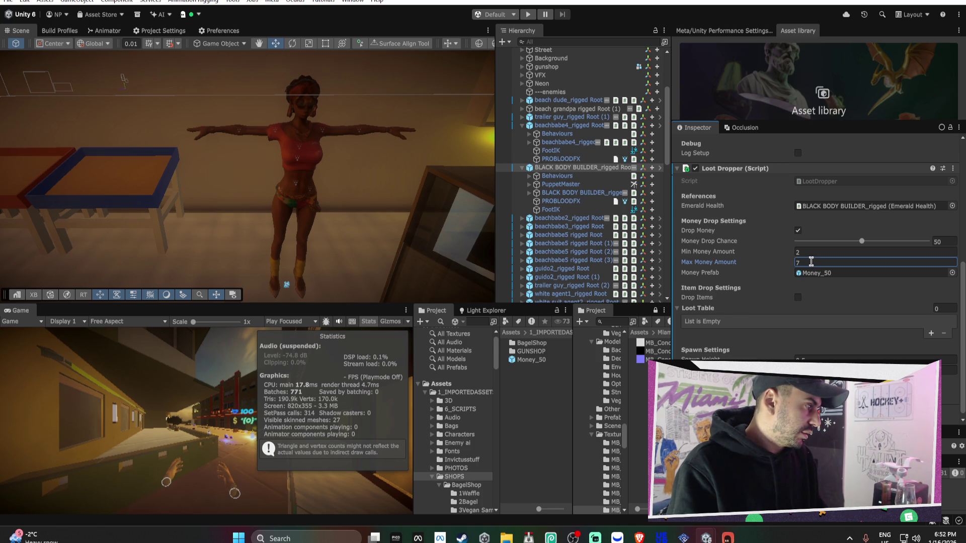
click(521, 167)
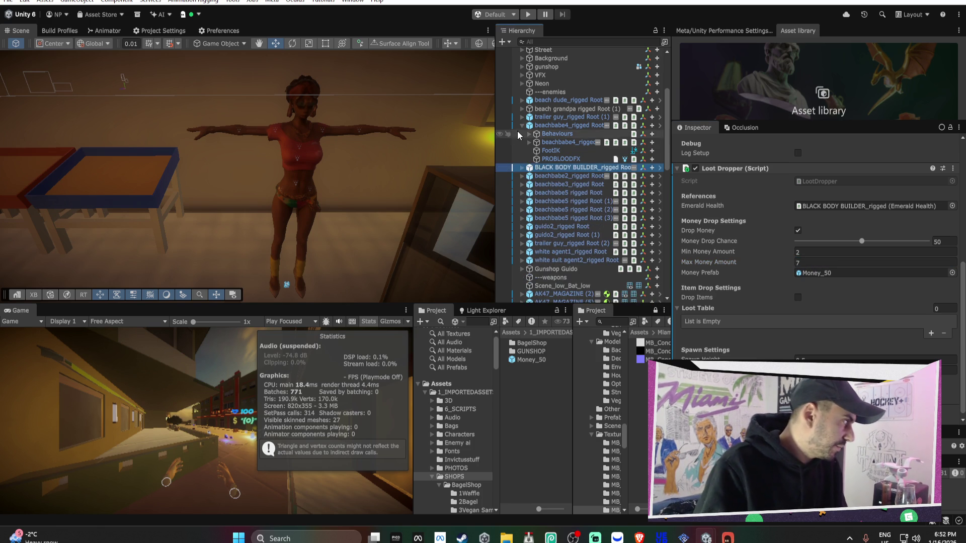
Lower beachbabe2's max money amount from 10 to 8 and copy its Loot Dropper.
click(521, 127)
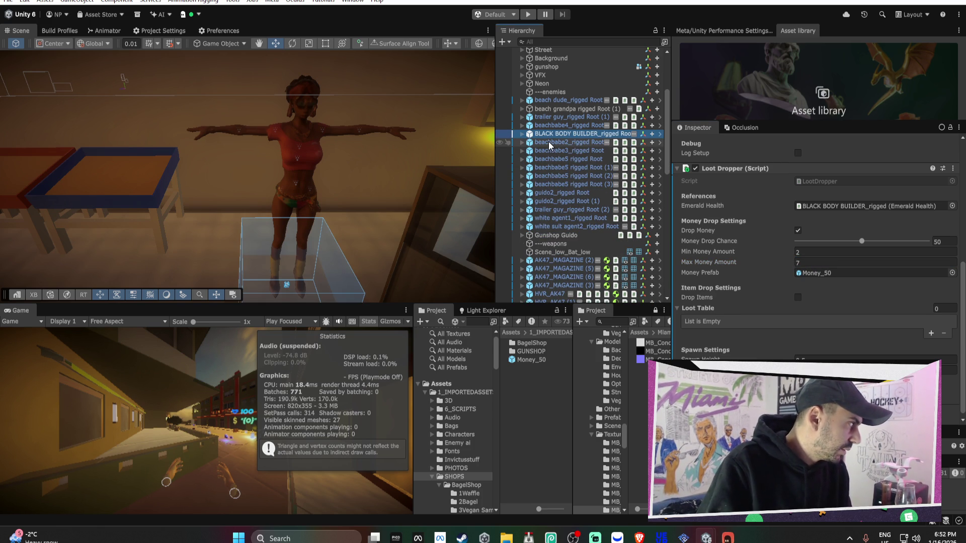
click(548, 143)
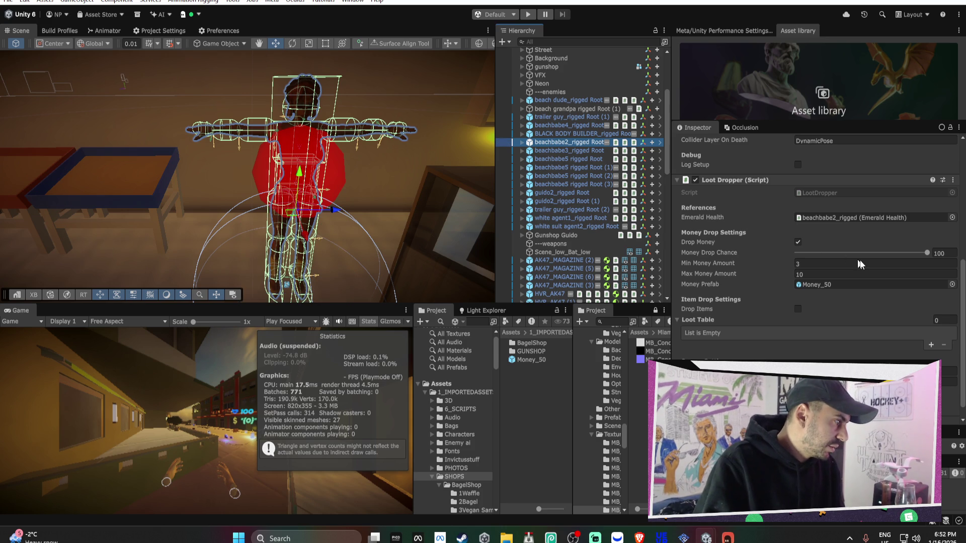
click(819, 273)
click(813, 273)
text(8)
key(Return)
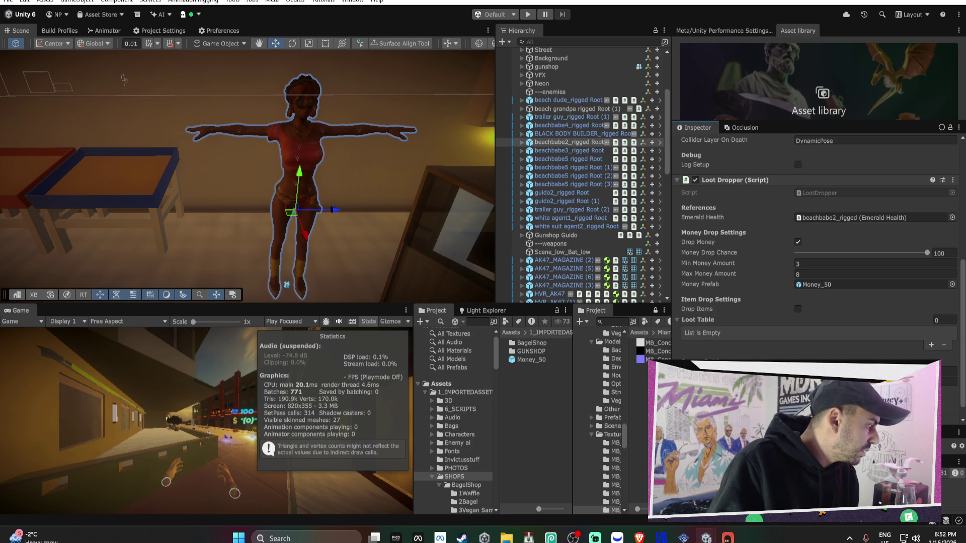
right_click(734, 180)
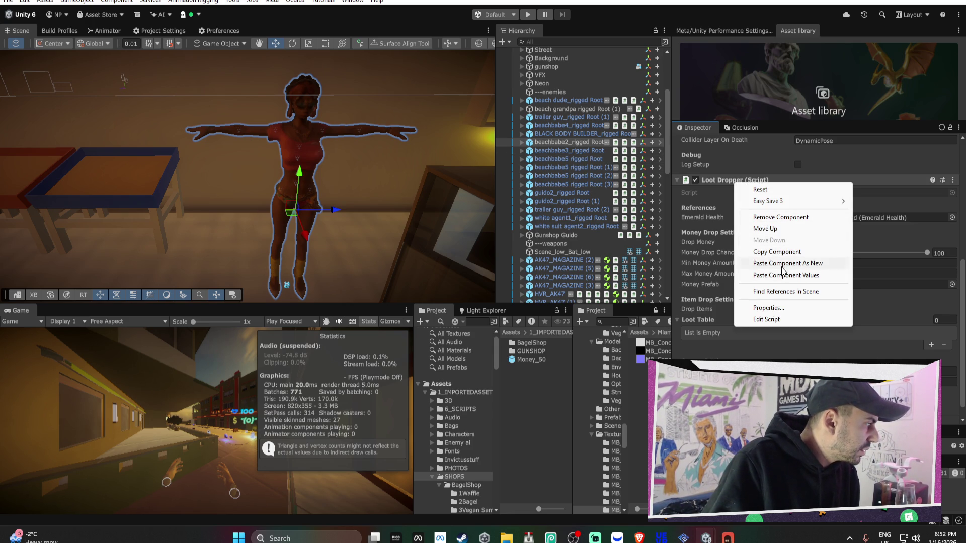
right_click(736, 187)
click(763, 248)
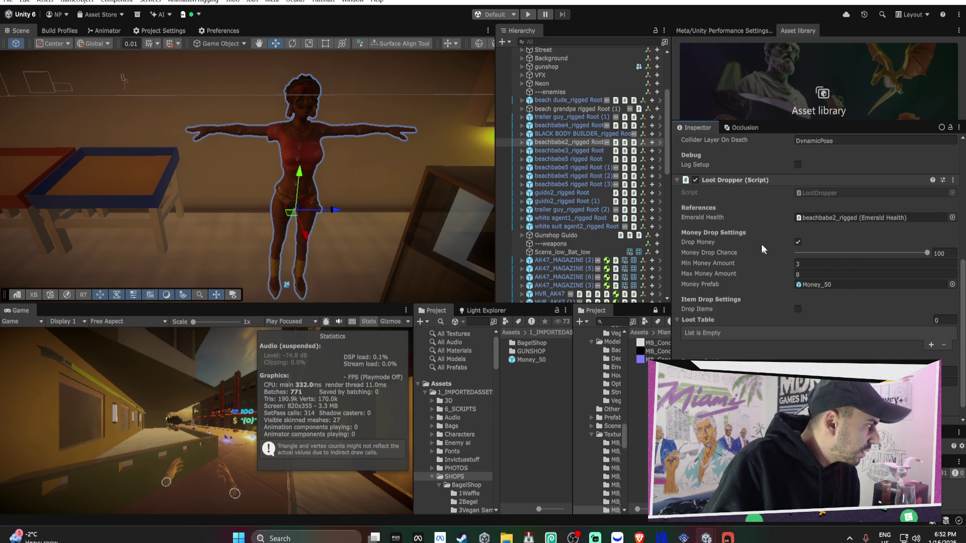
Add the copied Loot Dropper to beachbabe3 and link beachbabe3_rigged as its Emerald Health.
click(568, 150)
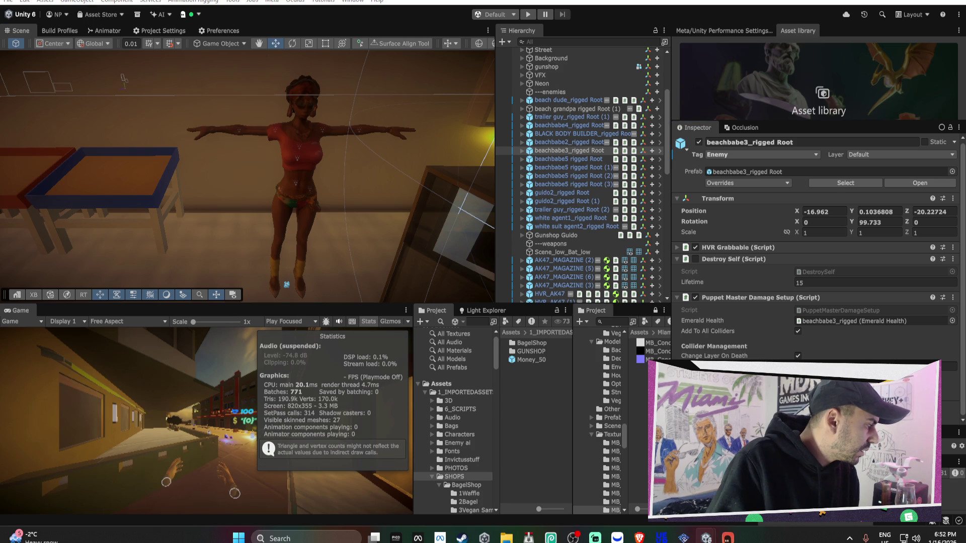
click(521, 151)
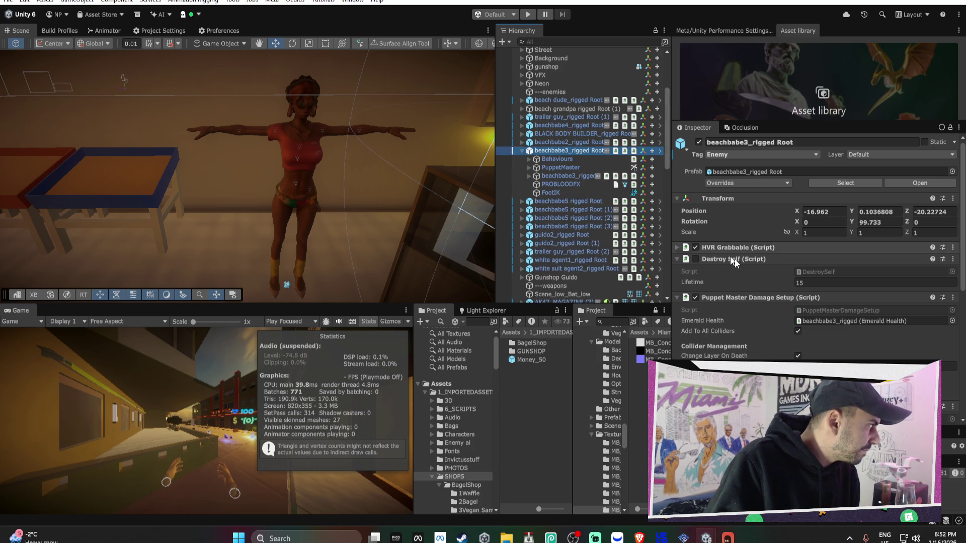
scroll(732, 261, down, 5)
mouse_move(564, 175)
mouse_down()
mouse_move(785, 269)
mouse_move(826, 330)
mouse_up()
right_click(739, 295)
key(Escape)
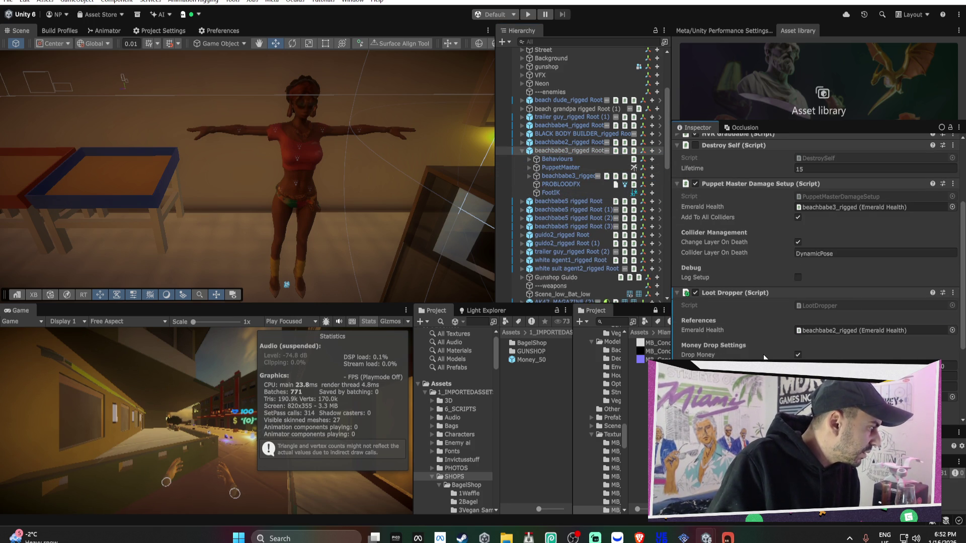
right_click(754, 296)
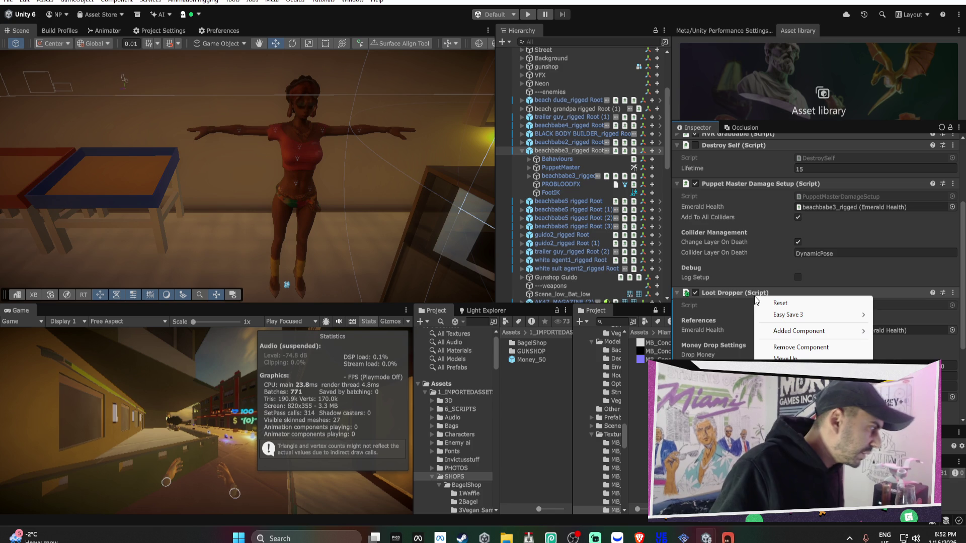
key(Escape)
click(557, 176)
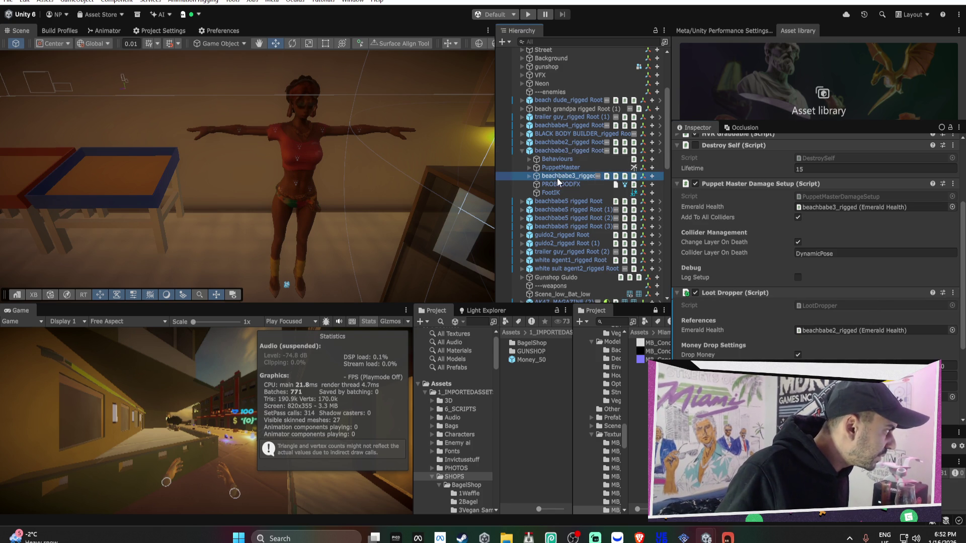
click(569, 150)
drag(559, 176, 825, 331)
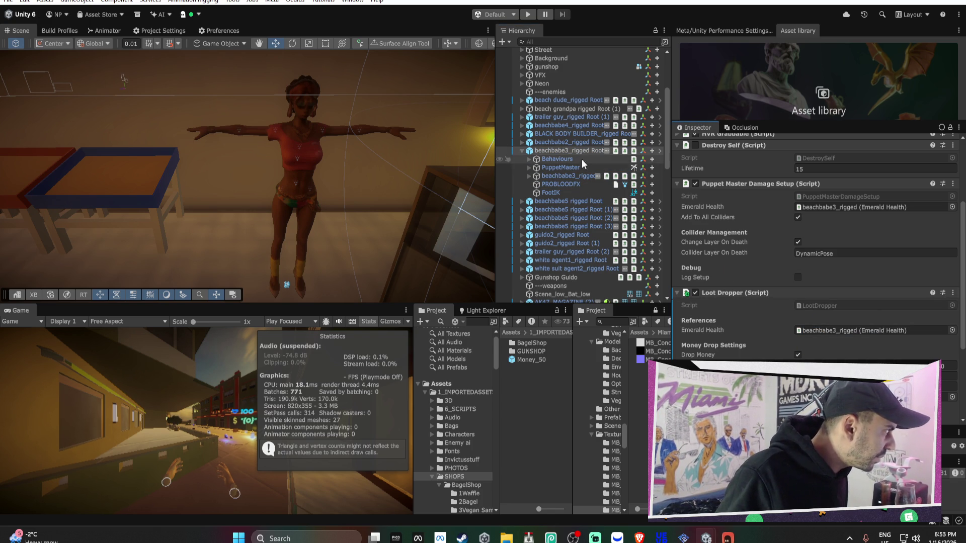
Apply the modified Loot Dropper to beachbabe3's prefab.
right_click(717, 295)
mouse_move(730, 329)
click(691, 330)
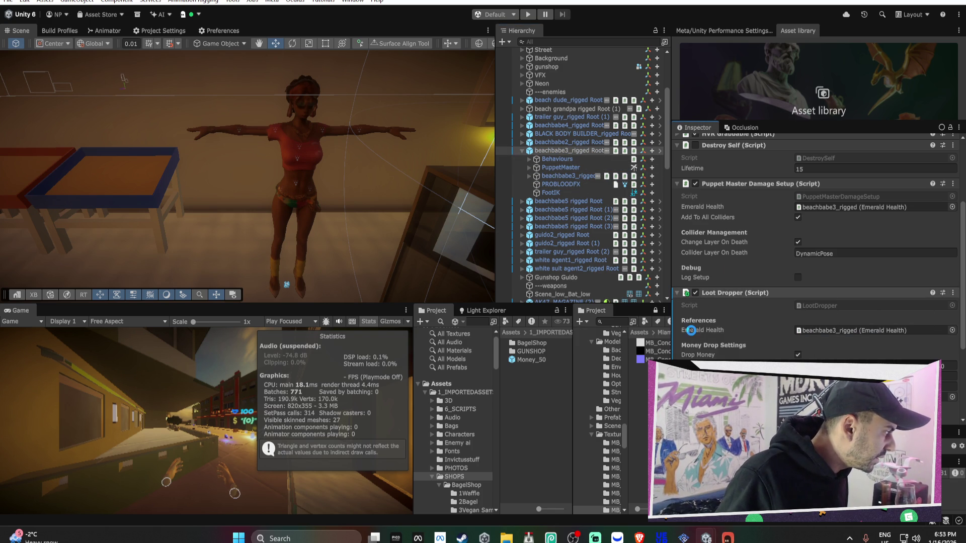
click(522, 150)
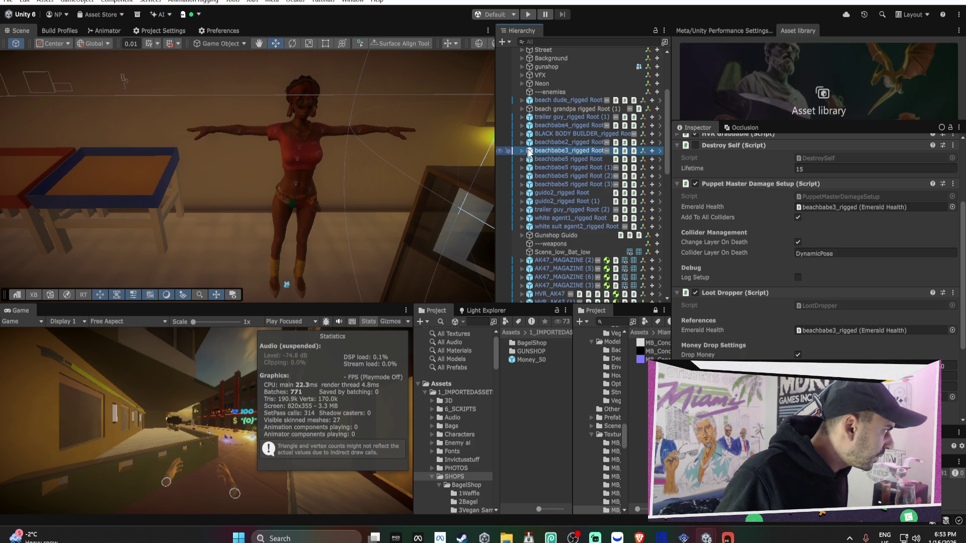
Frame beachbabe5 and set its Loot Dropper money drop chance to 30.
click(563, 158)
key(f)
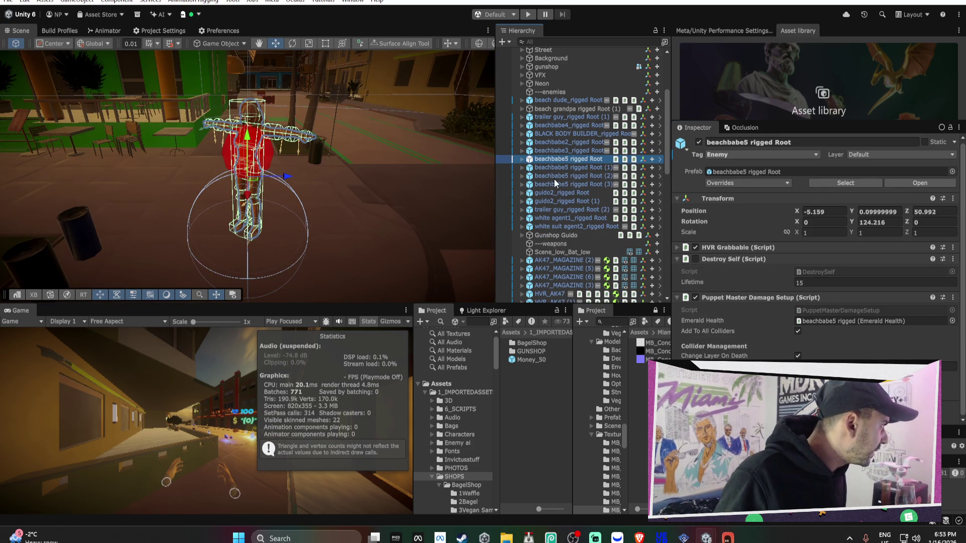
drag(392, 176, 406, 181)
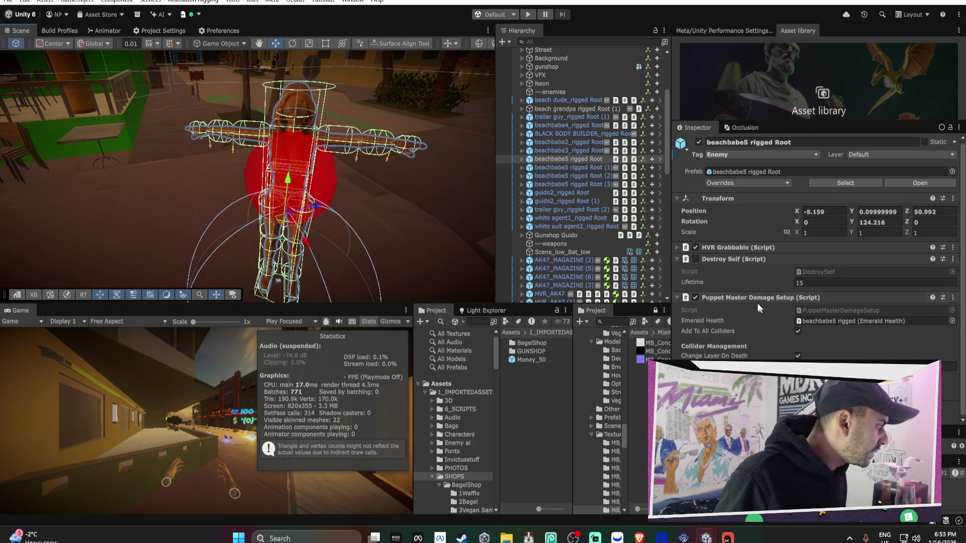
scroll(810, 354, down, 5)
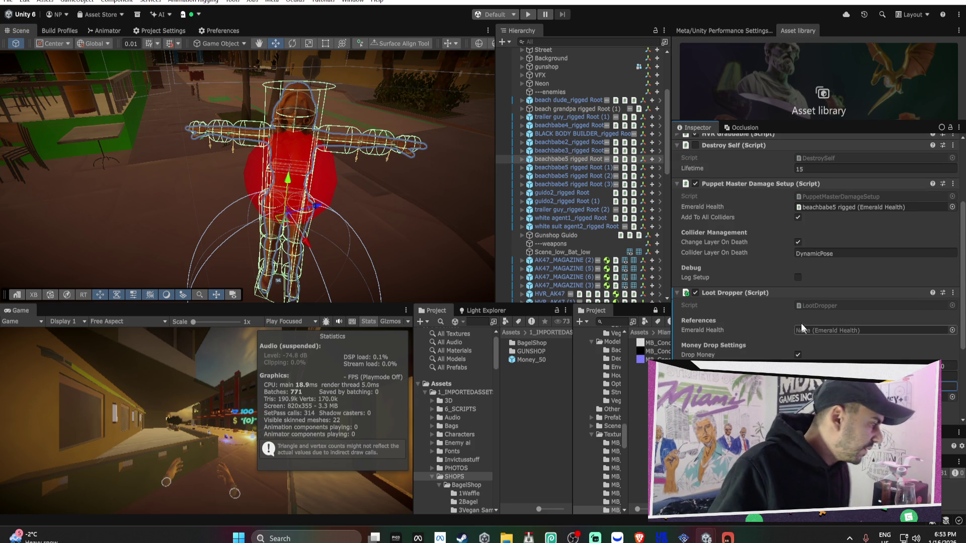
scroll(754, 296, down, 1)
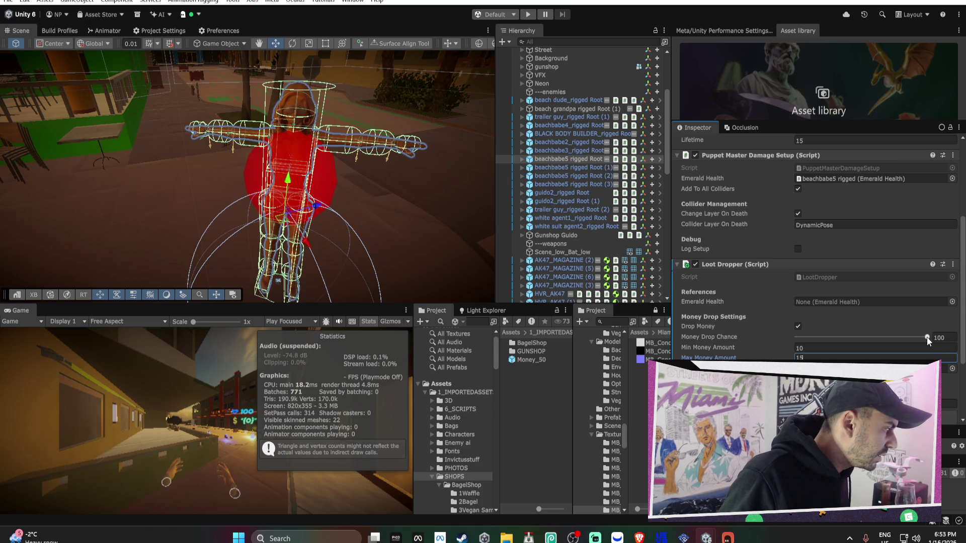
click(939, 337)
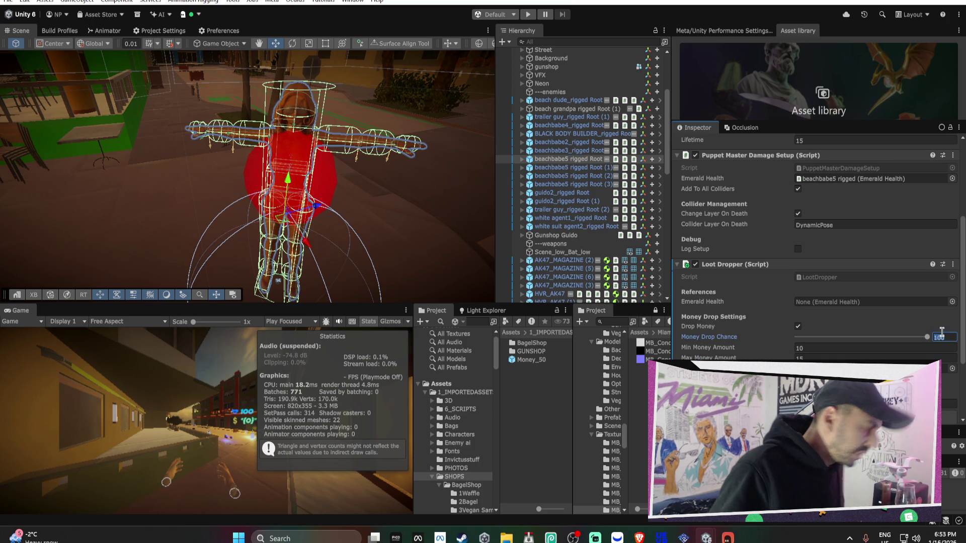
text(30)
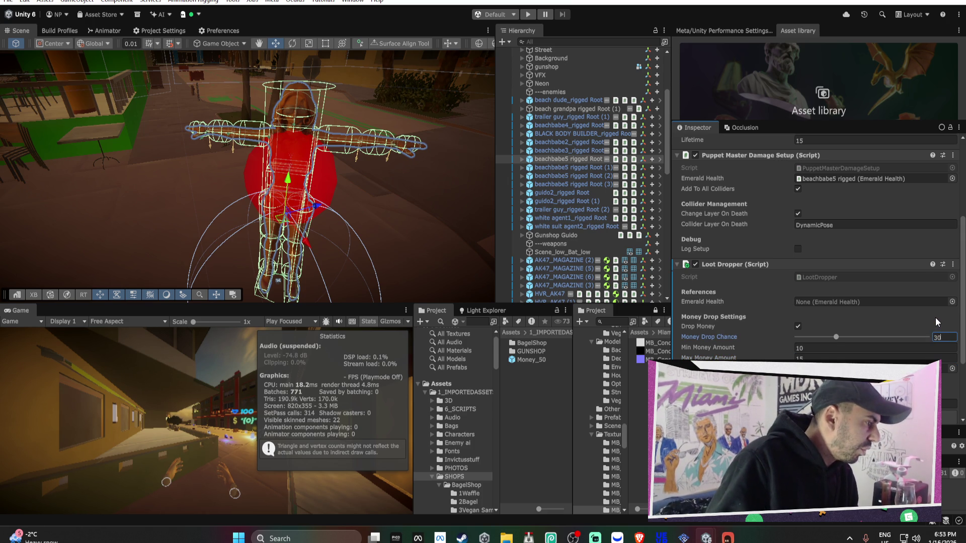
Set the spawn height to 0.5 and Money_50 as the money prefab.
right_click(734, 267)
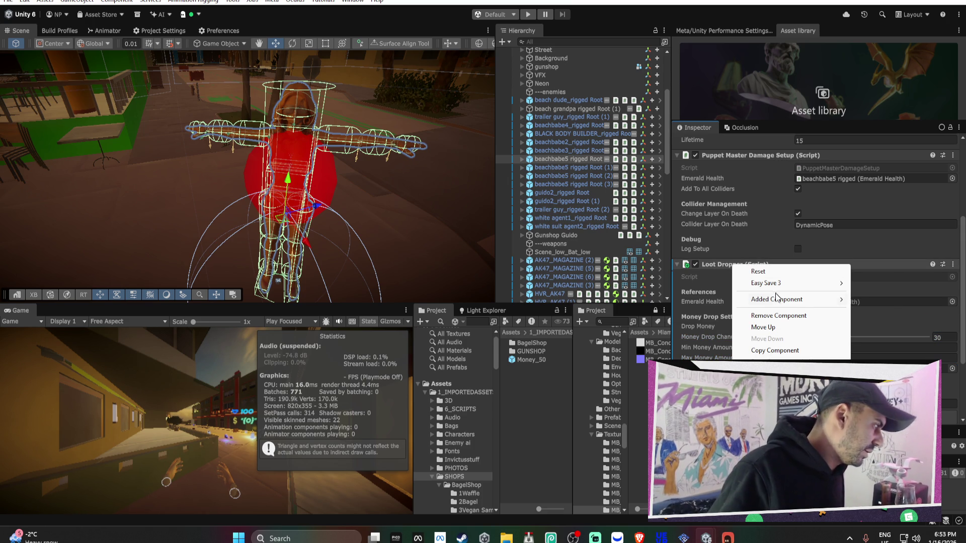
click(522, 162)
click(522, 160)
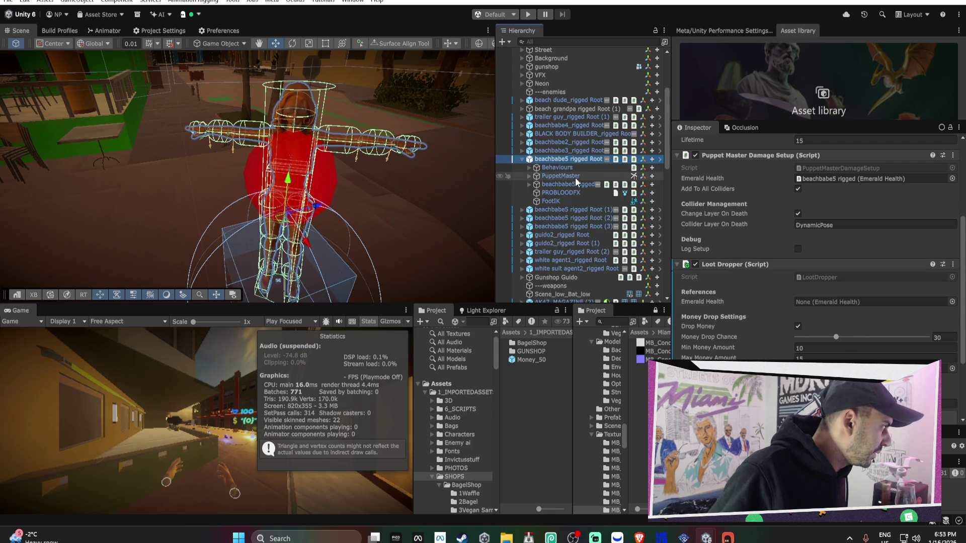
scroll(809, 356, down, 4)
click(812, 366)
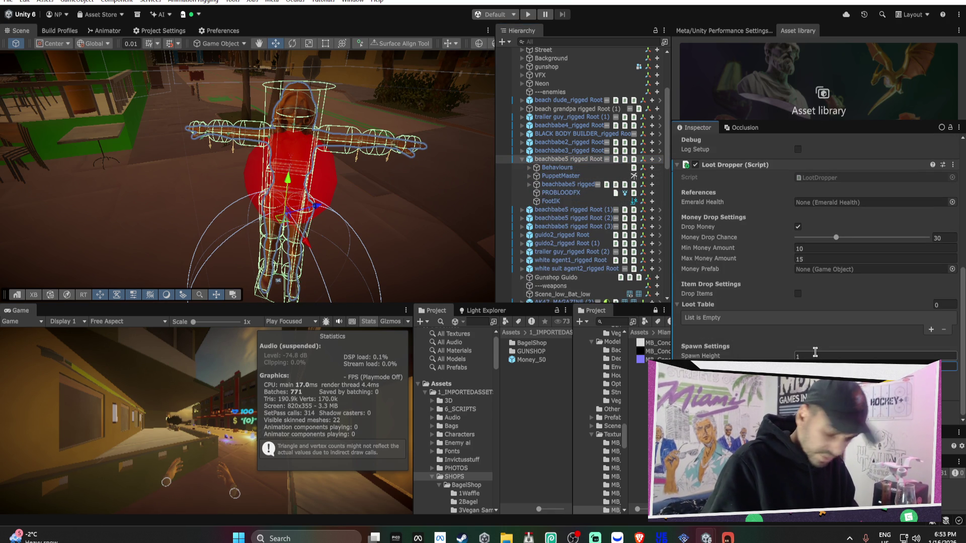
text(0.5)
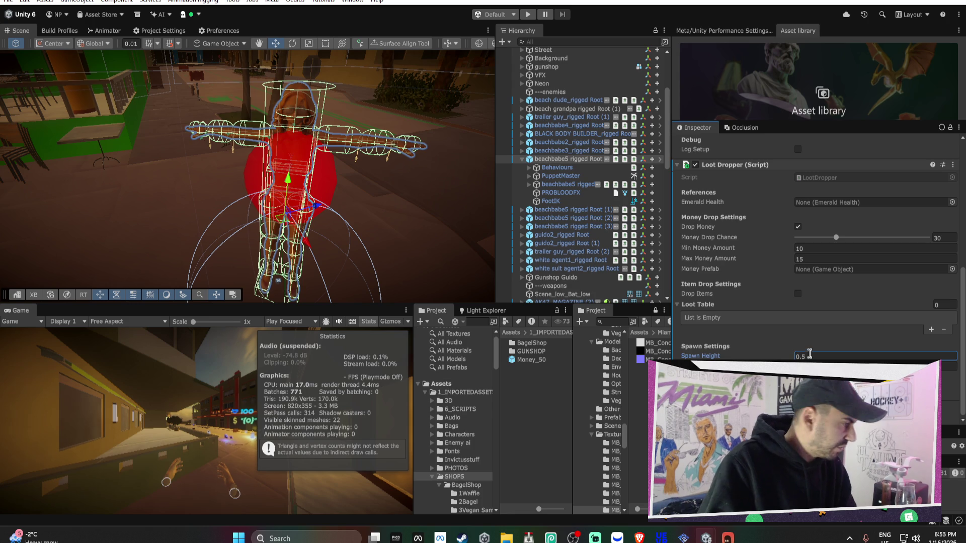
mouse_move(531, 359)
mouse_down()
mouse_move(812, 280)
mouse_move(817, 270)
mouse_up()
Apply the added Loot Dropper to the prefab and arrow through the enemies in the Hierarchy.
right_click(727, 165)
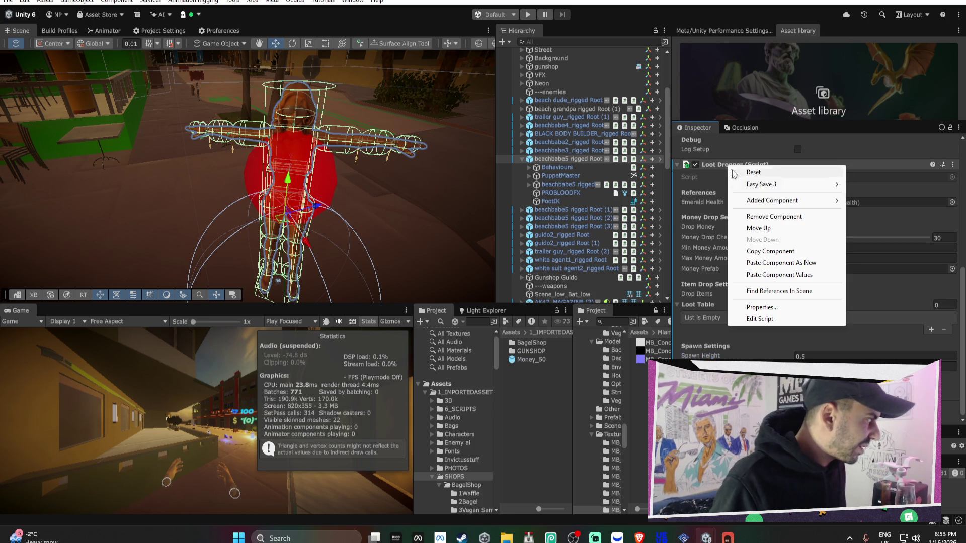
mouse_move(769, 203)
click(581, 153)
click(582, 153)
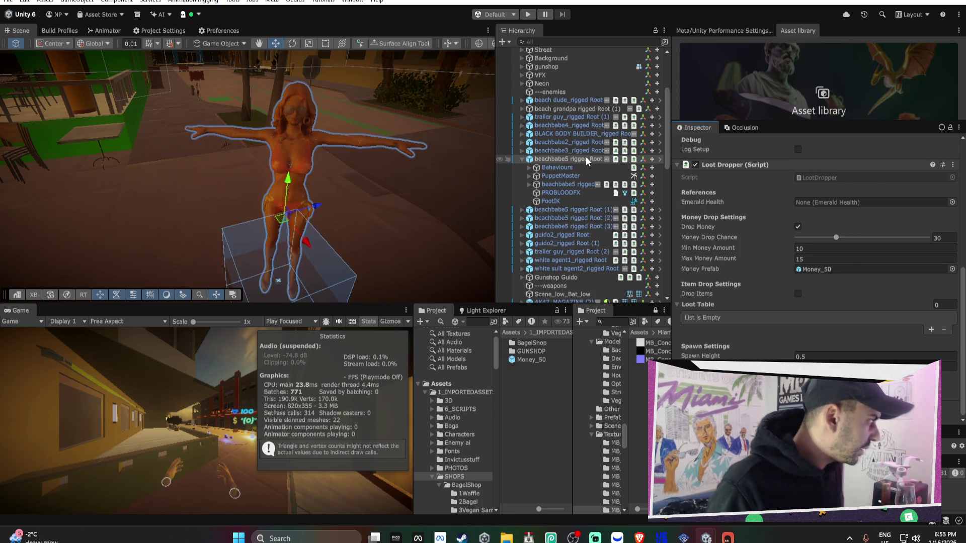
key(Down)
key(Left)
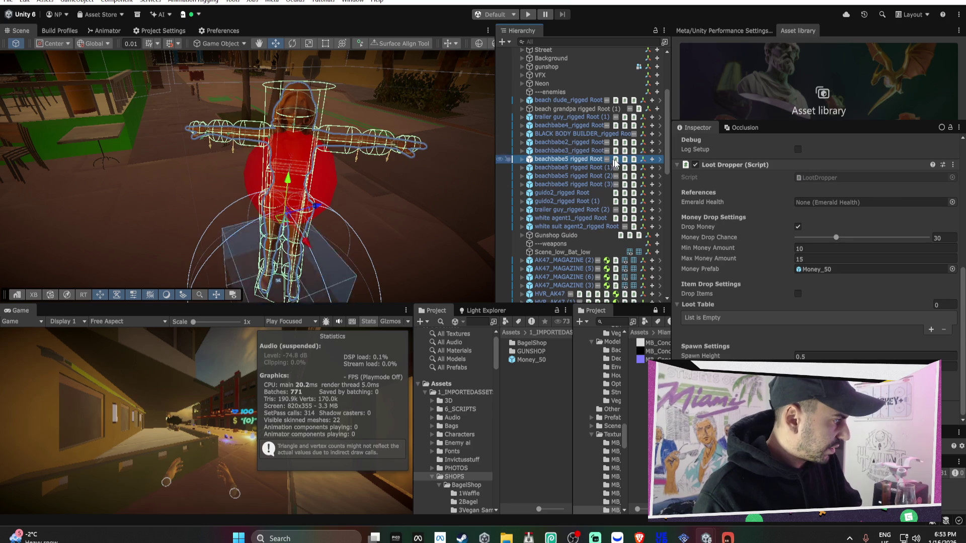
key(Up)
key(Up)
key(Up)
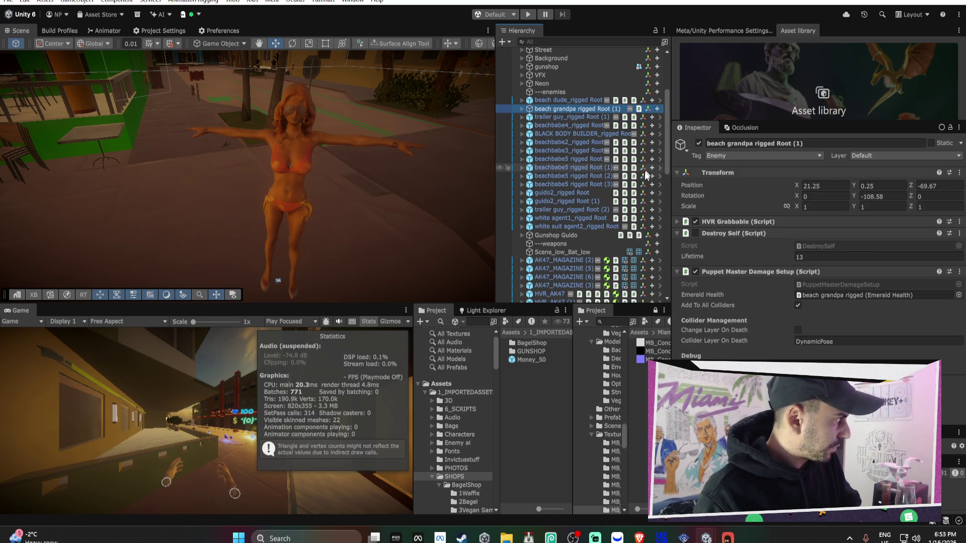
Copy beachbabe5 rigged Root (3)'s Loot Dropper and paste its values onto guido2's Loot Dropper.
key(Down)
key(Down)
key(Down)
key(Down)
key(Down)
key(Down)
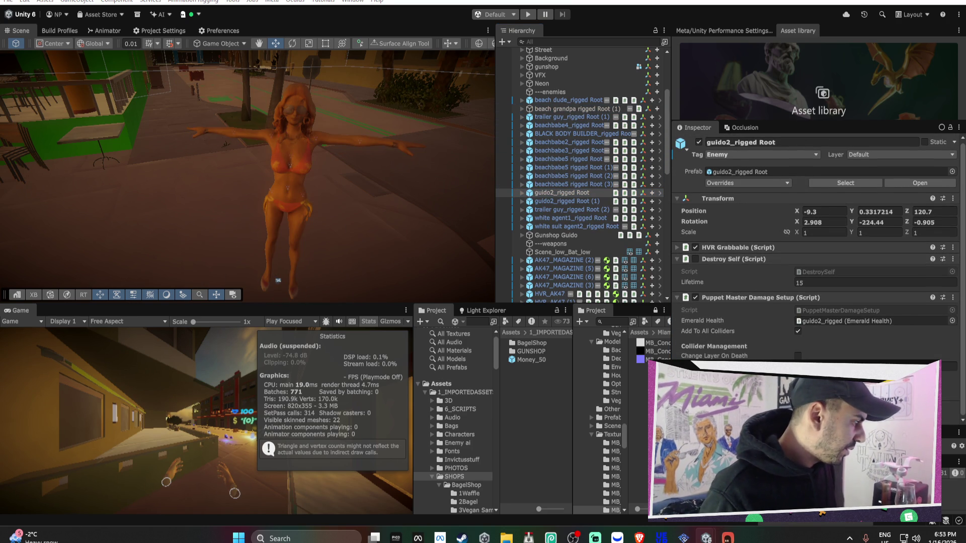
scroll(736, 264, down, 5)
click(568, 184)
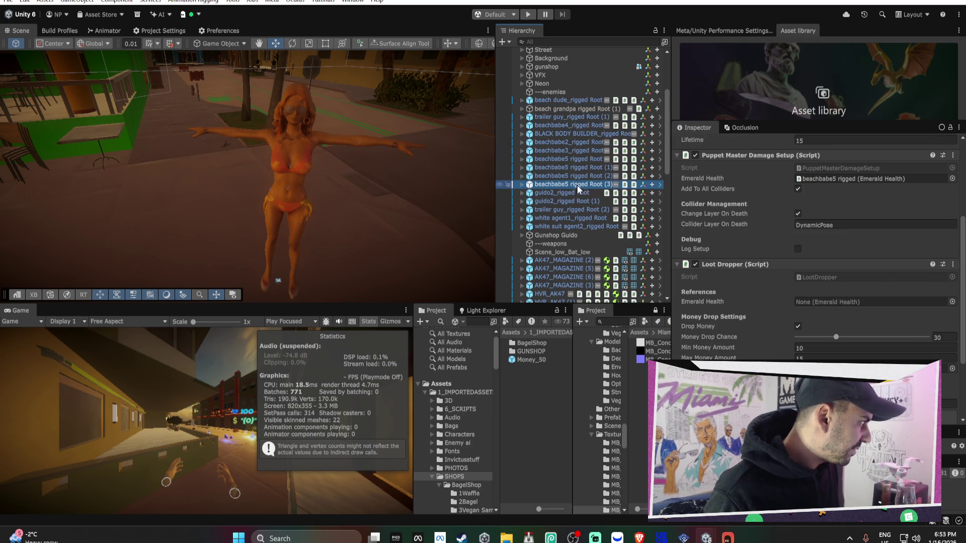
right_click(731, 264)
click(781, 335)
key(Down)
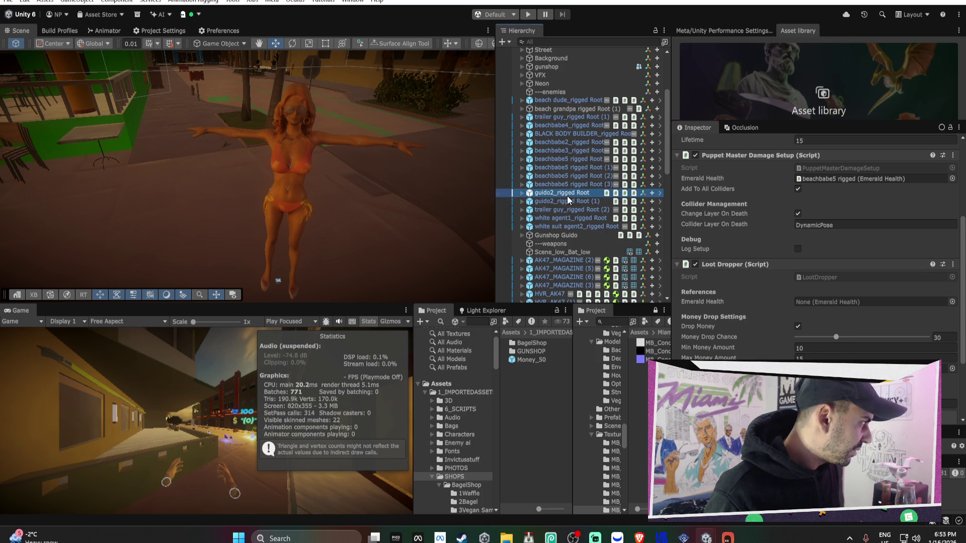
right_click(720, 272)
click(765, 376)
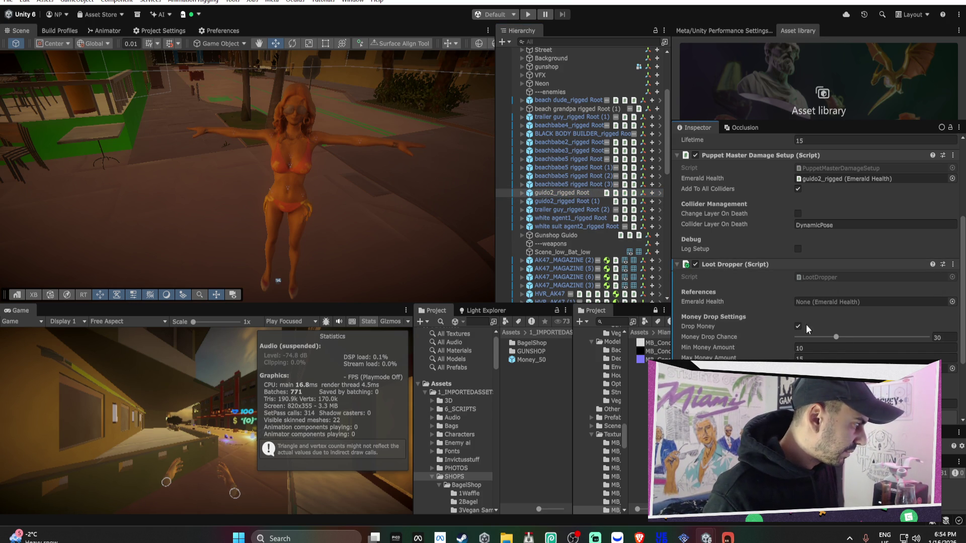
Set guido2's money drop chance to 50 and apply it to the prefab.
click(946, 336)
text(50)
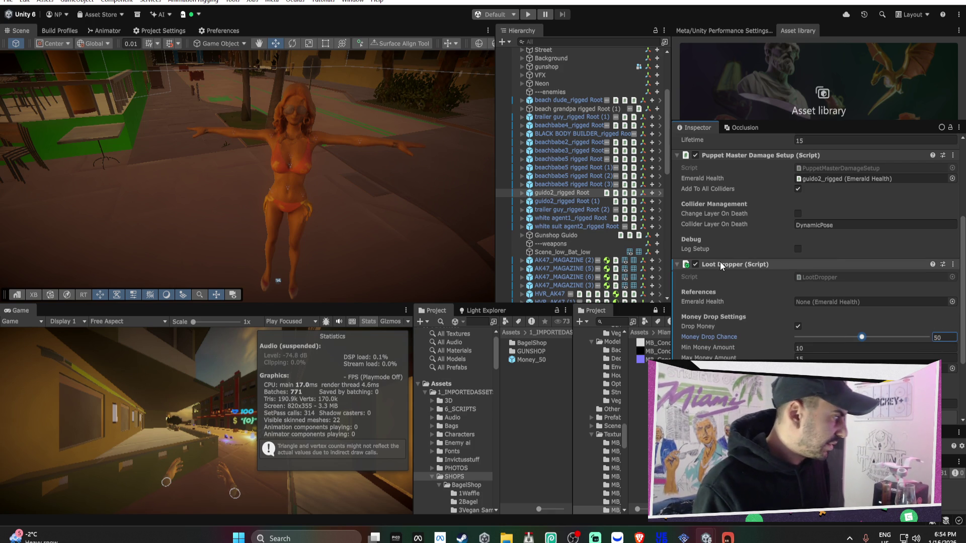
right_click(720, 264)
mouse_move(769, 295)
click(654, 296)
Set guido2_rigged's Emerald Health starting health to 300 and apply it to the prefab.
click(563, 193)
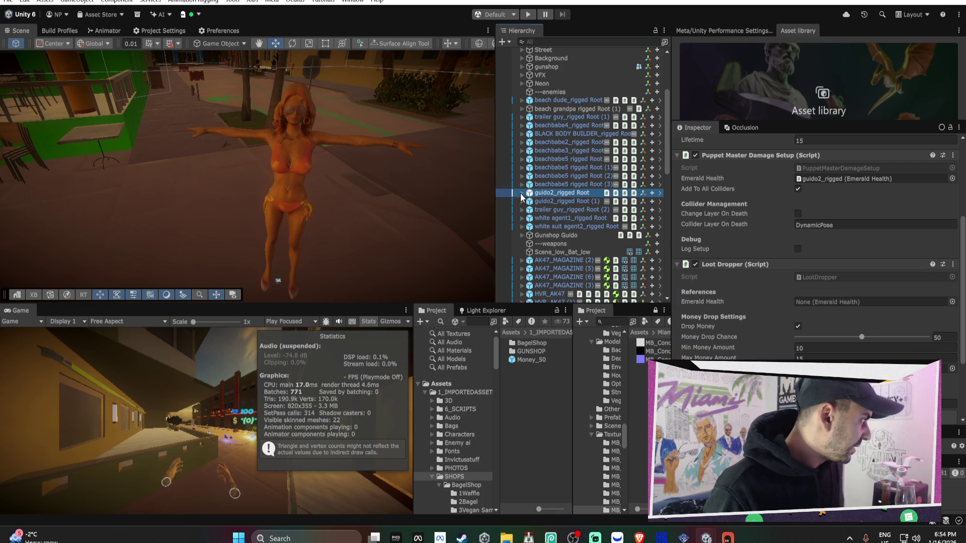
key(Right)
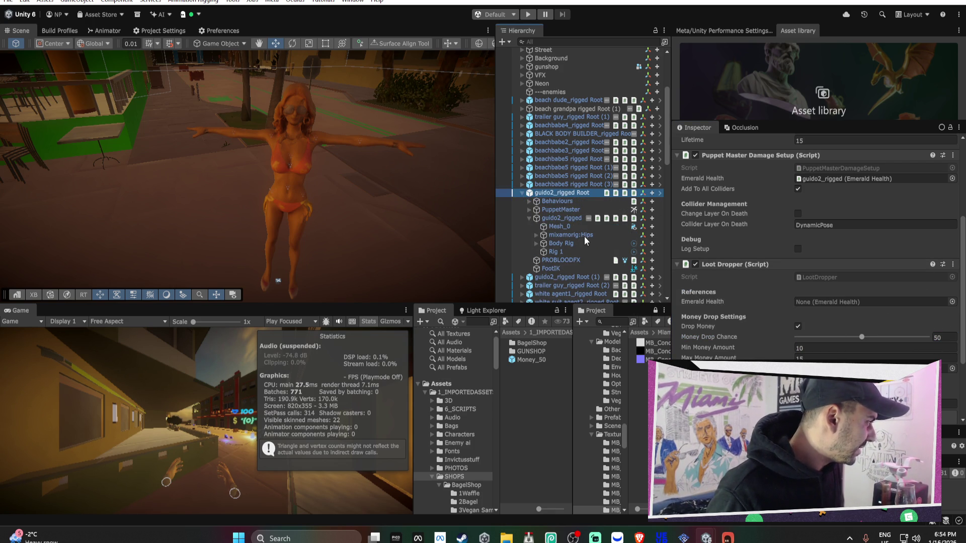
click(563, 211)
click(566, 217)
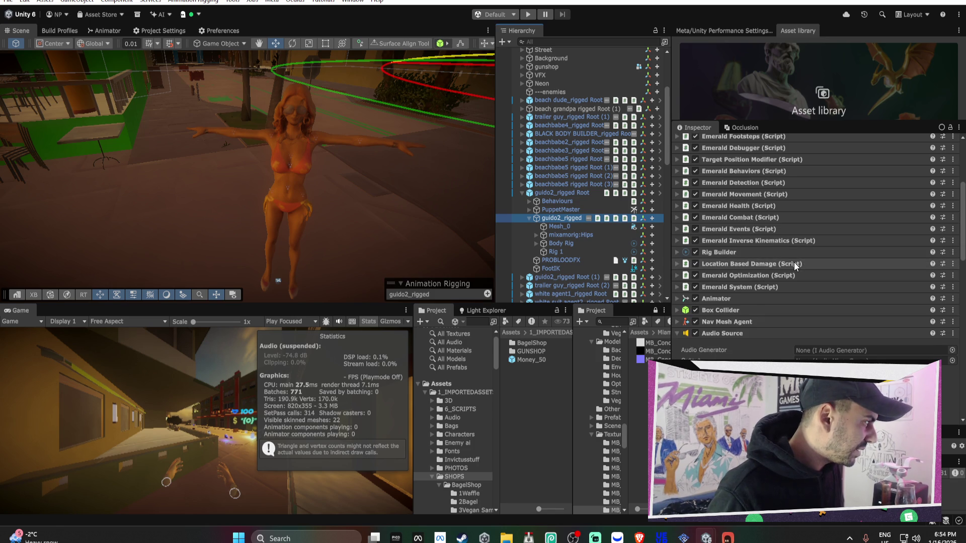
scroll(795, 267, up, 2)
click(777, 250)
scroll(825, 269, down, 3)
click(822, 292)
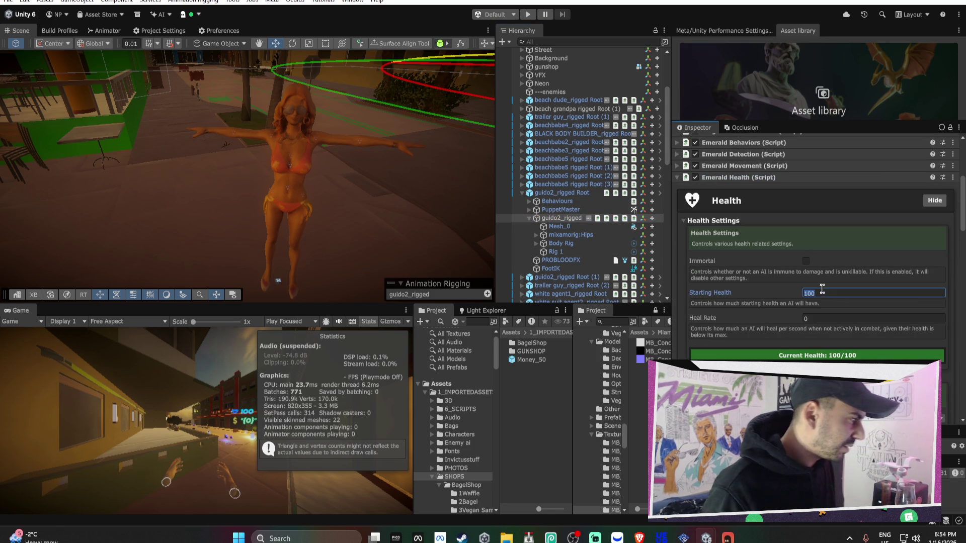
text(30)
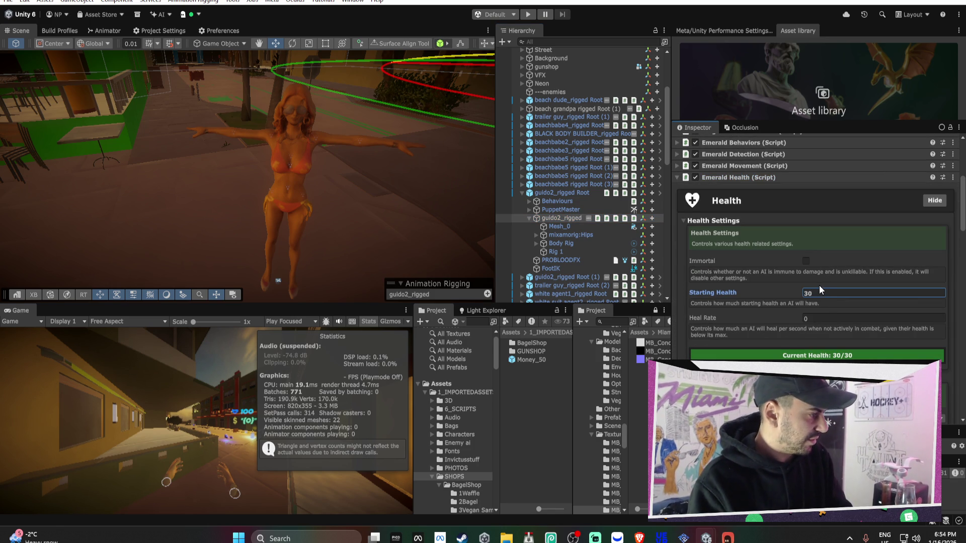
text(0)
key(Return)
right_click(722, 177)
mouse_move(744, 209)
click(629, 212)
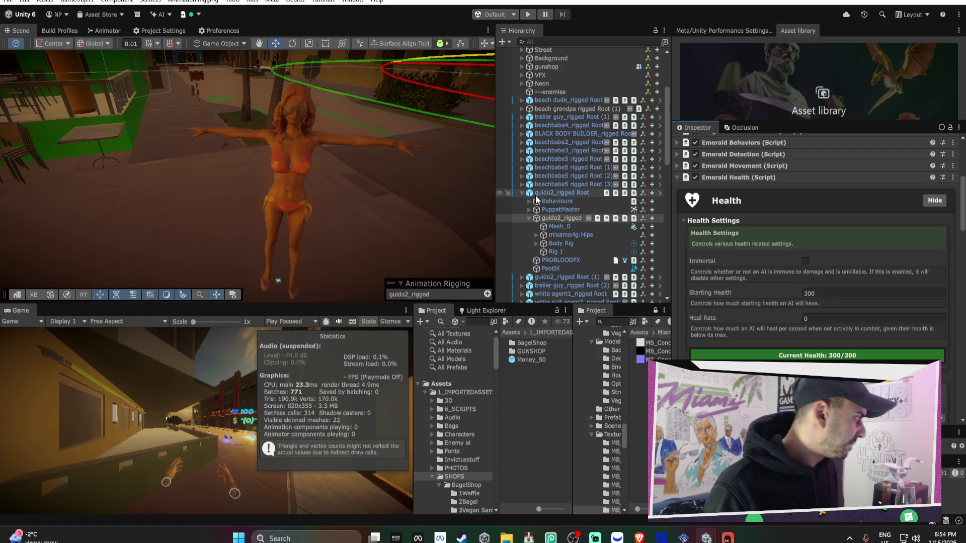
Delete the duplicate guido2_rigged Root (1) from the scene.
click(521, 193)
click(553, 199)
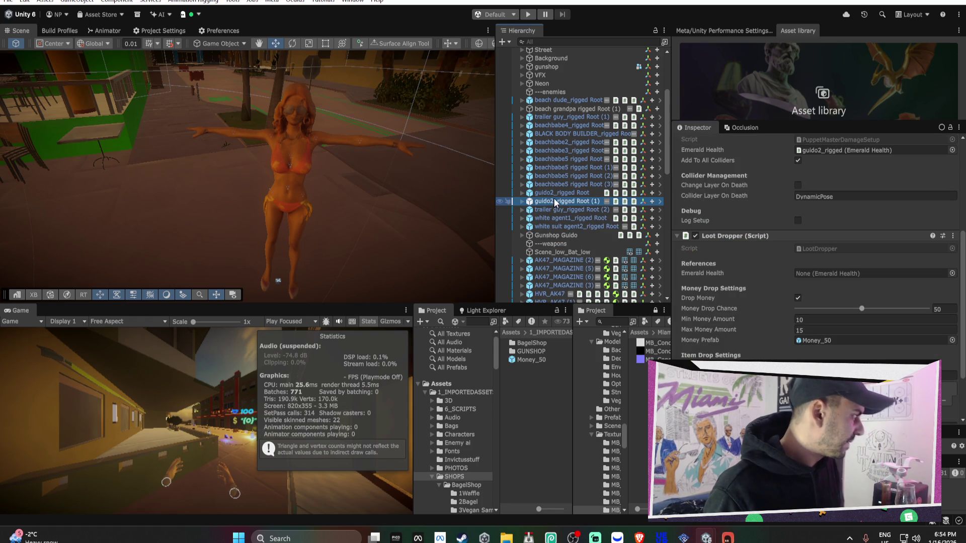
key(Delete)
key(f)
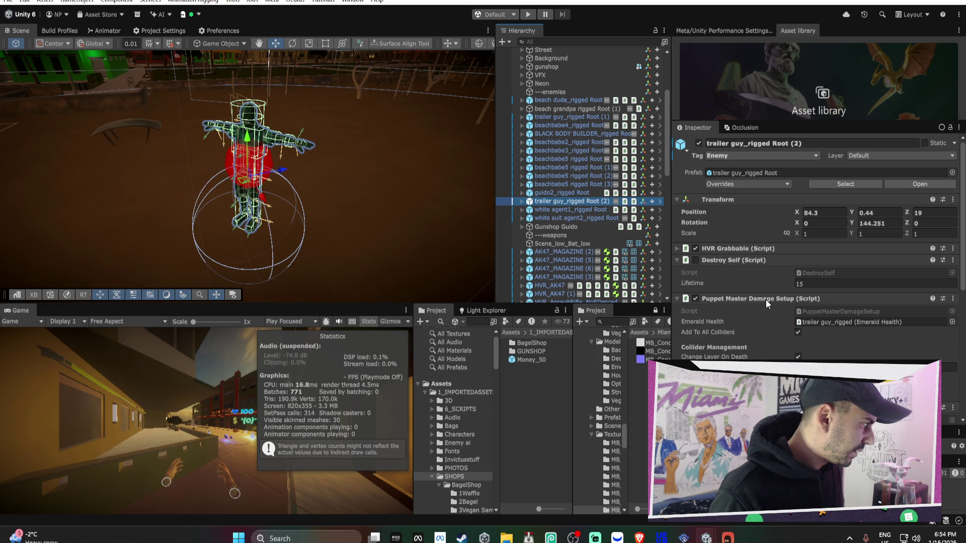
scroll(765, 299, down, 5)
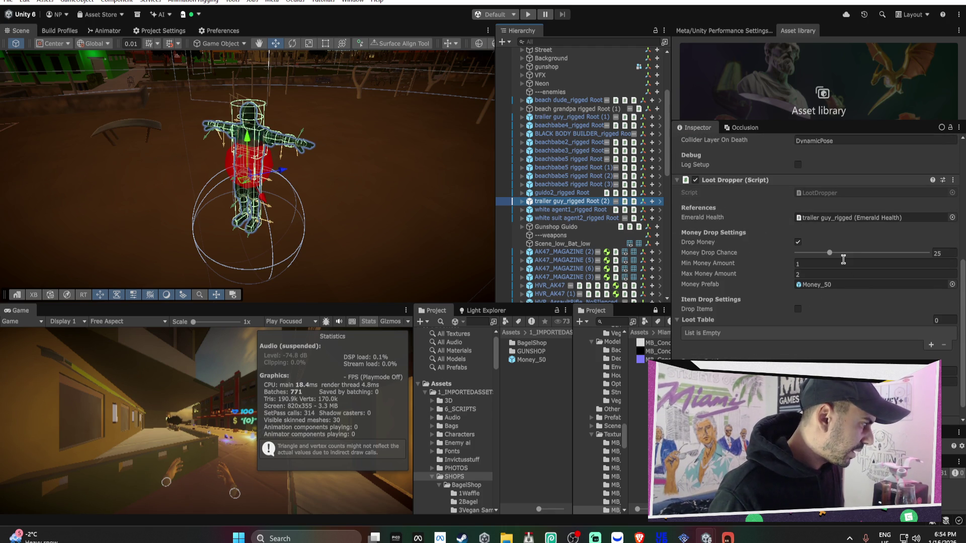
click(565, 210)
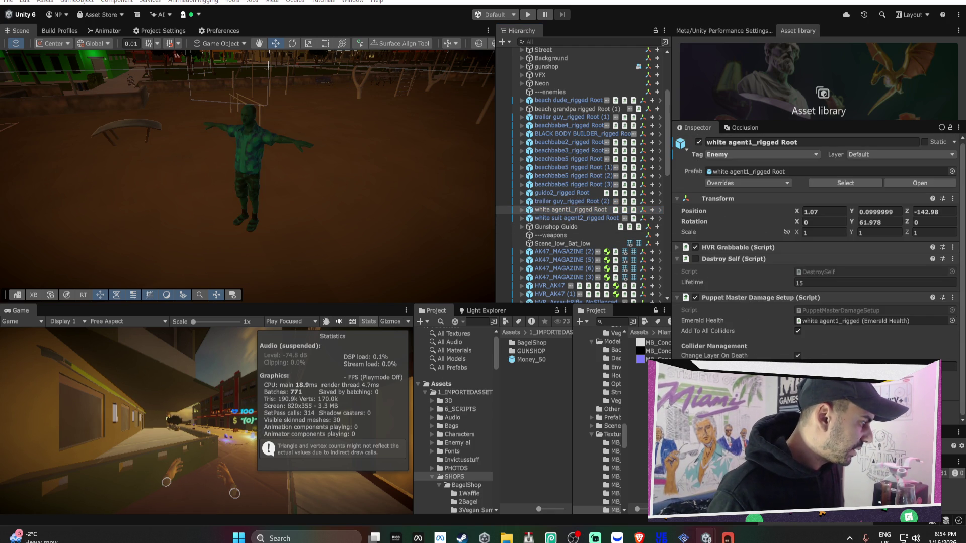
Paste the copied loot values onto white agent1's Loot Dropper and link its health to it.
scroll(747, 276, down, 7)
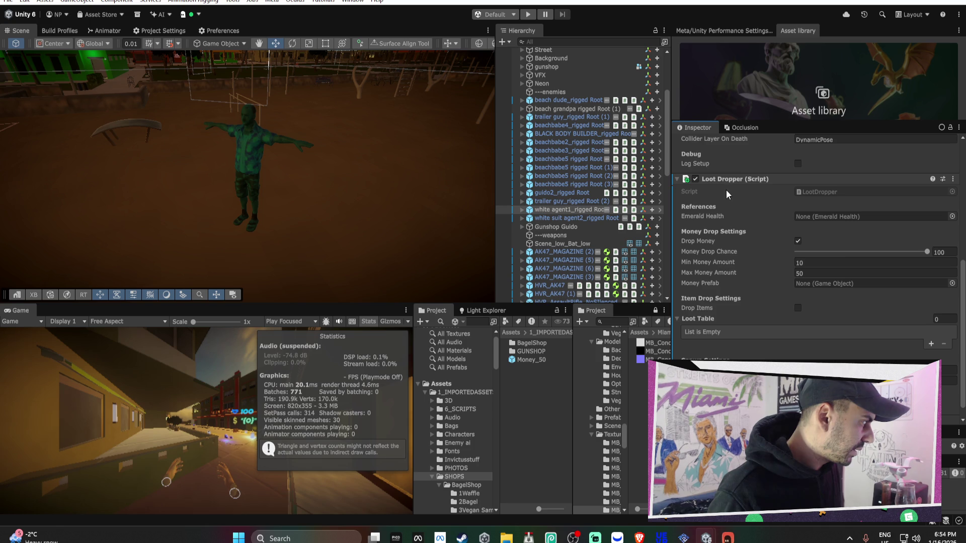
right_click(724, 183)
click(542, 210)
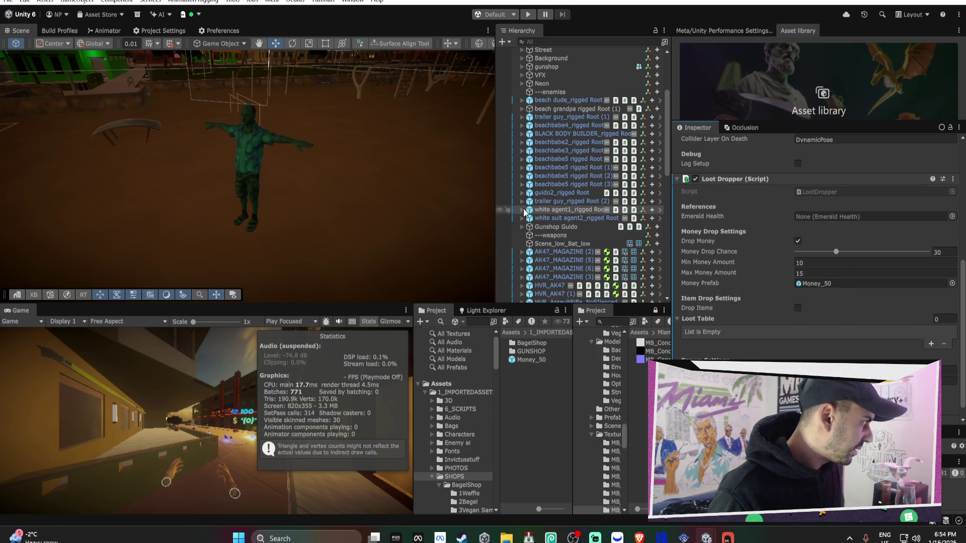
key(Right)
drag(564, 236, 807, 217)
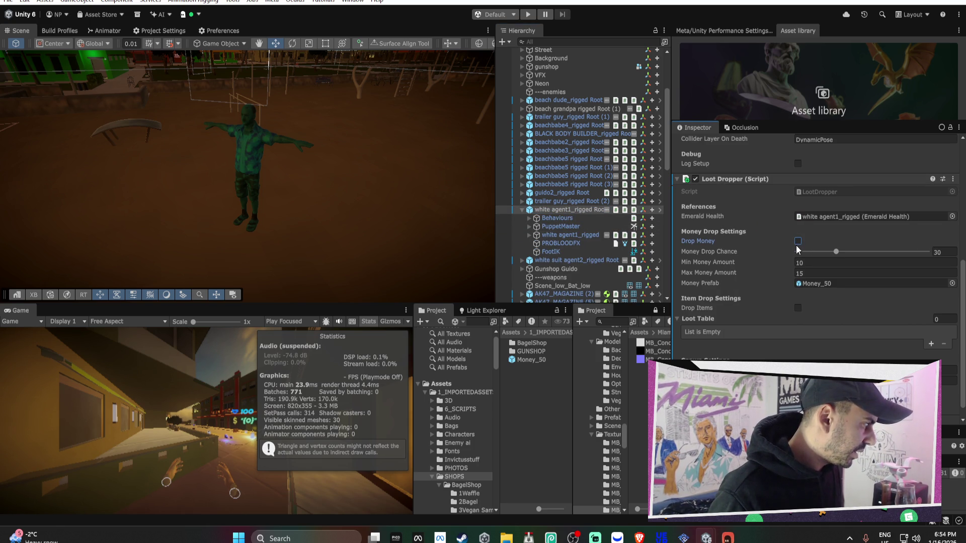
Add a new loot table entry named Pistol.
click(931, 344)
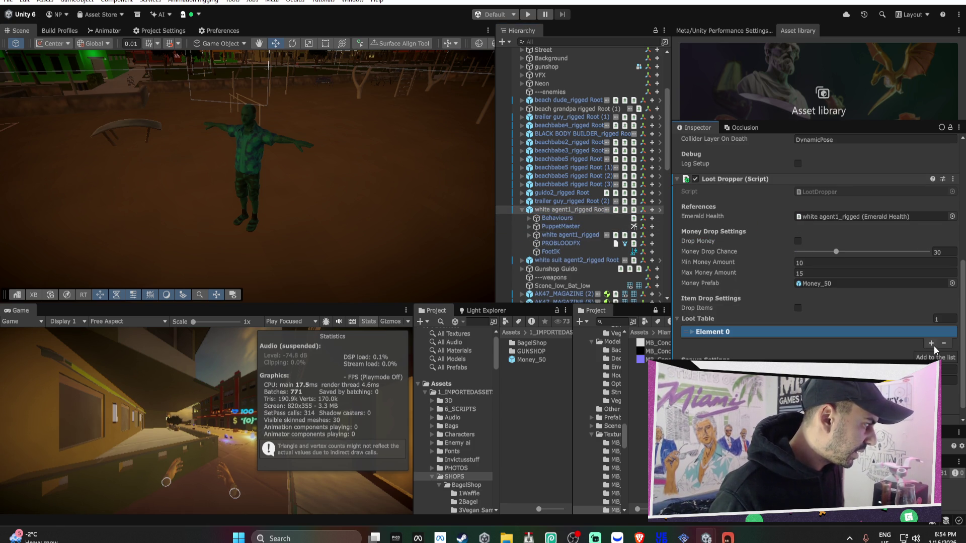
click(778, 333)
click(819, 342)
text(Glock)
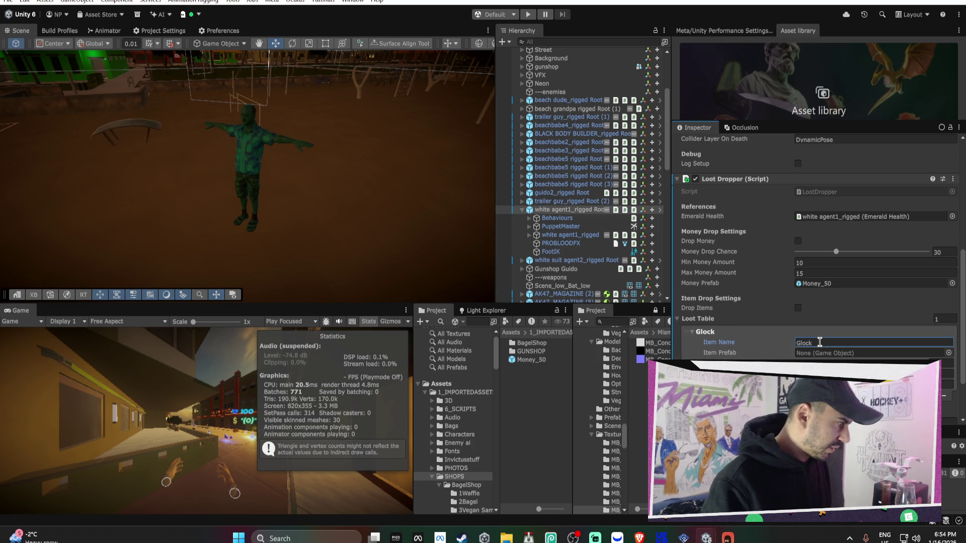
click(433, 476)
scroll(433, 475, down, 3)
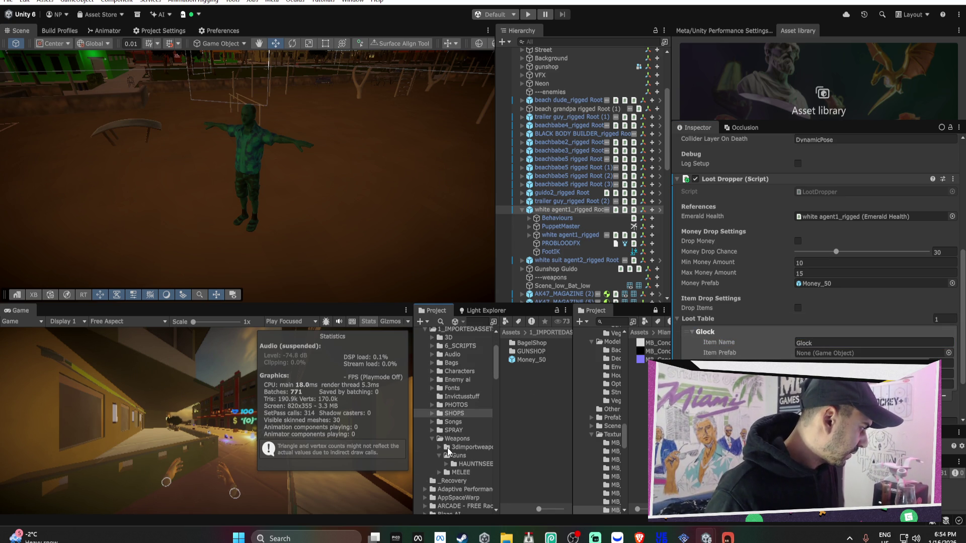
click(811, 343)
text(Pisot)
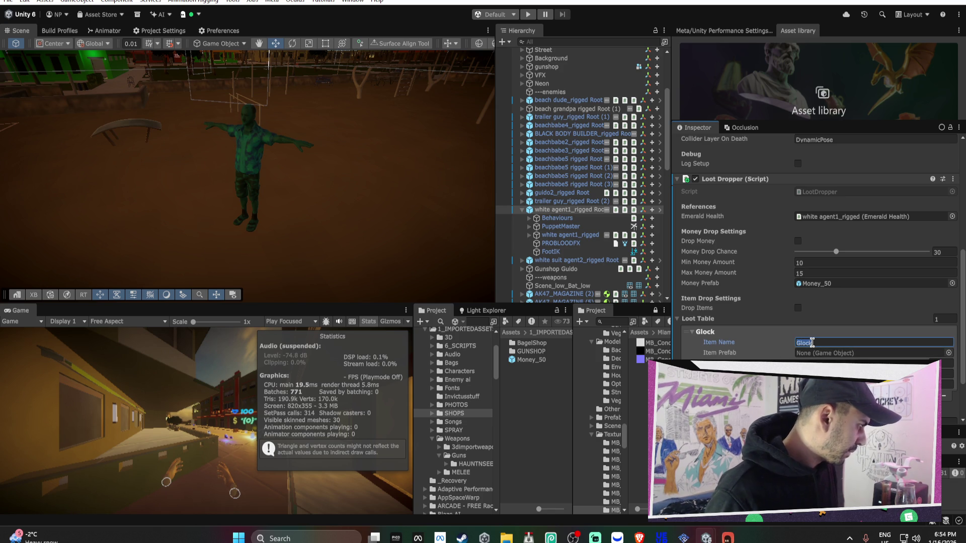
key(BackSpace)
key(BackSpace)
text(tol)
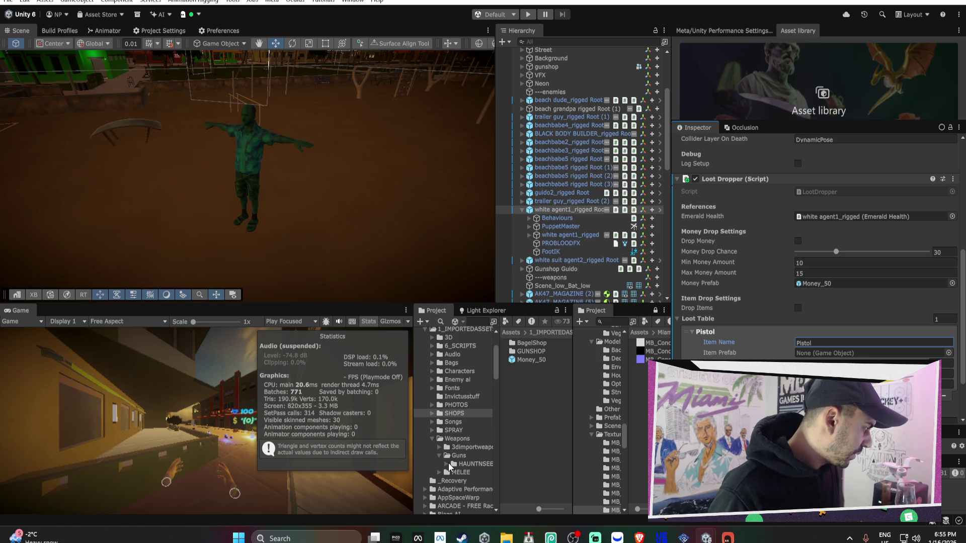
Browse to the Weapons > Guns > HAUNTNSEEK walther-ppk-silencer-free pistol folder.
click(454, 438)
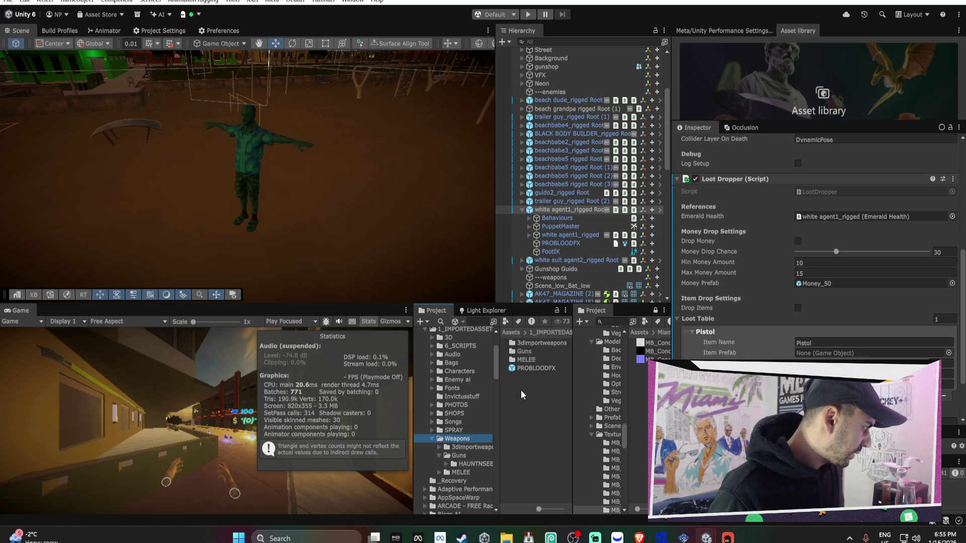
double_click(517, 351)
double_click(528, 344)
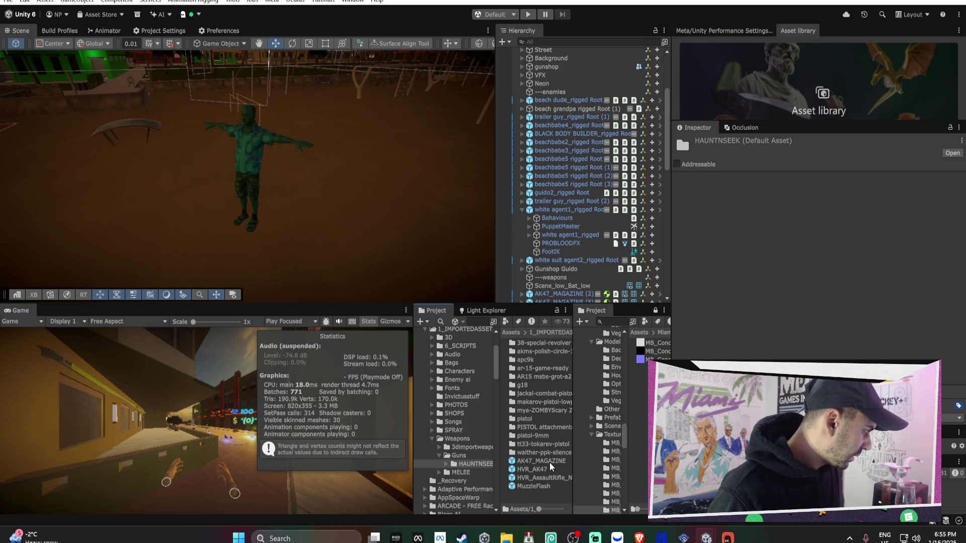
drag(574, 425, 597, 427)
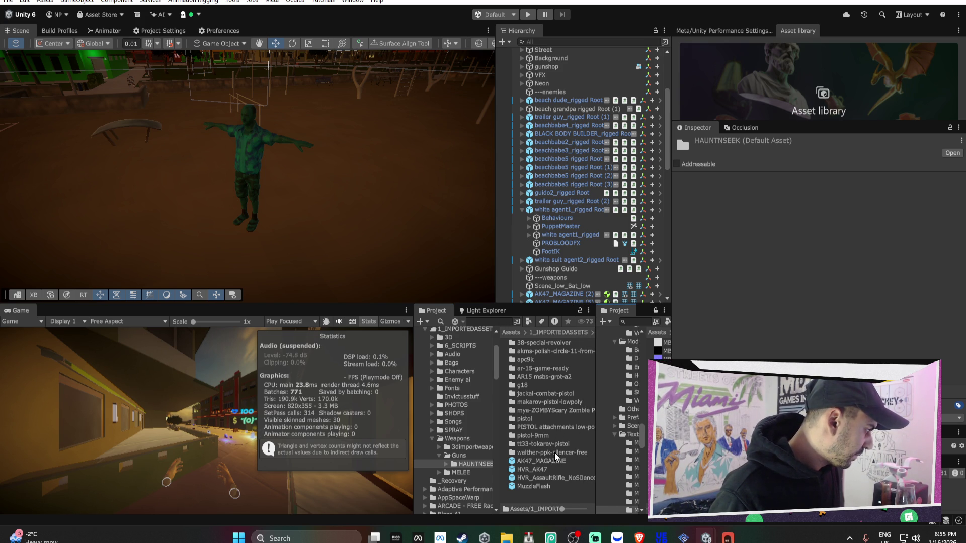
double_click(555, 452)
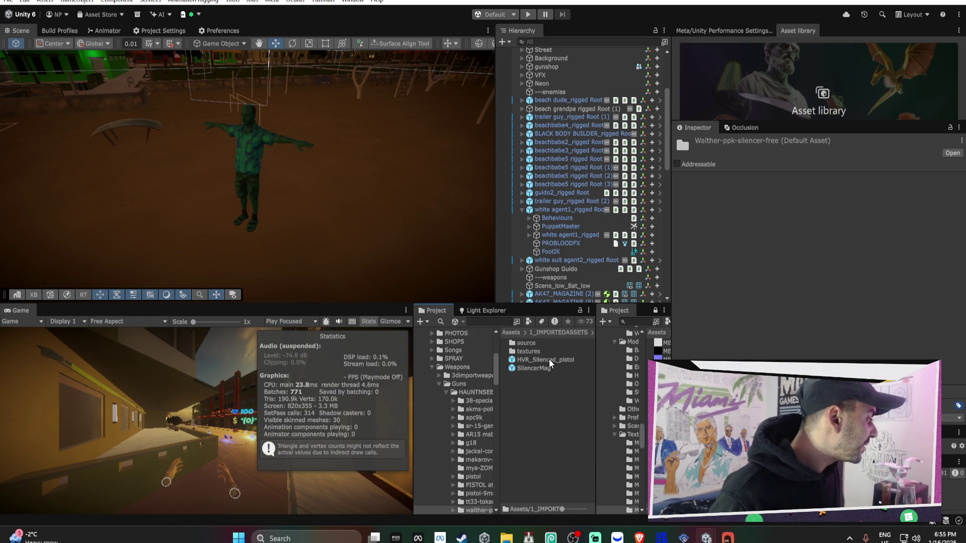
Set the Pistol entry to HVR_Silenced_pistol with 100 drop chance and min/max quantity 1.
click(582, 211)
scroll(779, 316, down, 10)
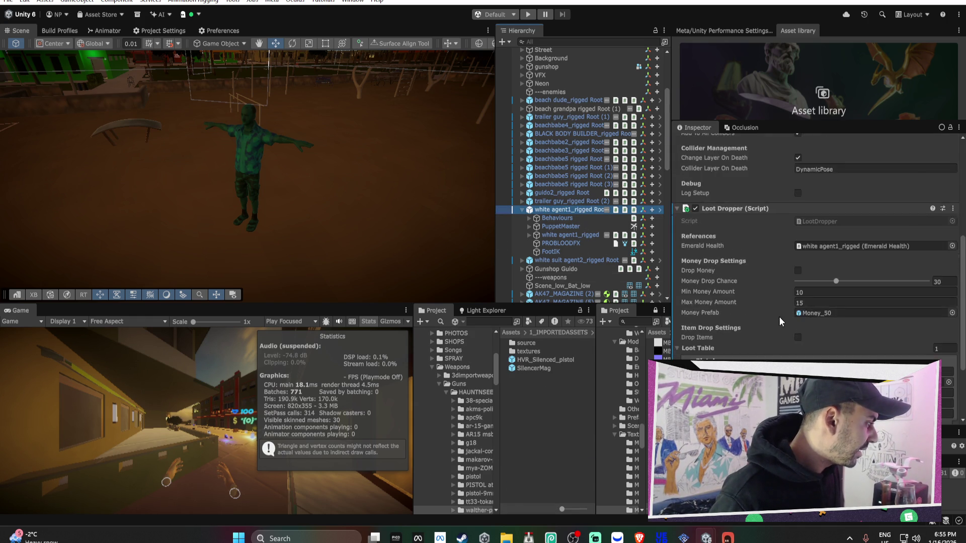
drag(557, 362, 816, 288)
click(945, 297)
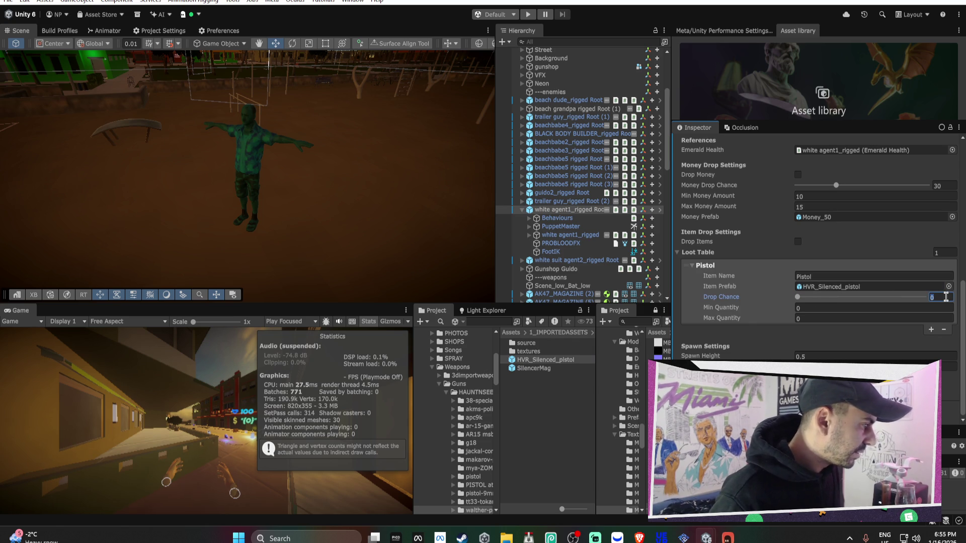
text(100)
click(873, 317)
text(1)
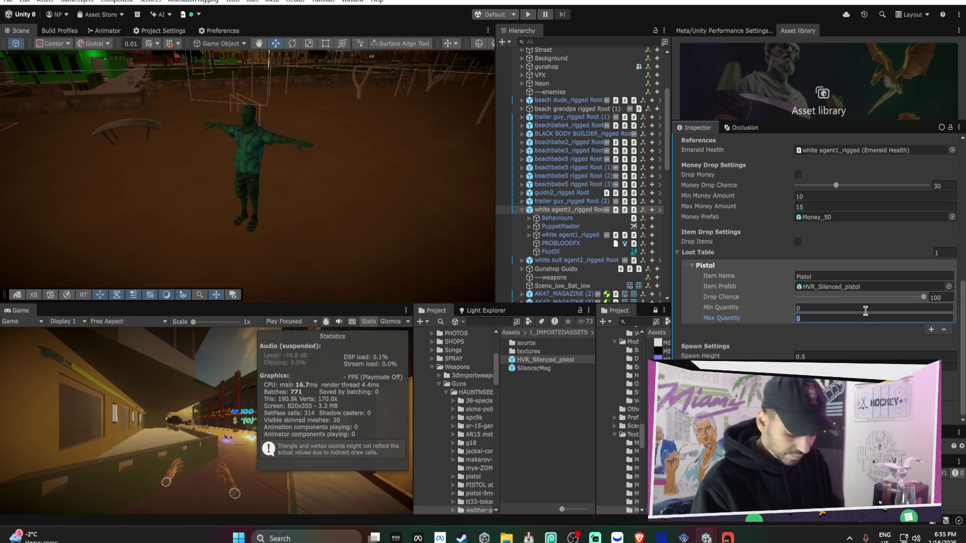
click(859, 309)
text(1)
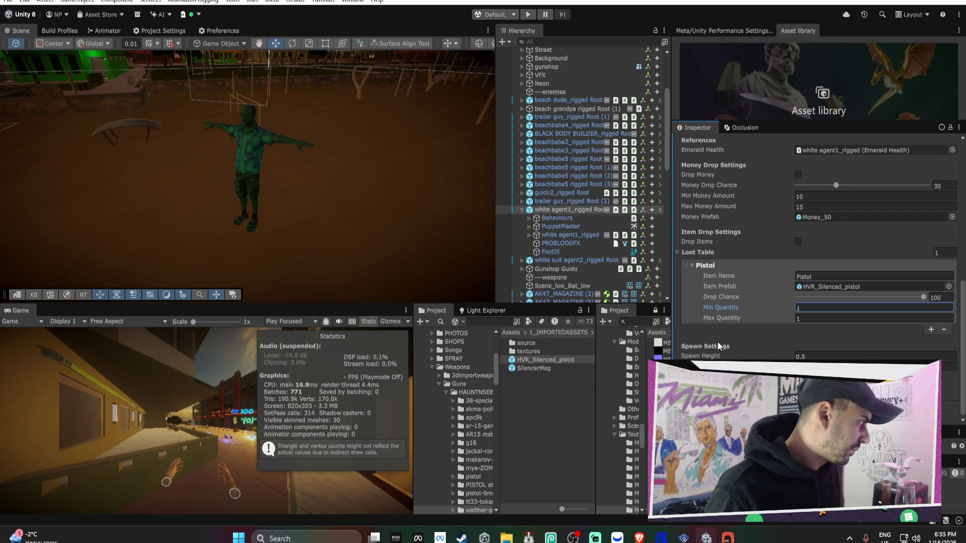
Apply the added Loot Dropper to the white agent1 prefab.
scroll(757, 218, up, 3)
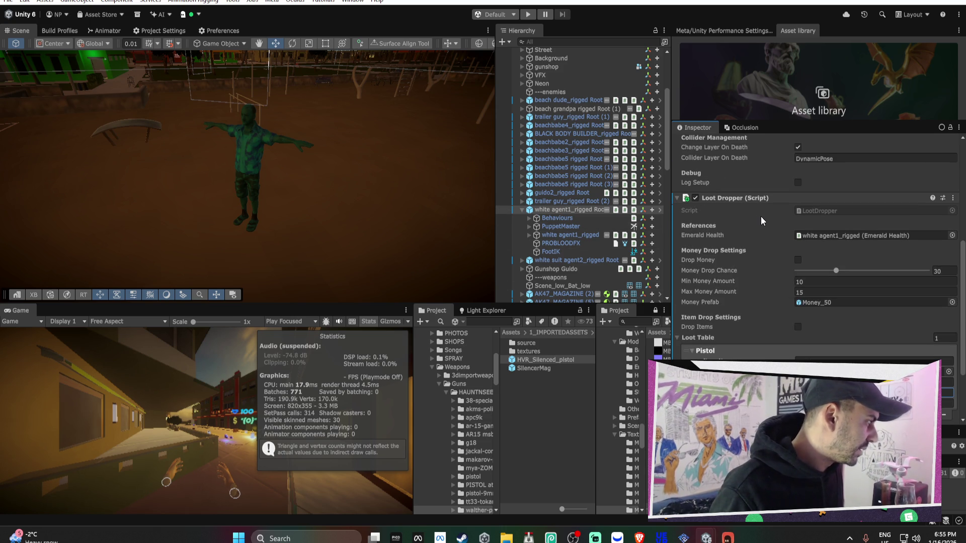
right_click(735, 197)
mouse_move(759, 231)
click(689, 232)
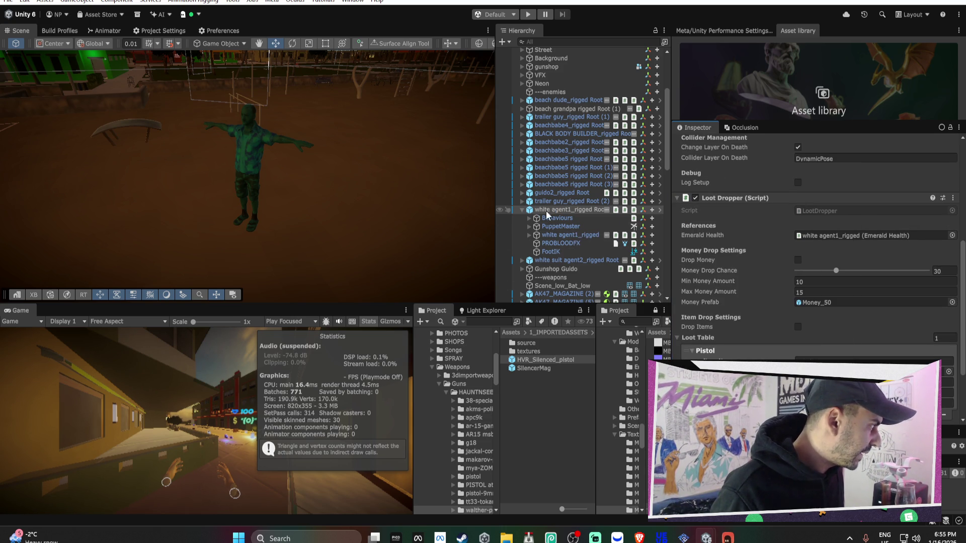
Copy the Loot Dropper settings and select the white suit agent2_rigged Root enemy.
right_click(720, 200)
click(763, 269)
click(523, 219)
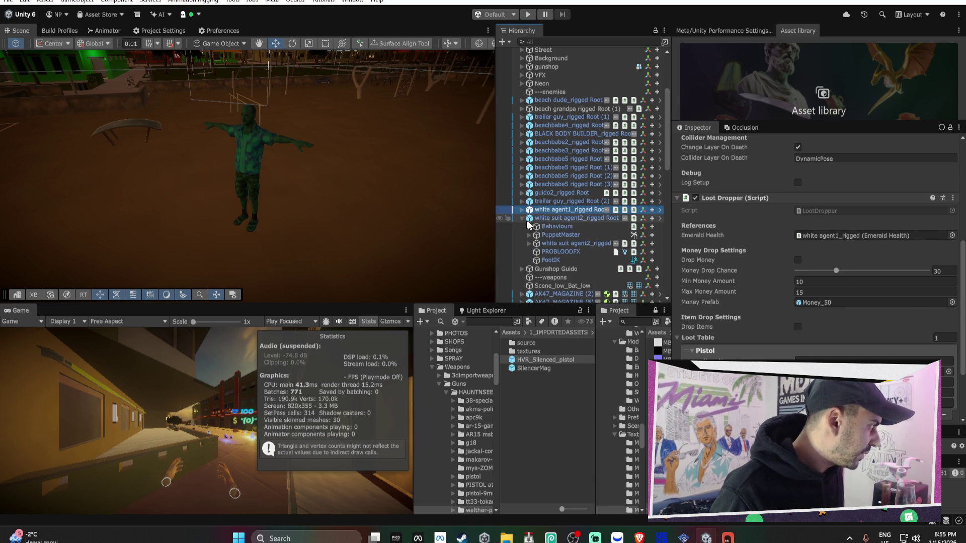
click(571, 220)
click(793, 321)
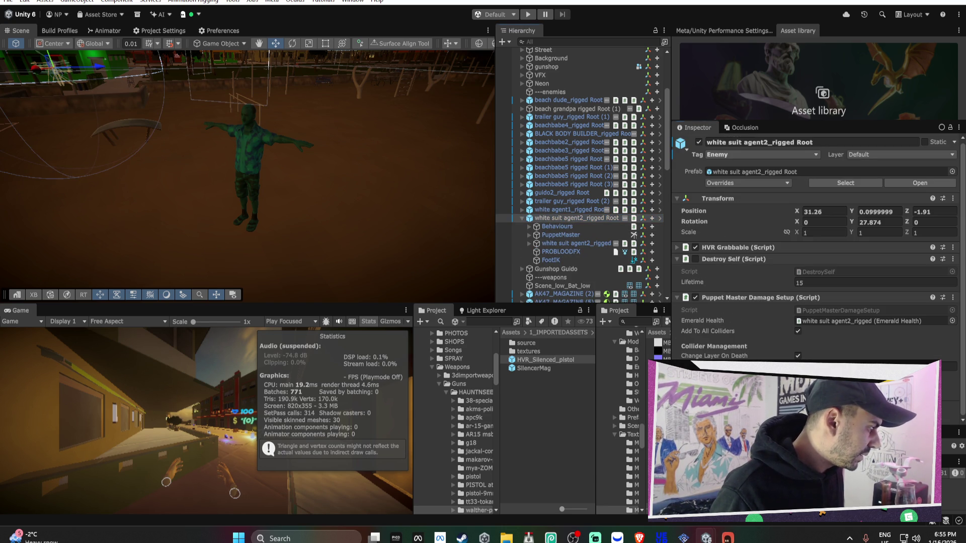
Link agent2's Emerald Health to its Loot Dropper and paste the copied loot settings.
scroll(737, 296, down, 3)
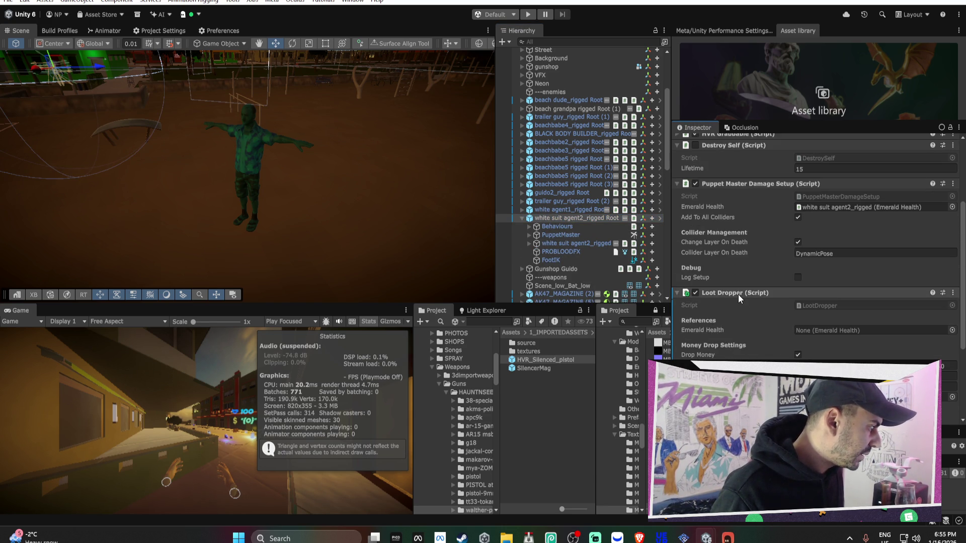
drag(566, 242, 797, 332)
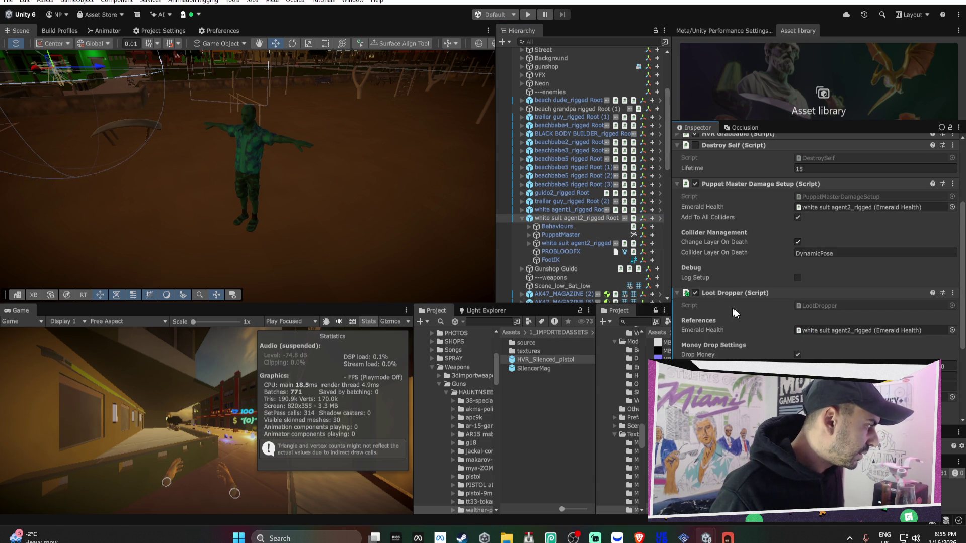
scroll(728, 293, down, 3)
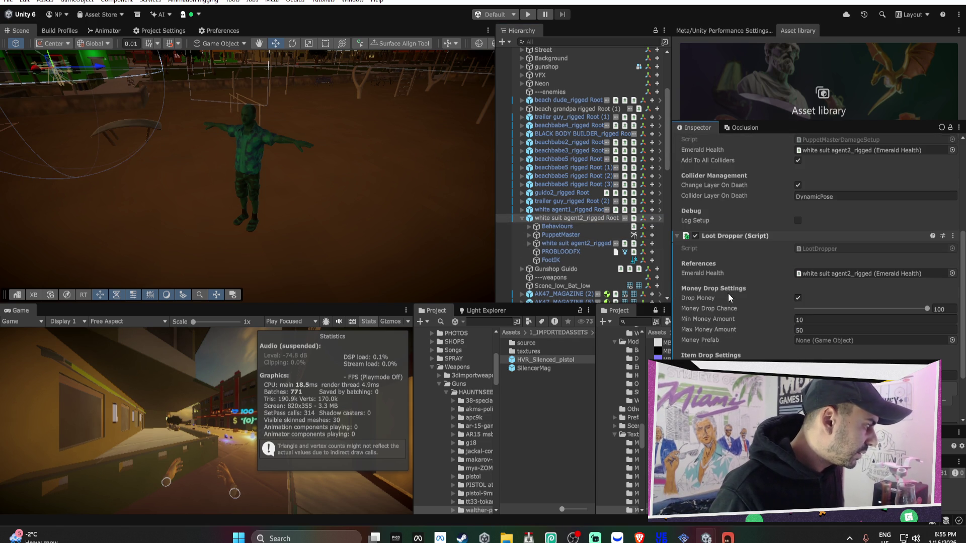
right_click(732, 238)
click(777, 344)
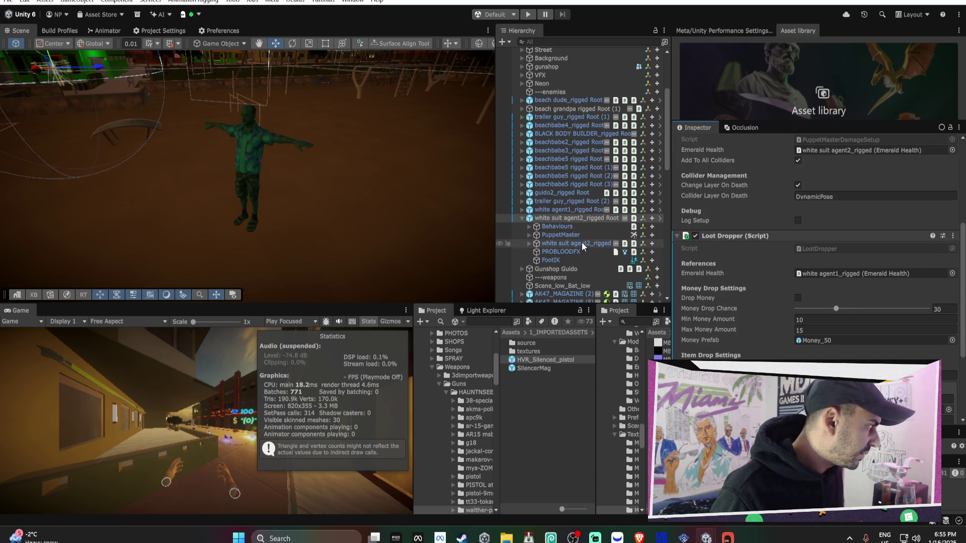
Place an HVR_9MM_pistol from the pistol-9mm folder into the scene.
scroll(785, 276, down, 5)
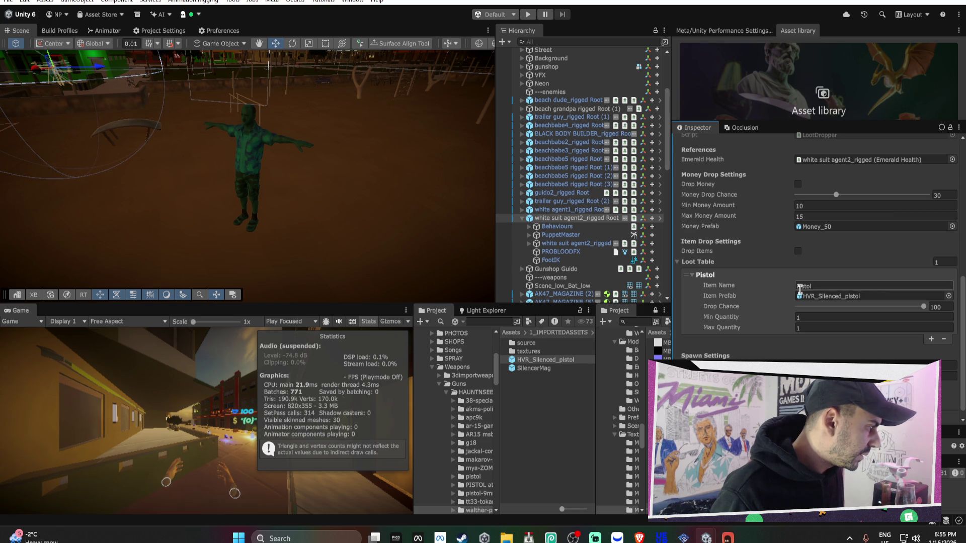
click(482, 497)
drag(460, 503, 429, 269)
click(480, 494)
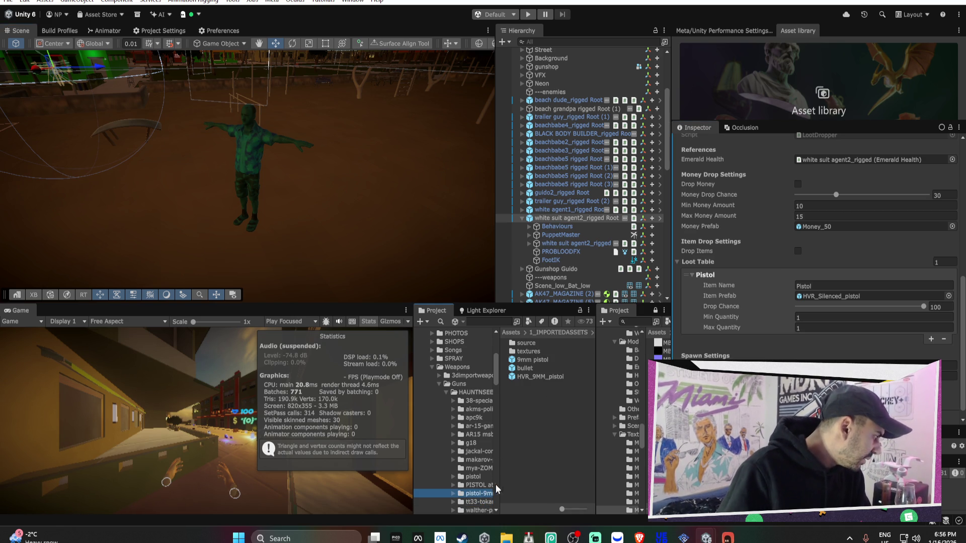
mouse_move(538, 377)
mouse_down()
mouse_move(424, 243)
mouse_move(359, 285)
mouse_up()
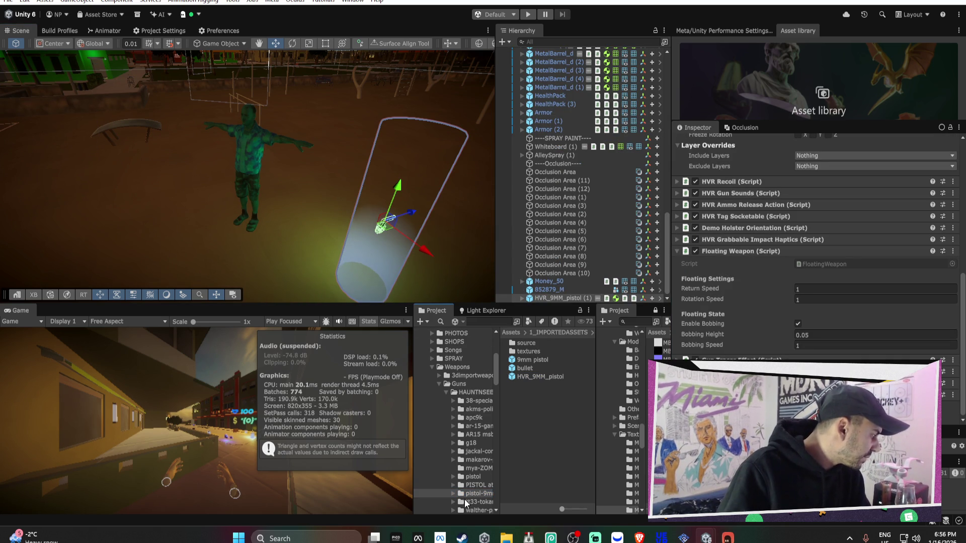
mouse_move(386, 252)
mouse_down()
mouse_move(400, 241)
mouse_move(381, 215)
mouse_move(295, 199)
mouse_move(287, 179)
mouse_move(355, 217)
mouse_up()
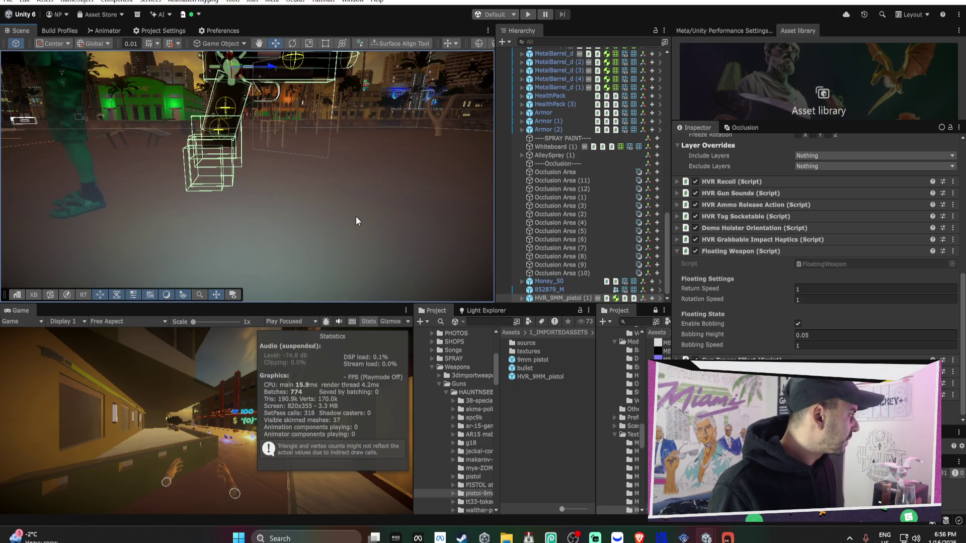
Set agent2's Pistol loot item prefab to HVR_9MM_pistol.
click(355, 216)
scroll(772, 358, down, 3)
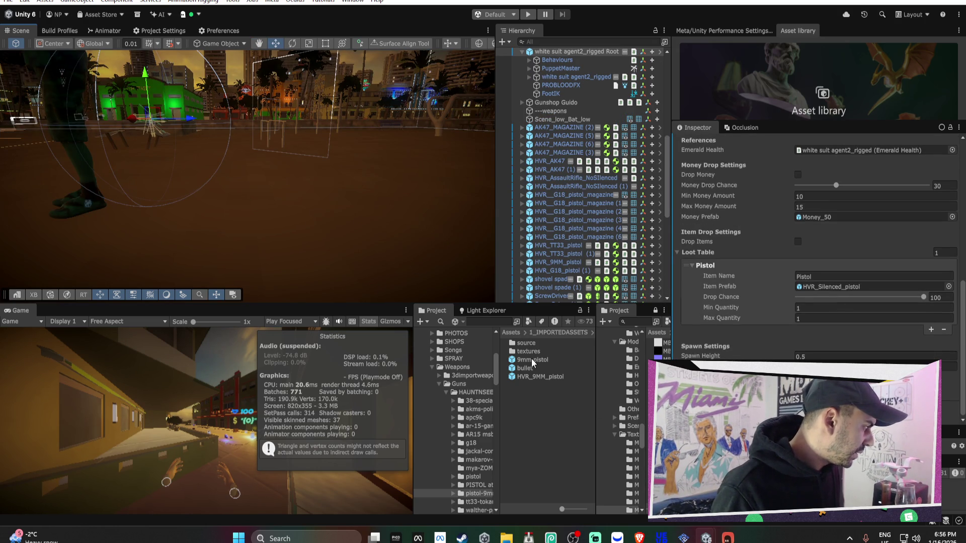
drag(536, 377, 813, 287)
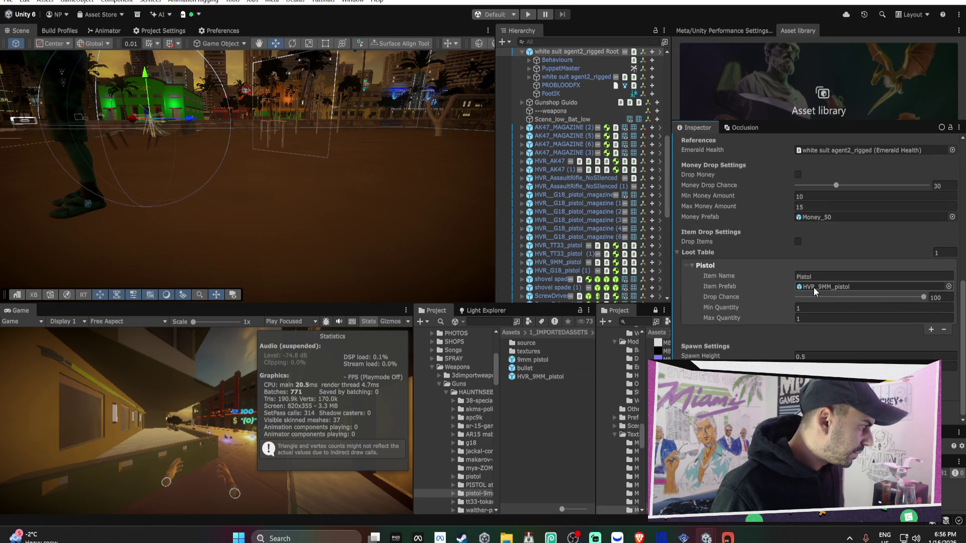
mouse_move(322, 201)
mouse_down()
mouse_move(355, 200)
mouse_move(352, 210)
mouse_up()
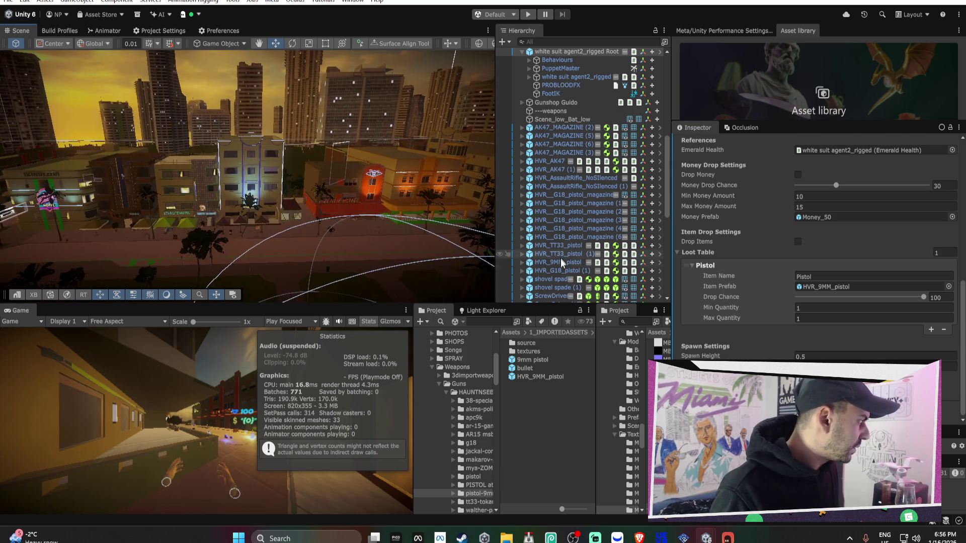
Inspect the HVR_9MM_pistol, HVR_G18_pistol (1) and shovel objects in the scene.
double_click(561, 264)
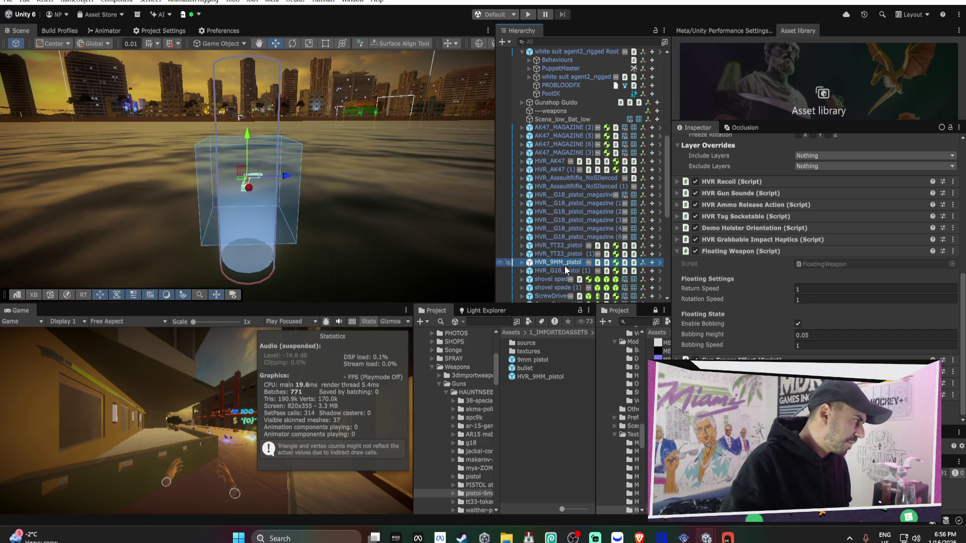
click(556, 271)
key(f)
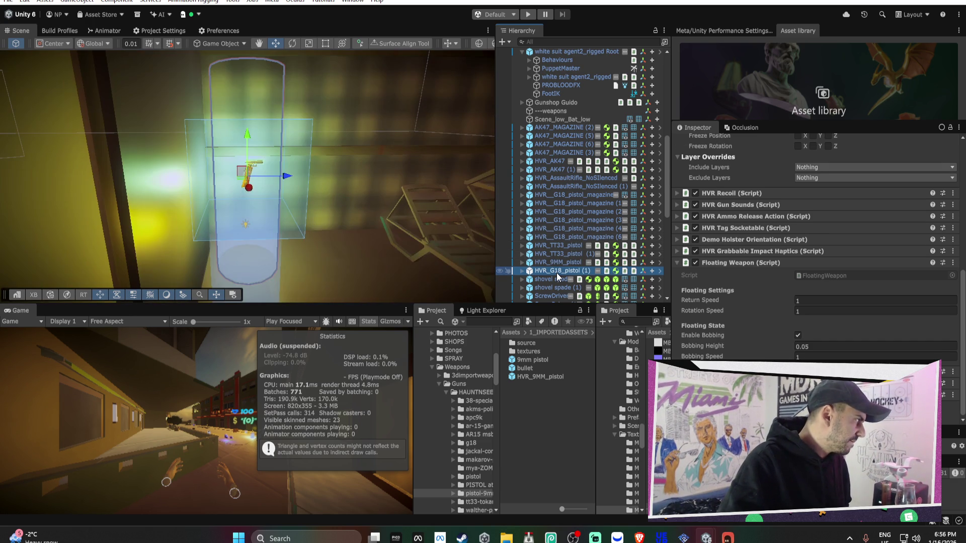
click(554, 280)
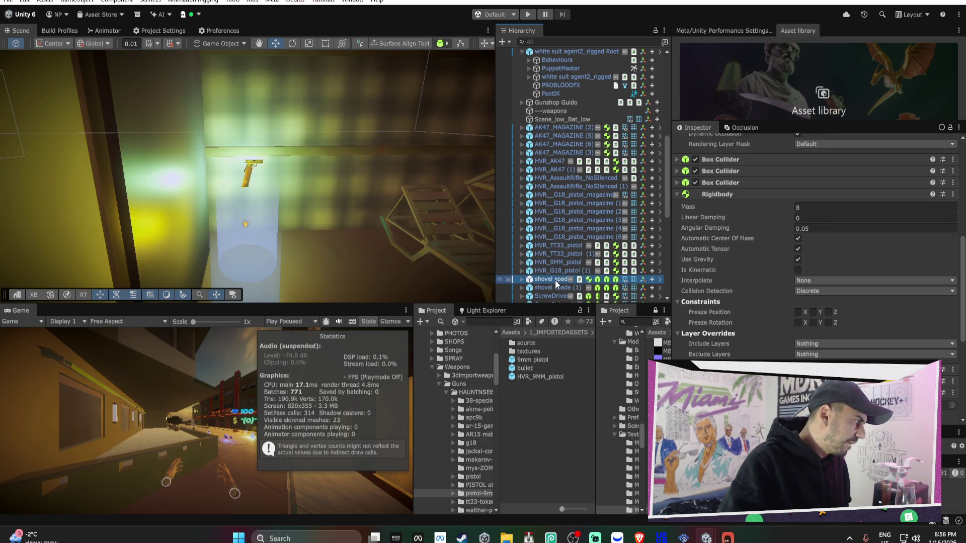
scroll(556, 156, up, 5)
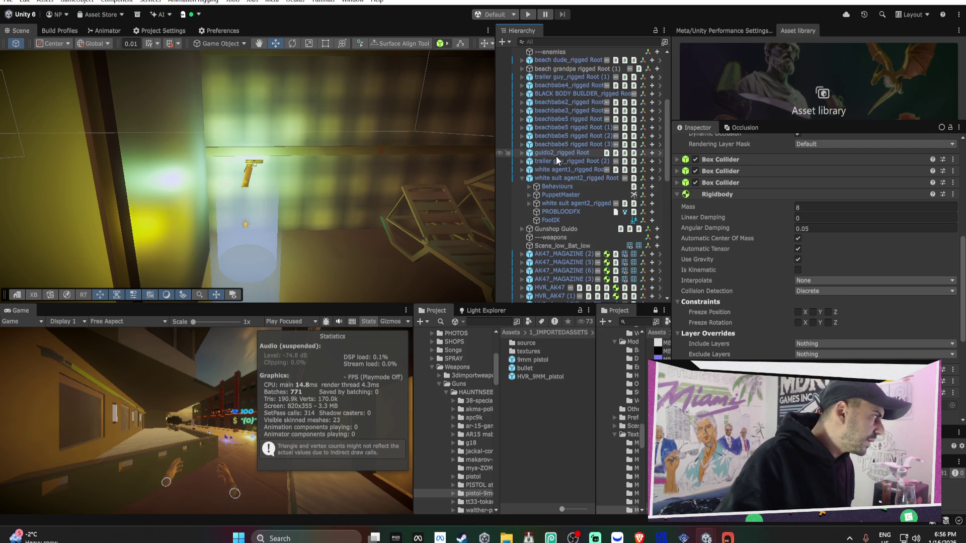
Try adding a second Loot Table entry to both enemies, browse weapon assets, then undo.
click(556, 177)
ctrl+click(557, 171)
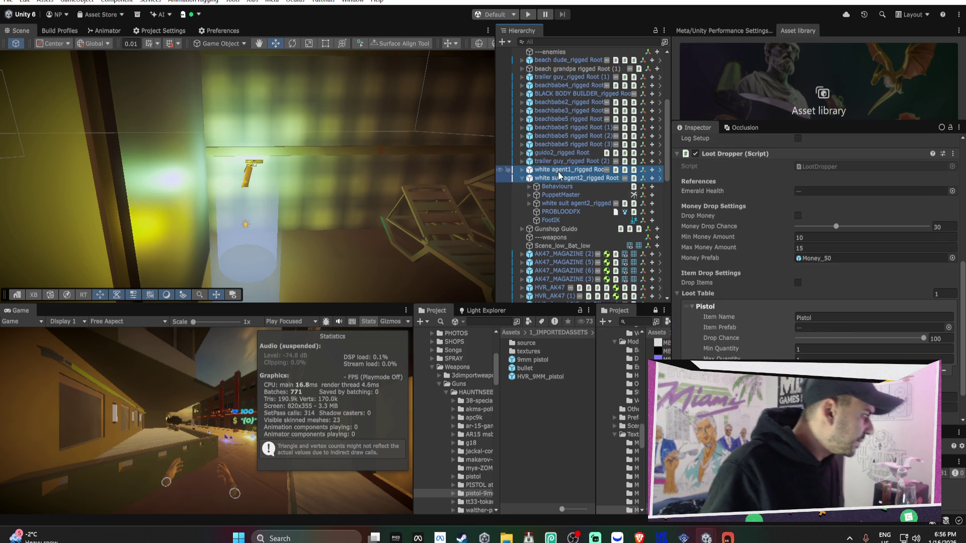
click(933, 370)
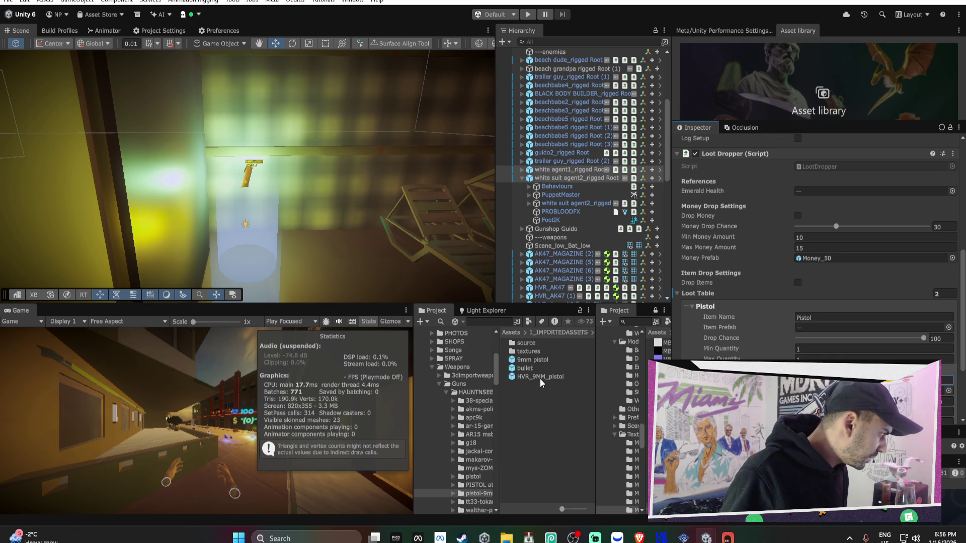
scroll(483, 457, down, 3)
click(480, 470)
scroll(481, 468, down, 2)
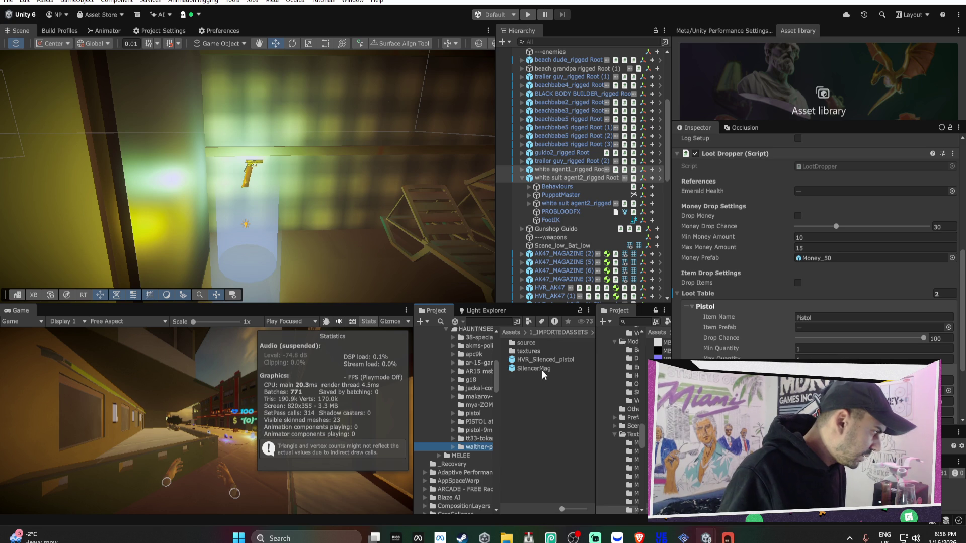
scroll(759, 342, down, 2)
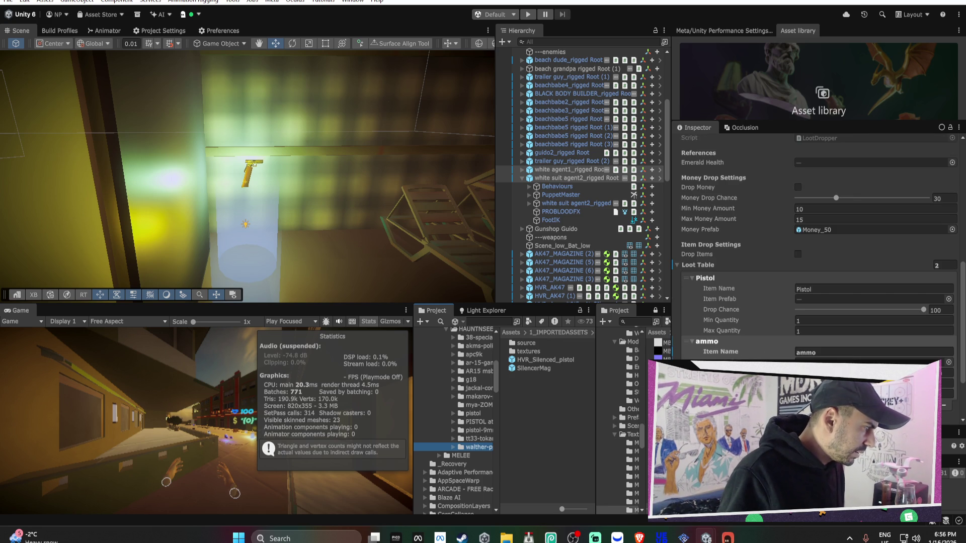
click(542, 368)
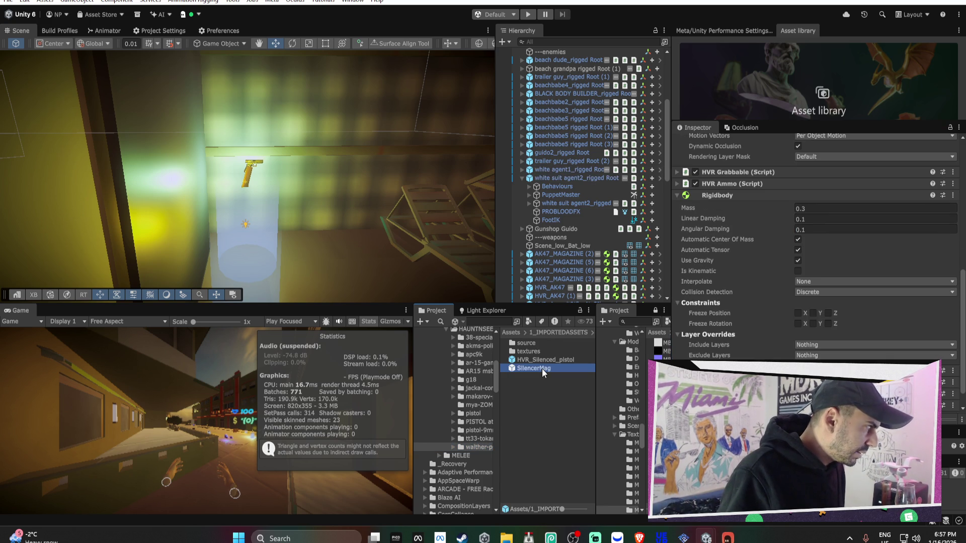
key(ctrl+z)
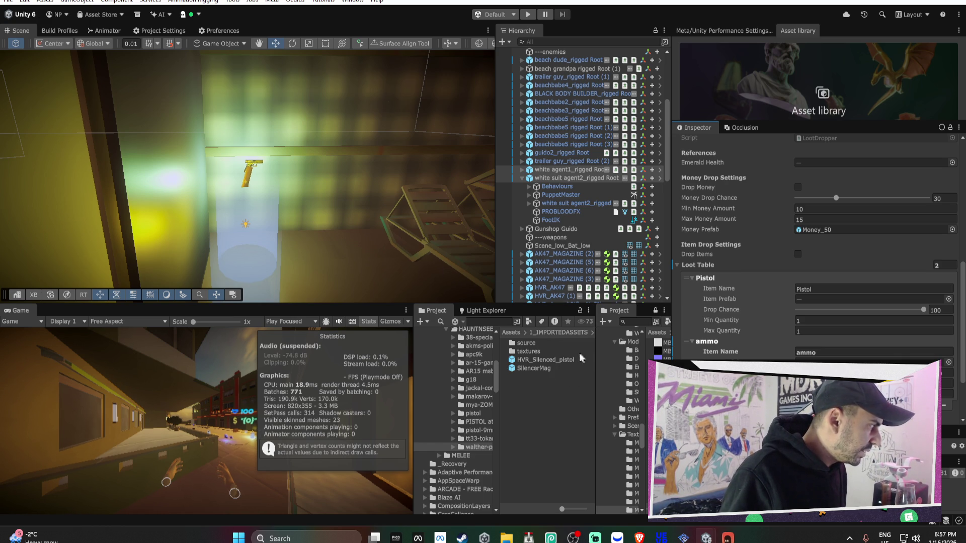
Apply the Loot Dropper changes to the white agent1 and white suit agent2 prefabs.
click(566, 176)
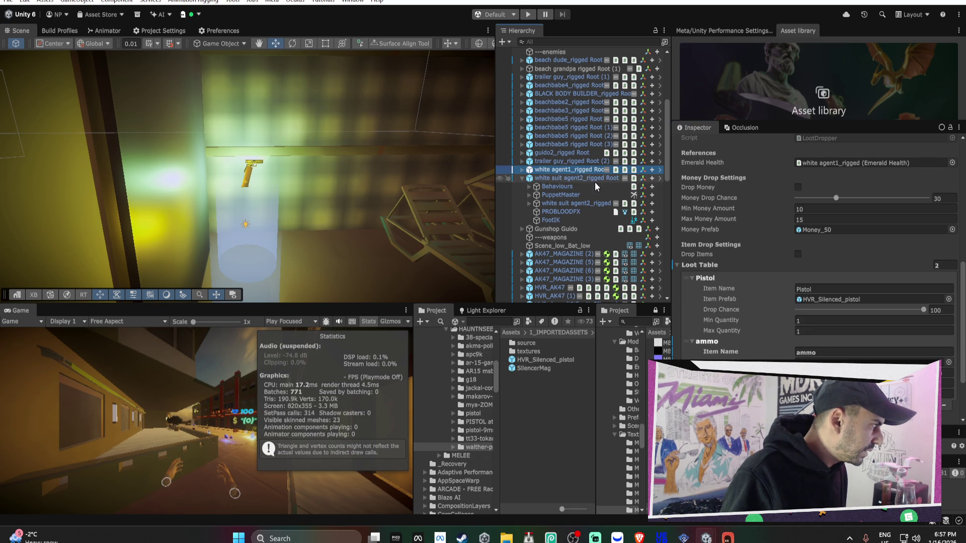
right_click(728, 236)
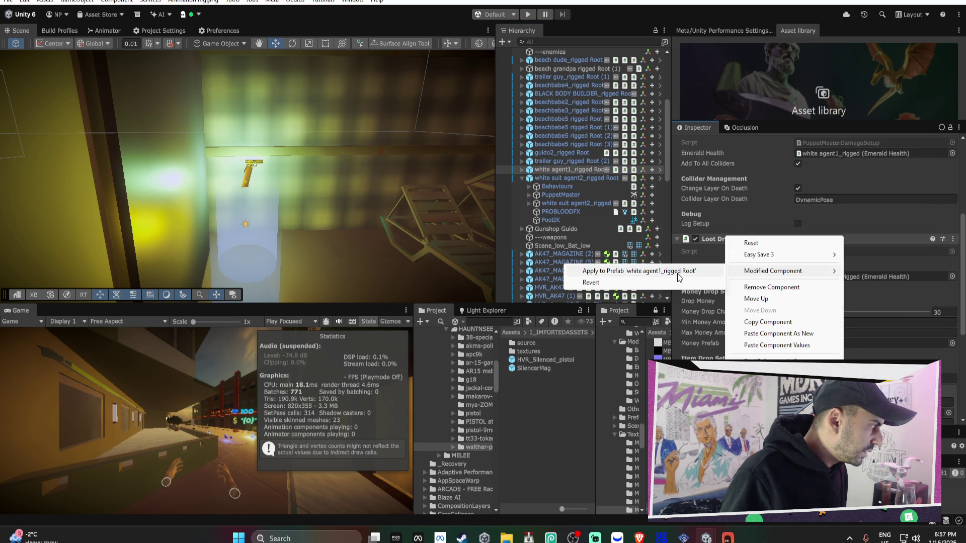
click(628, 271)
click(572, 178)
right_click(705, 240)
mouse_move(755, 279)
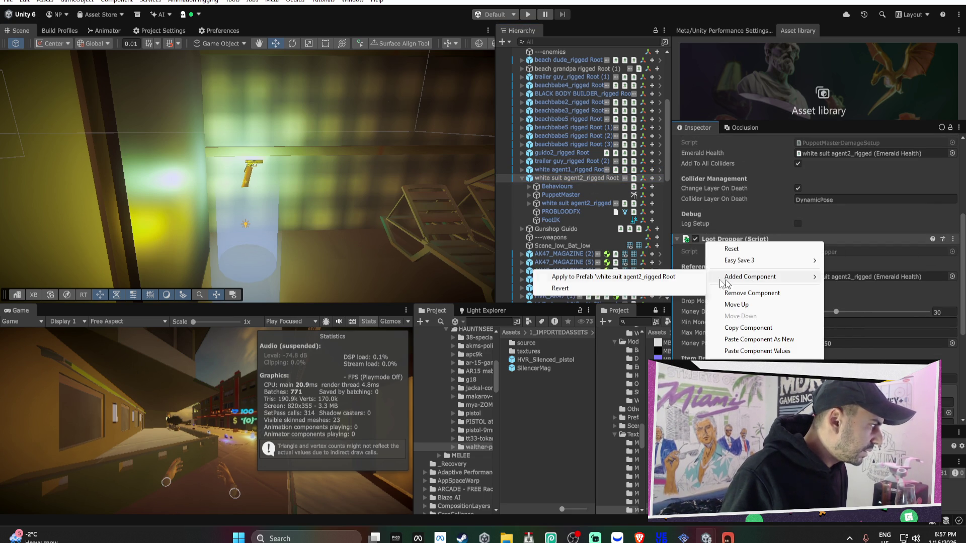
click(684, 279)
click(522, 178)
mouse_move(360, 190)
mouse_down()
mouse_move(201, 177)
mouse_move(358, 176)
mouse_move(339, 153)
mouse_move(288, 160)
mouse_move(368, 168)
mouse_up()
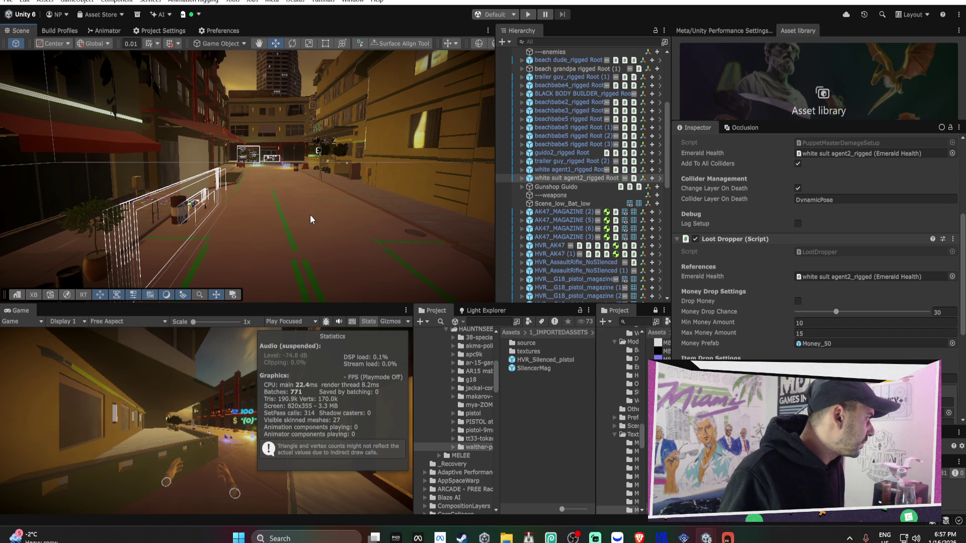
Select Whiteboard (1) with AlleySpray (1) and drag them together to -51.48, 1.85, -86.061.
right_click(261, 205)
drag(296, 162, 203, 183)
click(201, 181)
scroll(556, 217, down, 5)
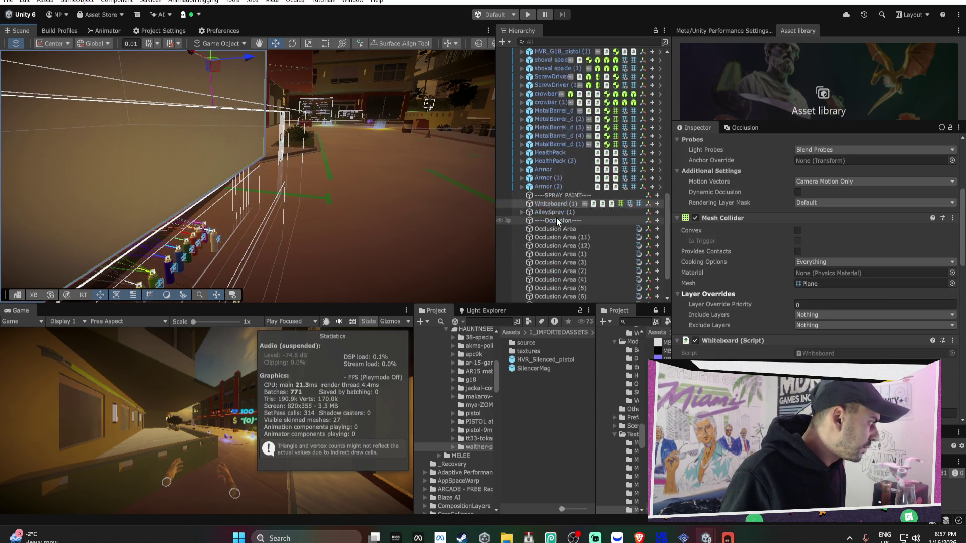
ctrl+click(554, 180)
mouse_move(382, 171)
mouse_down()
mouse_move(248, 161)
mouse_move(474, 175)
mouse_move(92, 164)
mouse_move(71, 177)
mouse_move(262, 211)
mouse_move(476, 227)
mouse_move(448, 229)
mouse_move(248, 149)
mouse_move(249, 136)
mouse_move(231, 140)
mouse_move(264, 193)
mouse_move(310, 95)
mouse_move(275, 87)
mouse_move(260, 98)
mouse_move(265, 85)
mouse_move(272, 99)
mouse_move(277, 78)
mouse_move(270, 85)
mouse_move(257, 75)
mouse_up()
scroll(256, 74, down, 5)
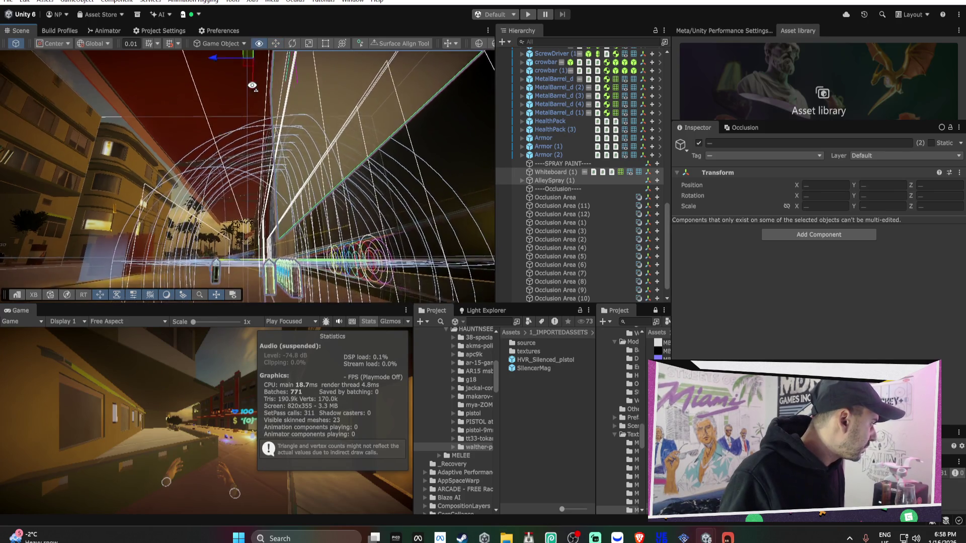
drag(249, 72, 244, 76)
scroll(246, 91, up, 10)
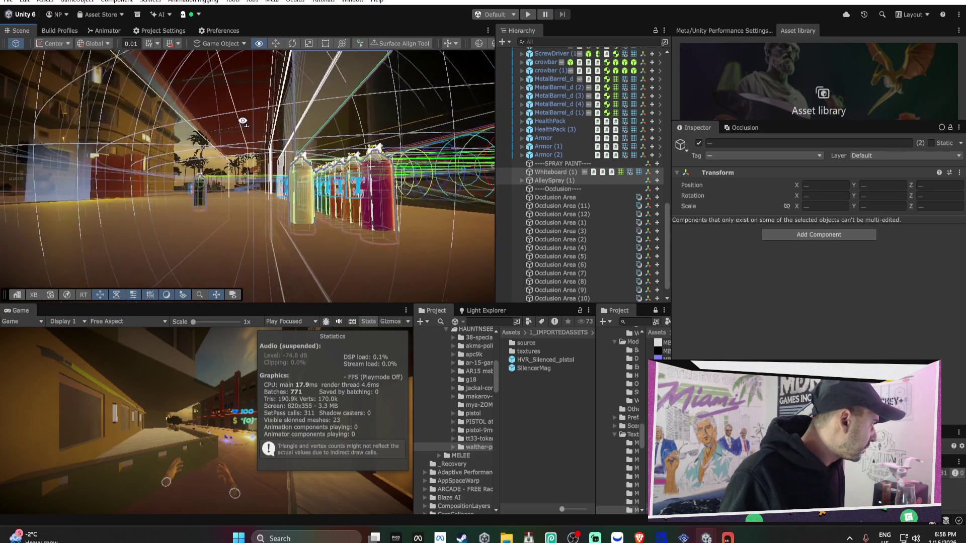
scroll(250, 111, down, 10)
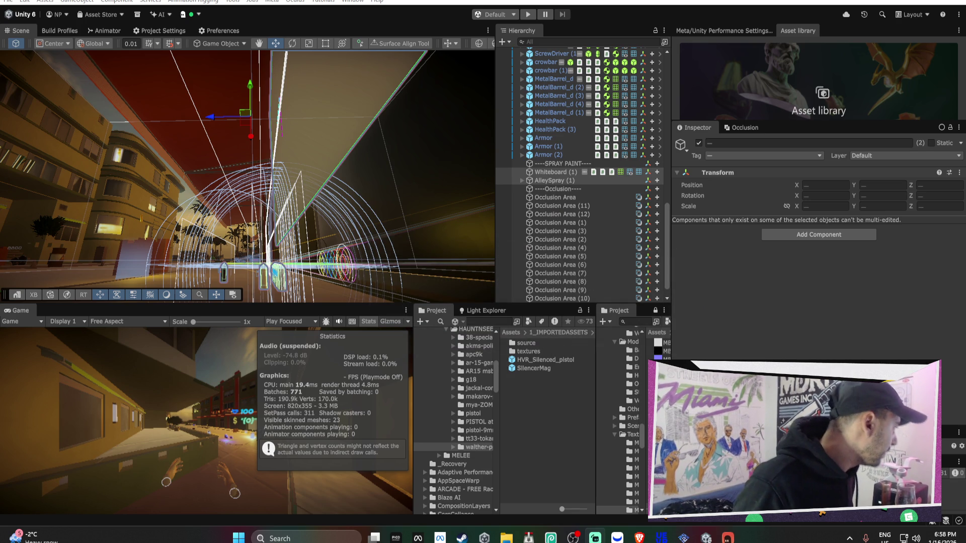
mouse_move(291, 233)
mouse_down()
mouse_move(319, 273)
mouse_move(255, 146)
mouse_move(267, 207)
mouse_move(260, 168)
mouse_move(336, 167)
mouse_move(339, 158)
mouse_move(328, 188)
mouse_move(319, 198)
mouse_move(319, 141)
mouse_move(334, 115)
mouse_move(380, 136)
mouse_move(303, 152)
mouse_move(296, 138)
mouse_move(294, 152)
mouse_up()
Rotate, scale and reposition Whiteboard (1) with the E, R and W gizmos.
click(291, 164)
key(e)
key(w)
key(r)
key(w)
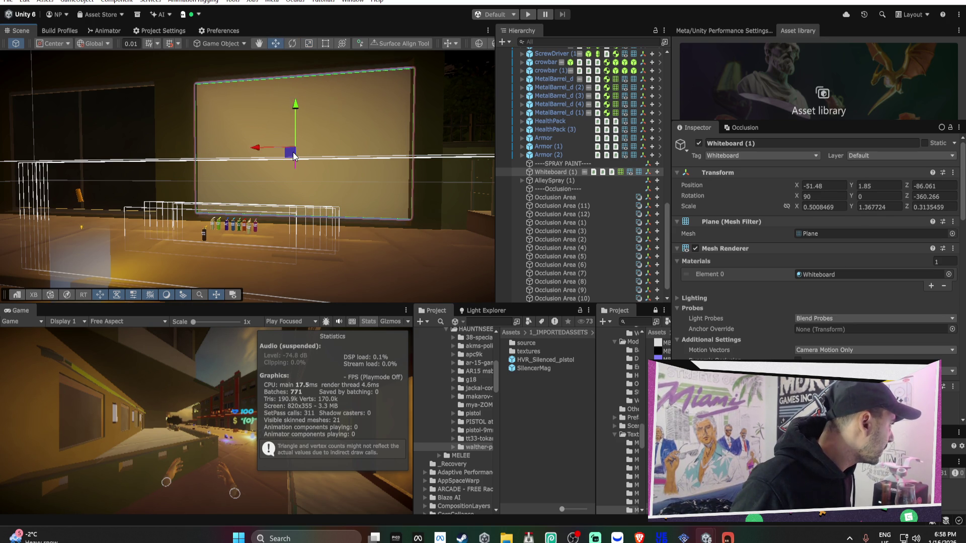
key(w)
key(s)
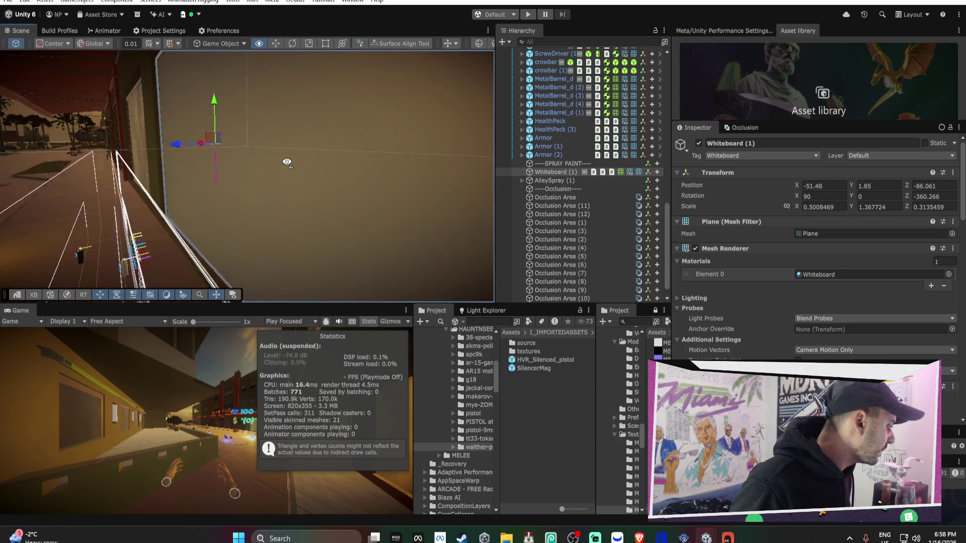
key(w)
scroll(747, 306, down, 10)
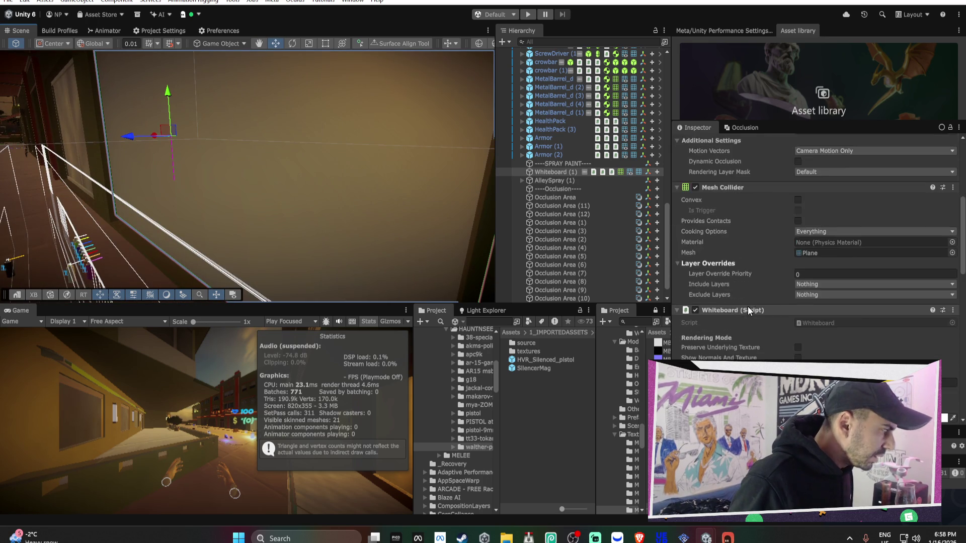
Set the whiteboard texture size to 1024 × 1024 and open Build Profiles' Asset Import Overrides.
click(813, 265)
text(1024)
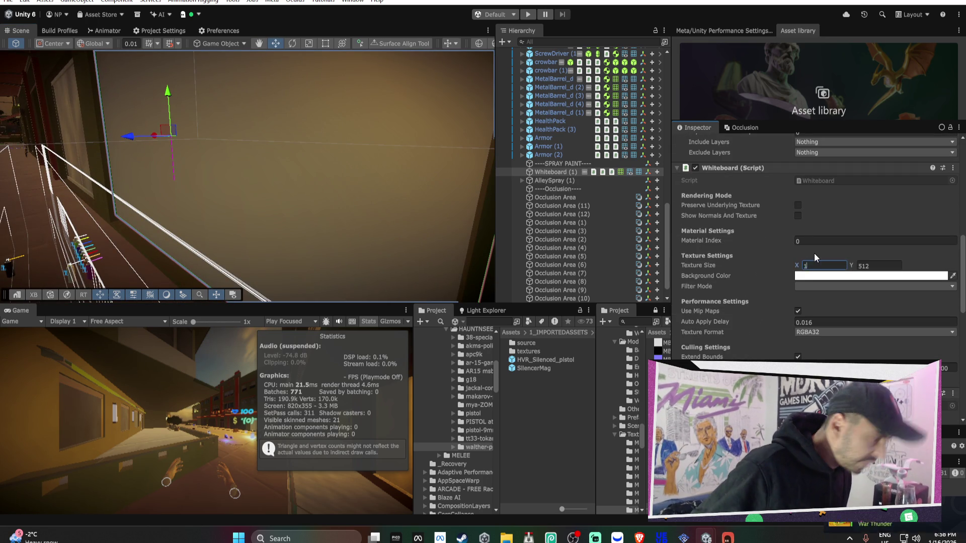
key(Tab)
text(1024)
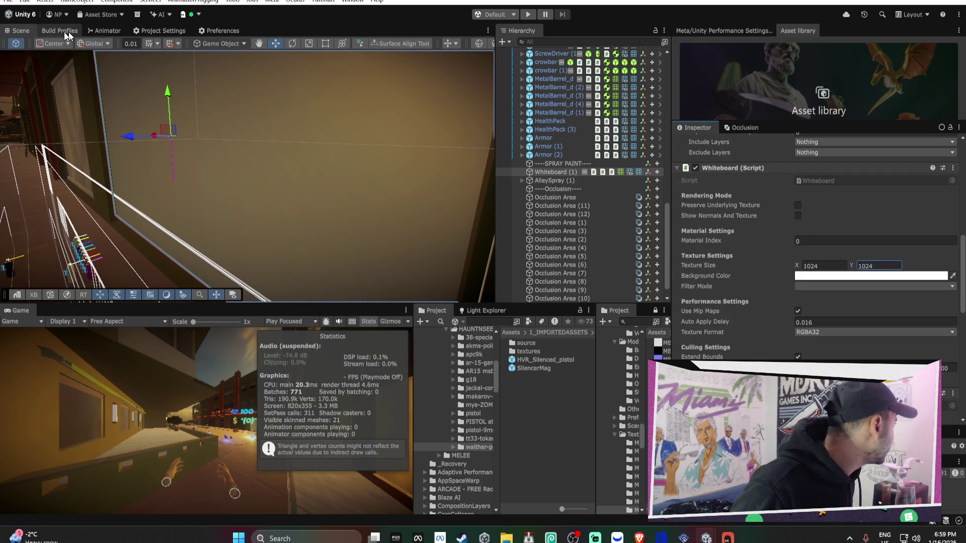
key(ctrl+shift+b)
click(442, 44)
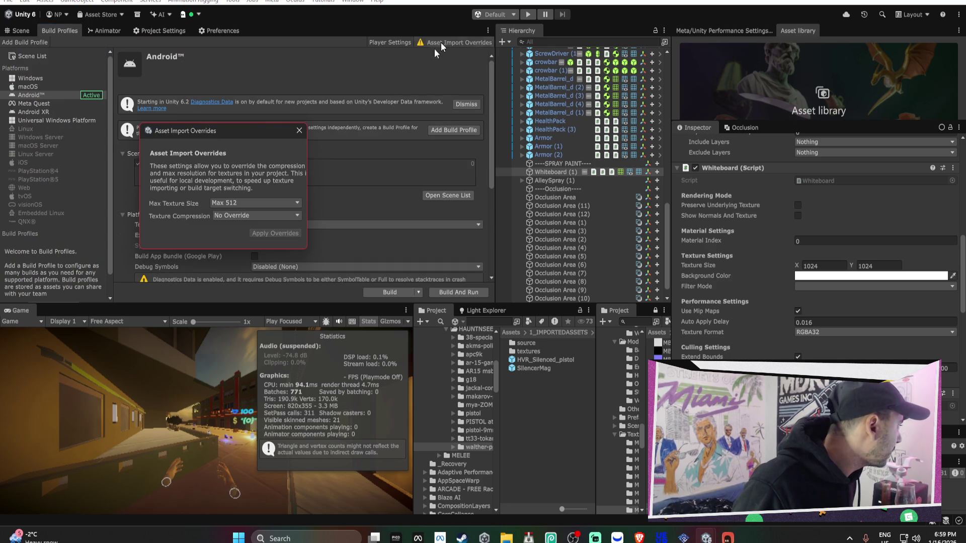
Set the override Max Texture Size to Max 1024, close the popup, and return to Scene.
click(235, 203)
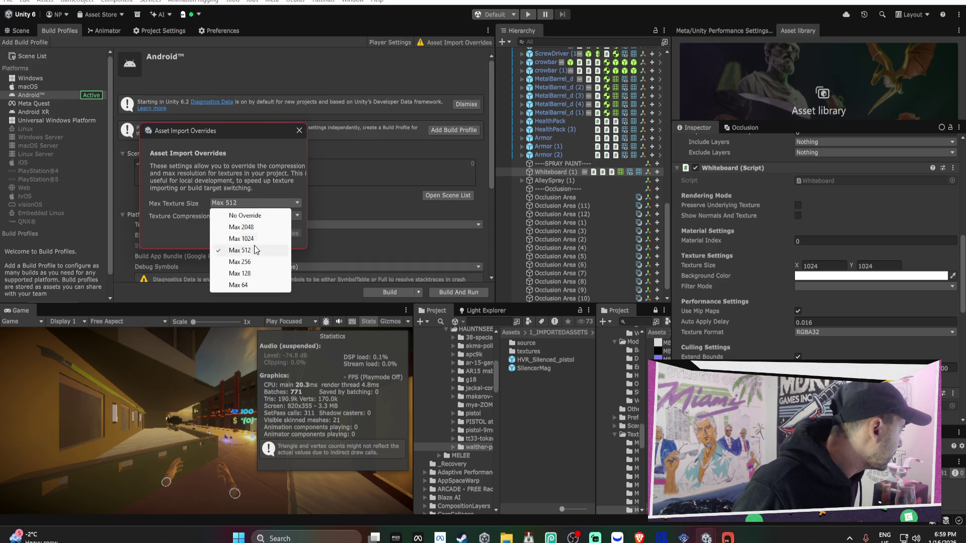
click(241, 239)
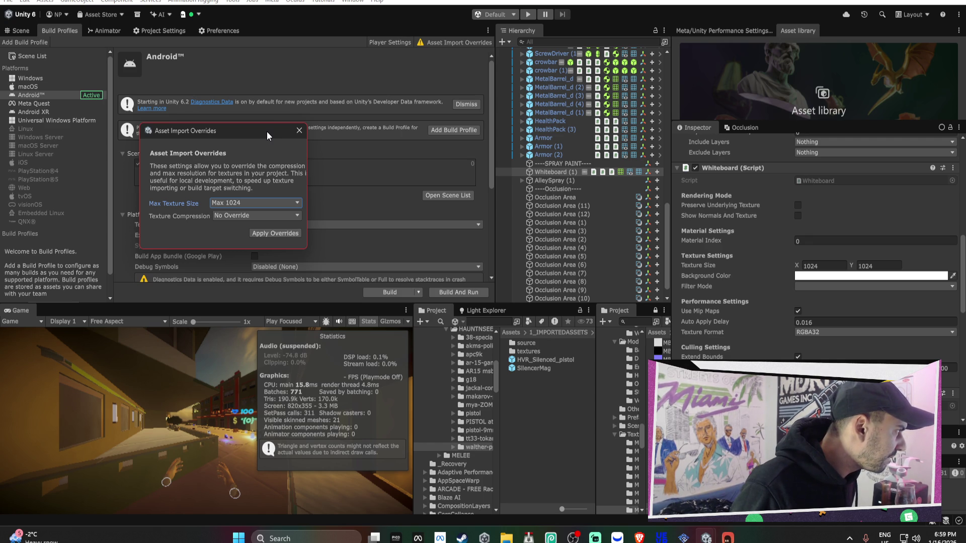
click(299, 131)
click(21, 31)
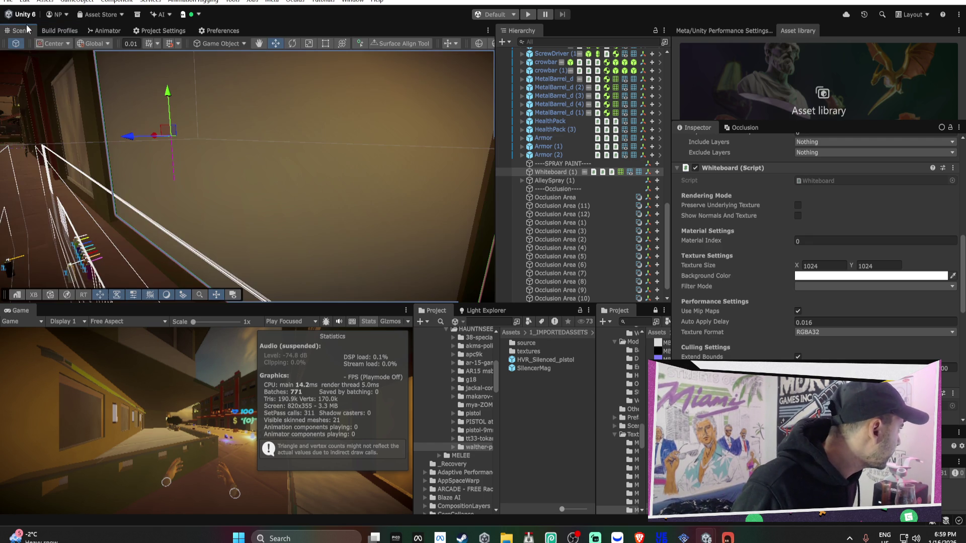
Swing the view toward the spray cans, then open Project Settings and scroll its page.
mouse_move(267, 137)
mouse_down()
mouse_move(215, 153)
mouse_move(456, 110)
mouse_move(180, 139)
mouse_move(395, 144)
mouse_up()
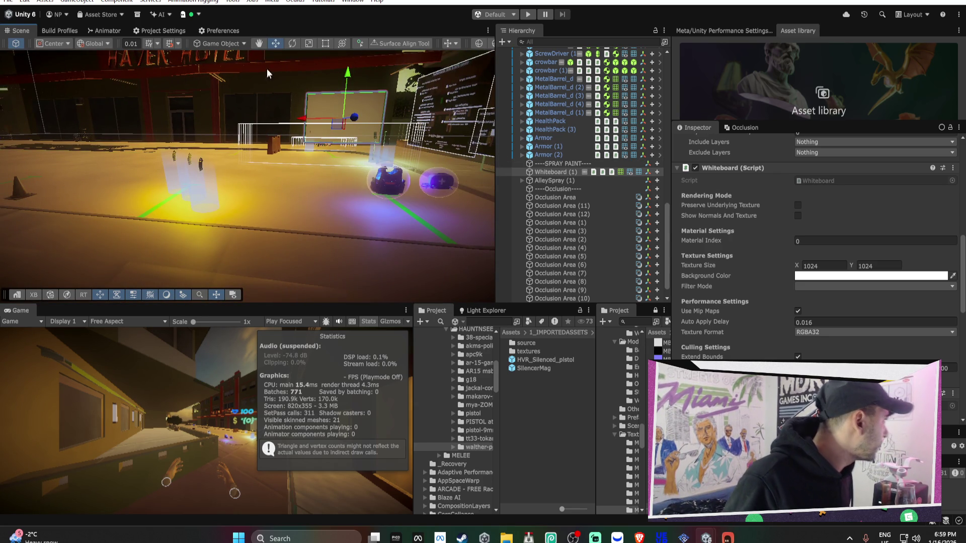
click(165, 32)
scroll(362, 159, down, 10)
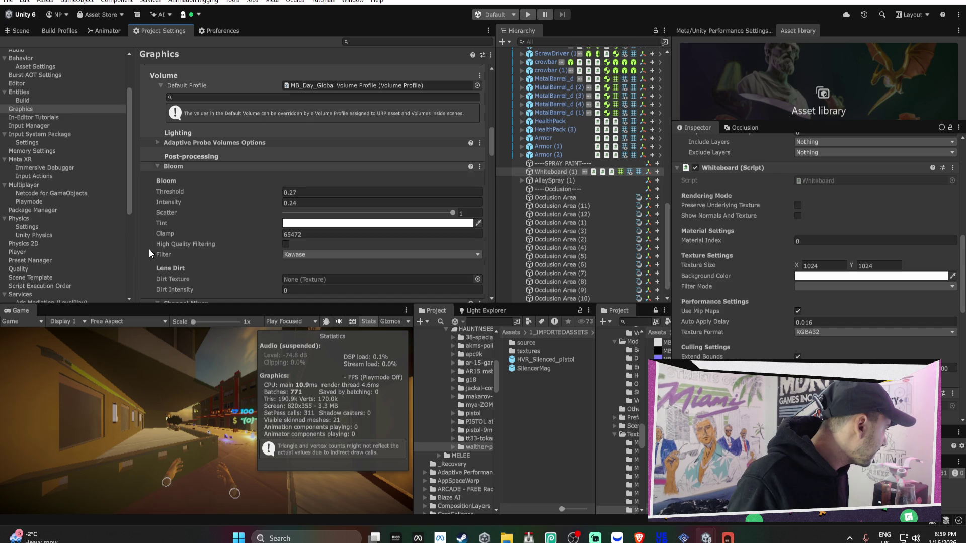
scroll(75, 151, up, 3)
Enable Resolution scaling in Adaptive Performance Android's Default Scaler Profile (Min 0.5, Max 1, Max Level 9).
click(47, 89)
click(49, 95)
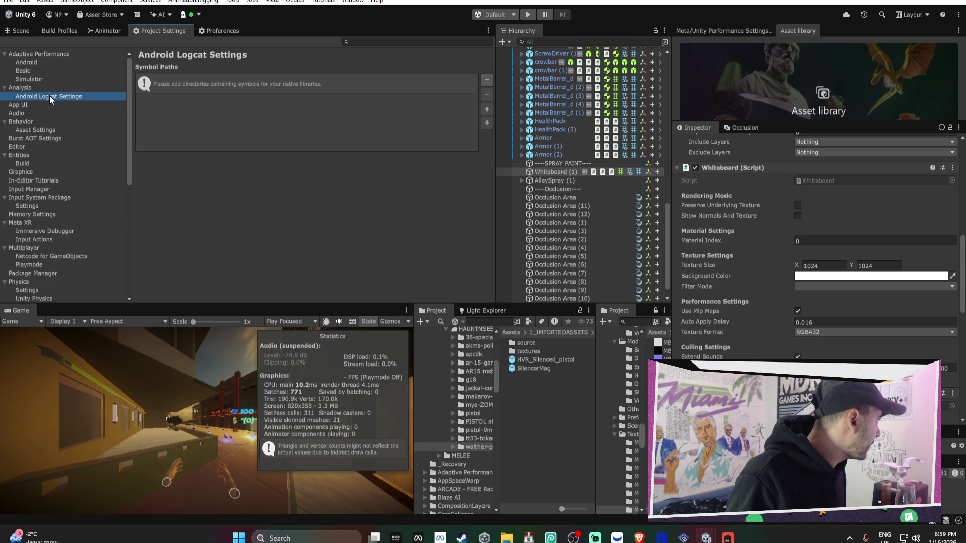
click(60, 62)
click(63, 56)
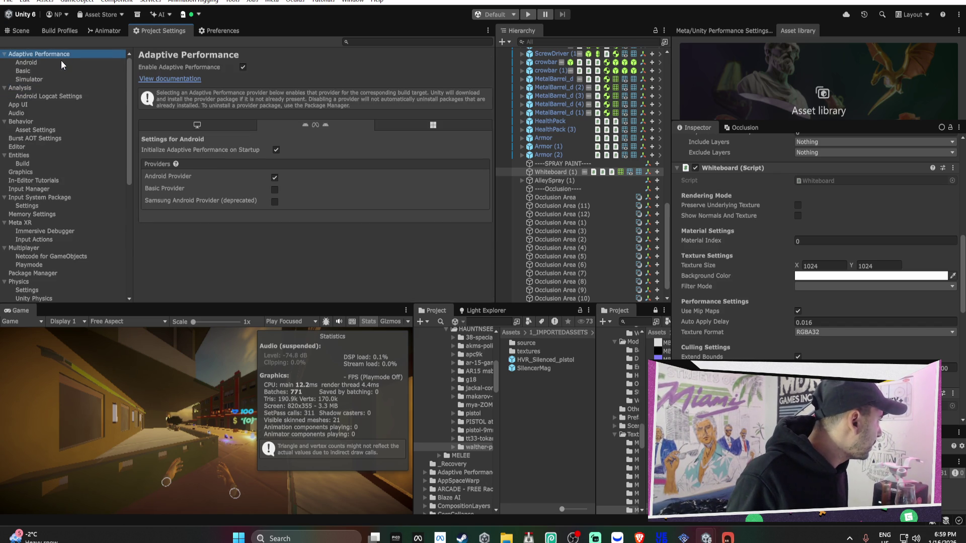
click(60, 64)
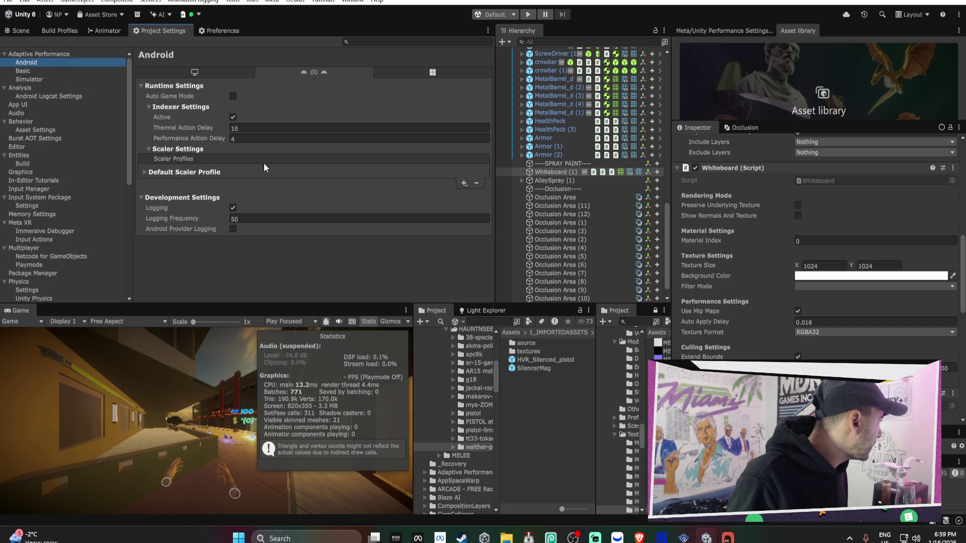
click(207, 168)
click(206, 171)
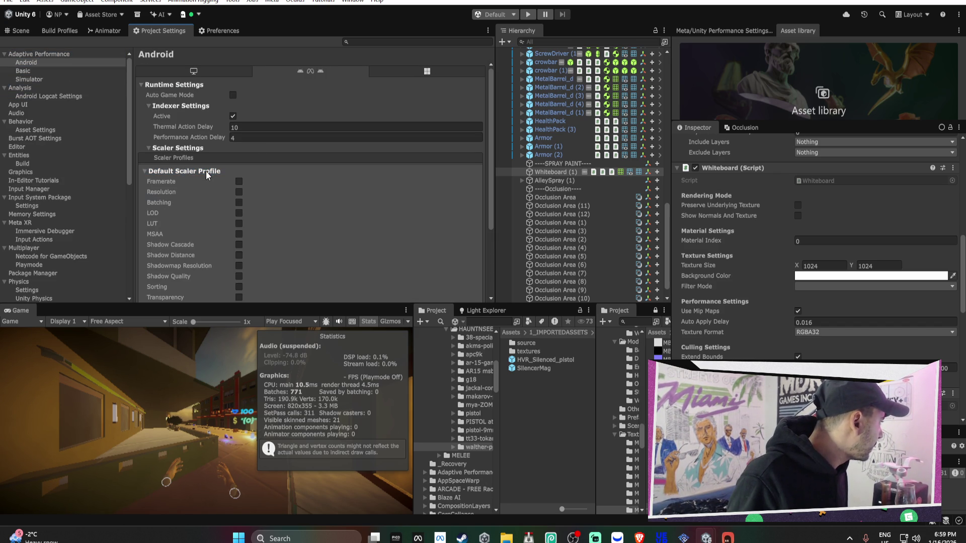
scroll(257, 151, down, 2)
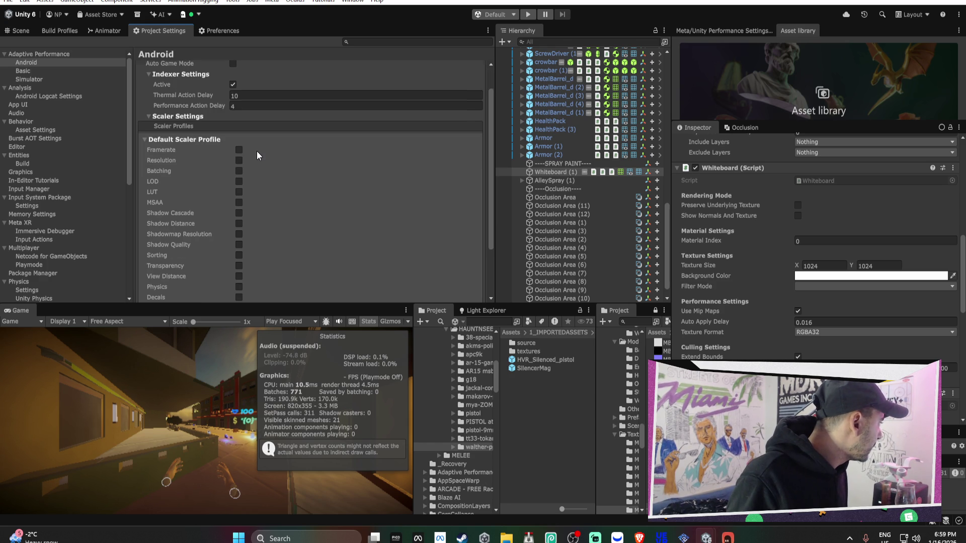
scroll(215, 145, down, 4)
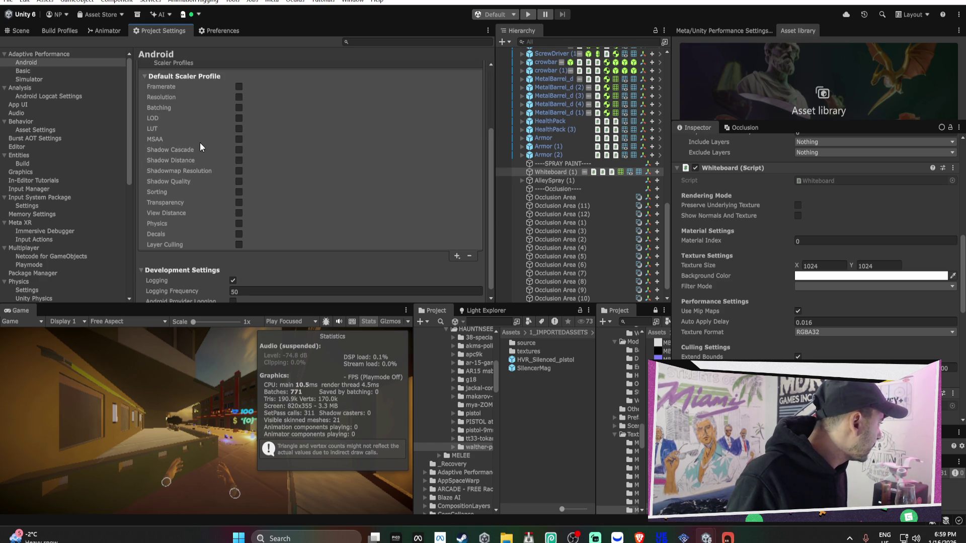
click(238, 98)
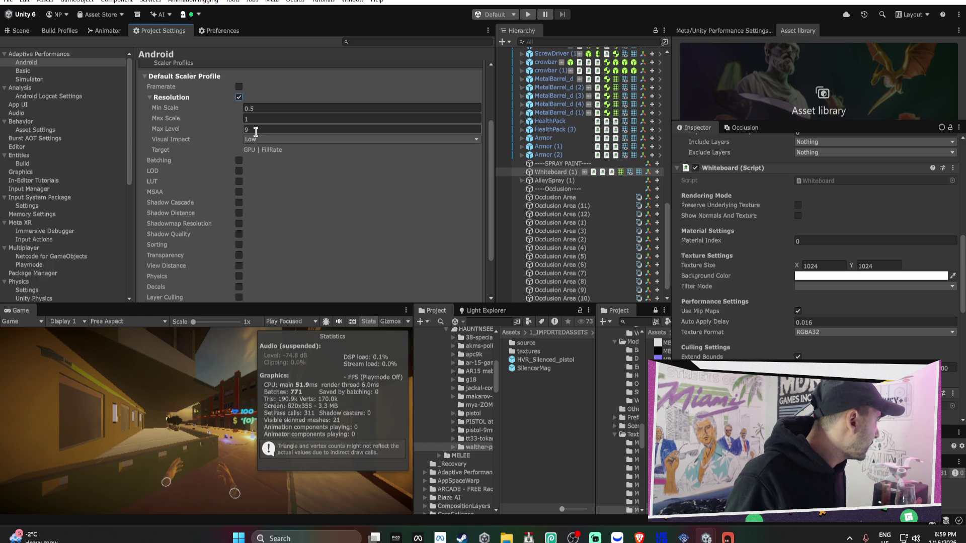
mouse_move(171, 131)
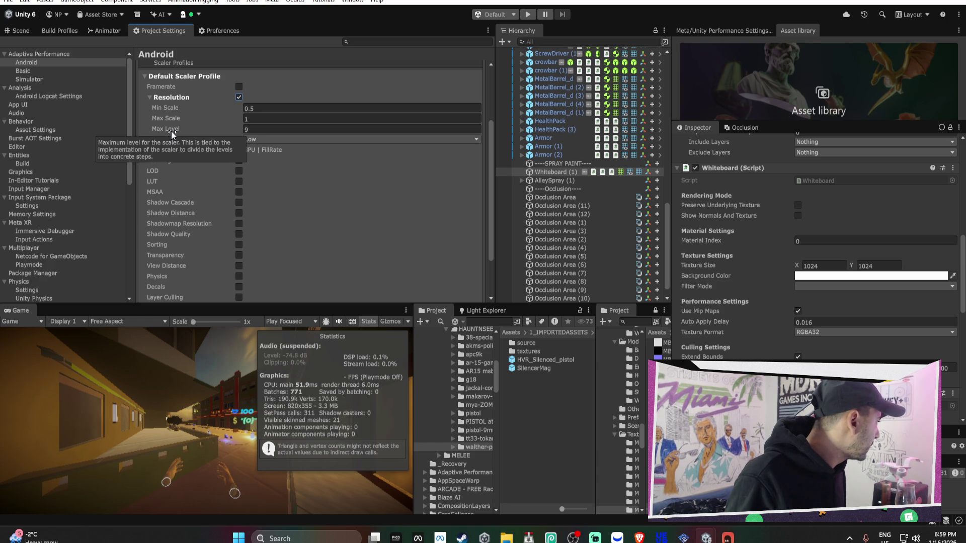
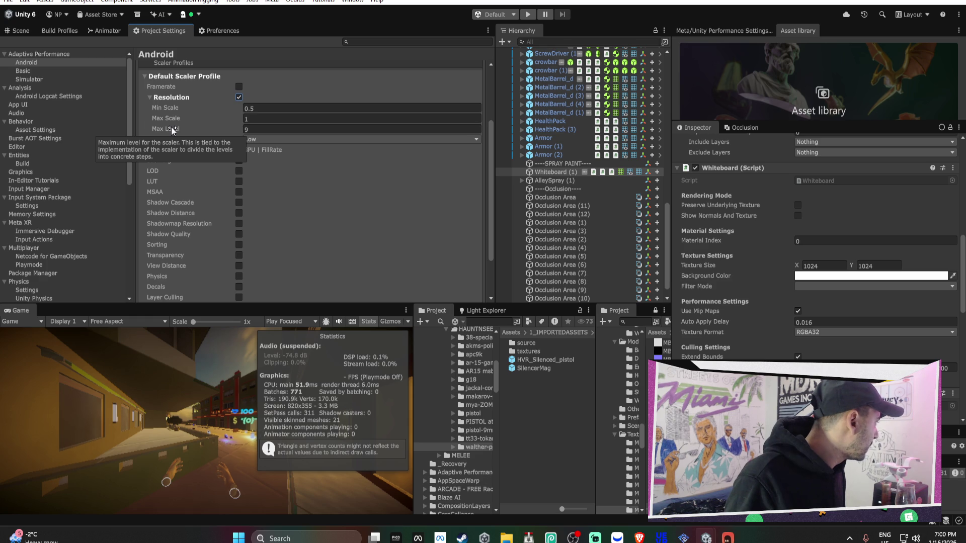
Set the Resolution scaler's Max Level to 1 and Visual Impact to High.
click(270, 128)
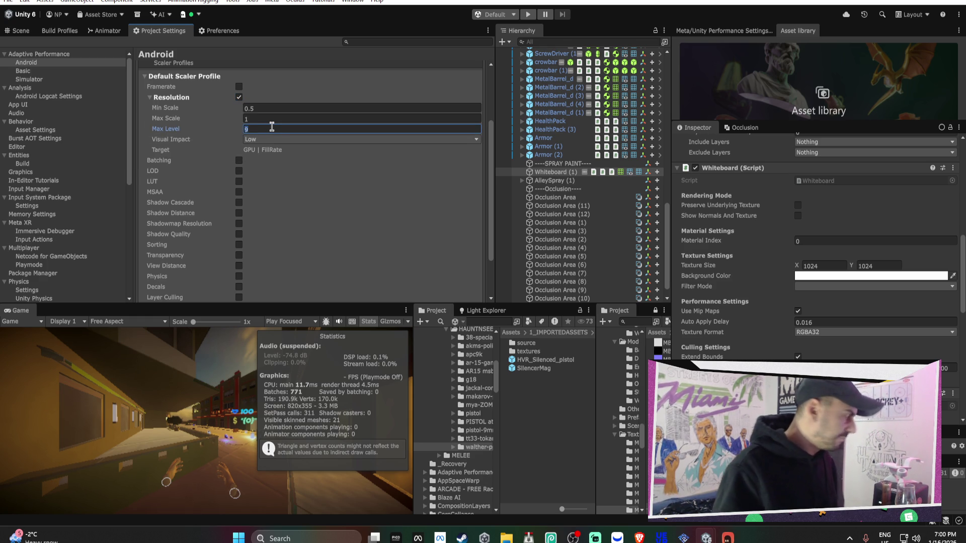
text(1)
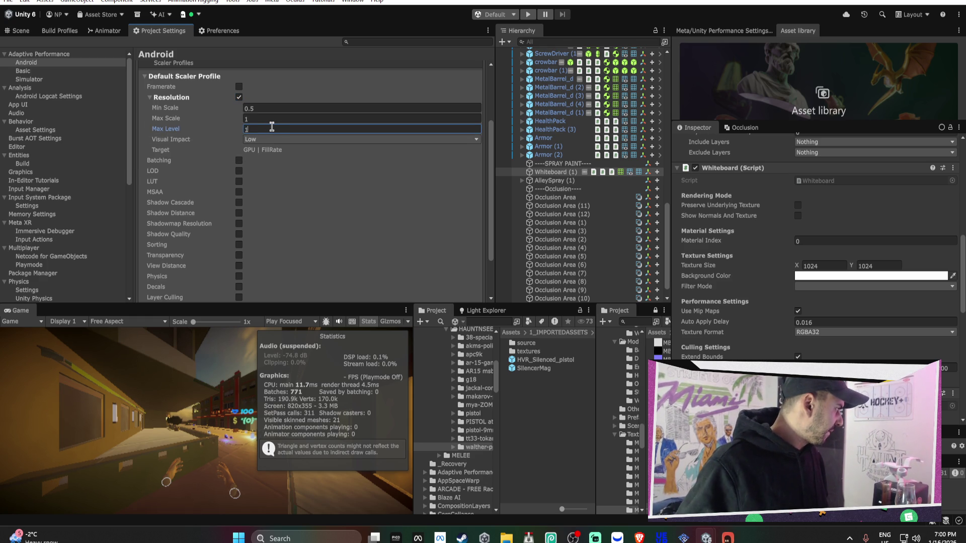
click(267, 139)
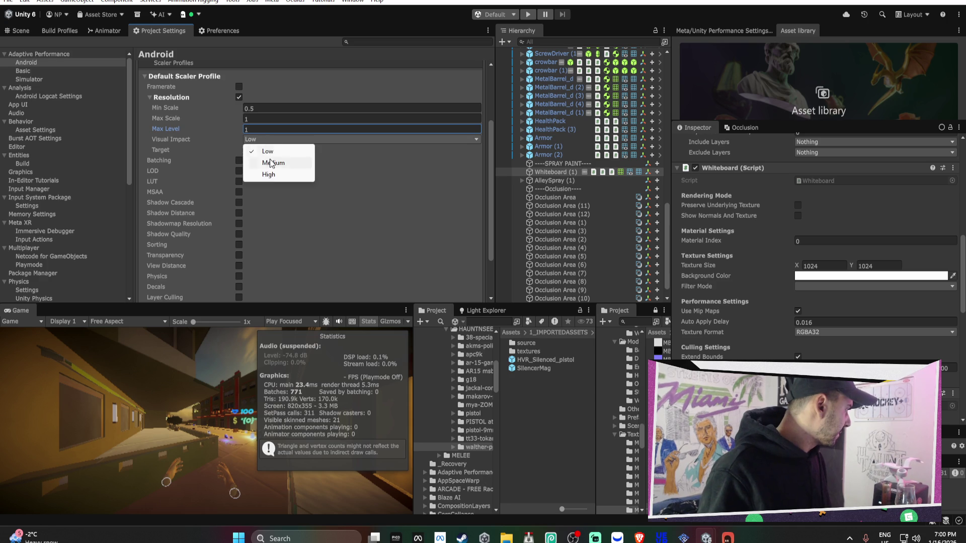
click(269, 175)
Set Resolution Max Scale to 0.9 and correct the mistyped Max Level back to 1.
click(255, 108)
click(254, 118)
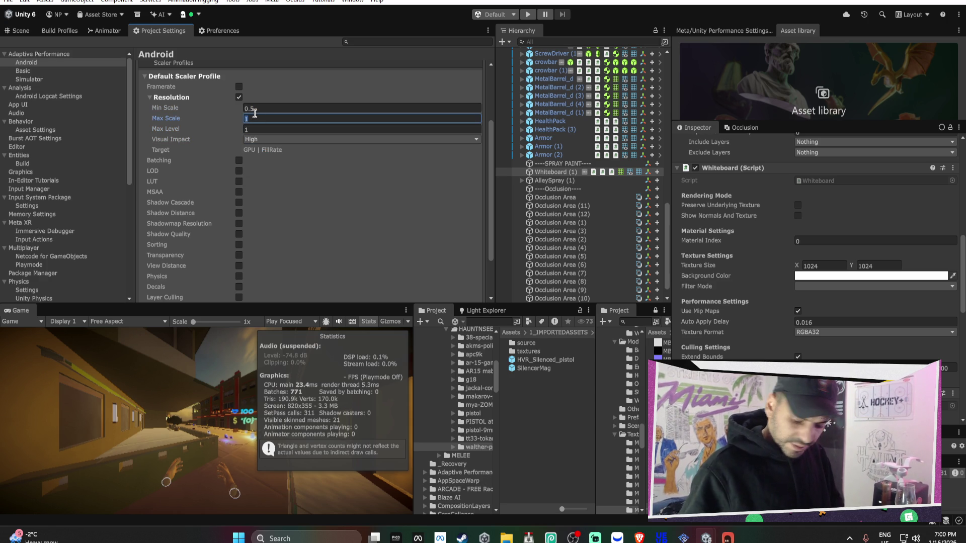
text(.9)
key(Tab)
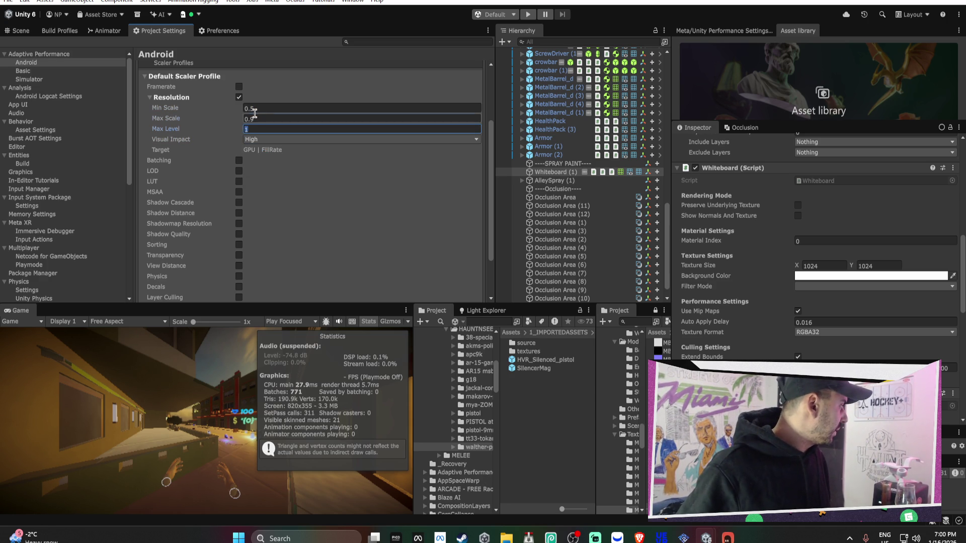
text(9)
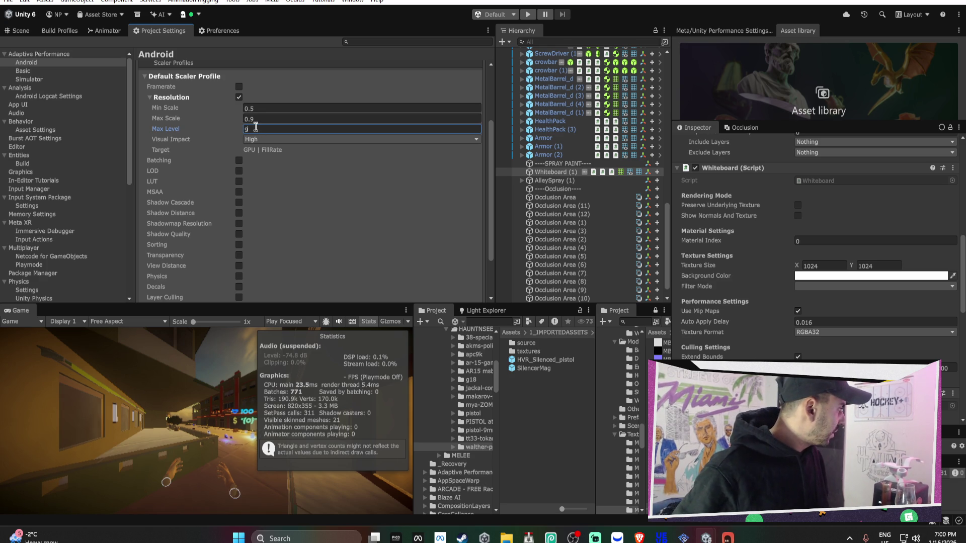
key(BackSpace)
text(1)
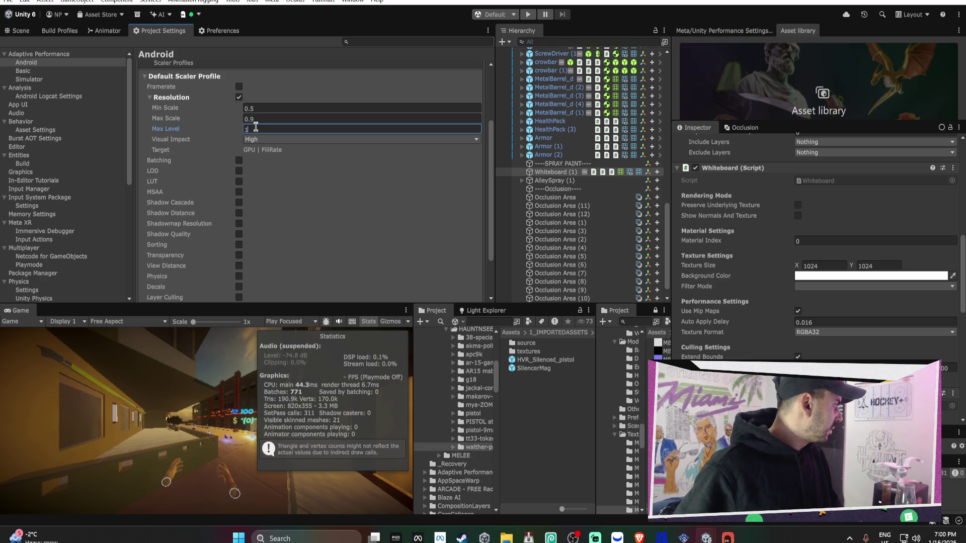
scroll(253, 129, up, 2)
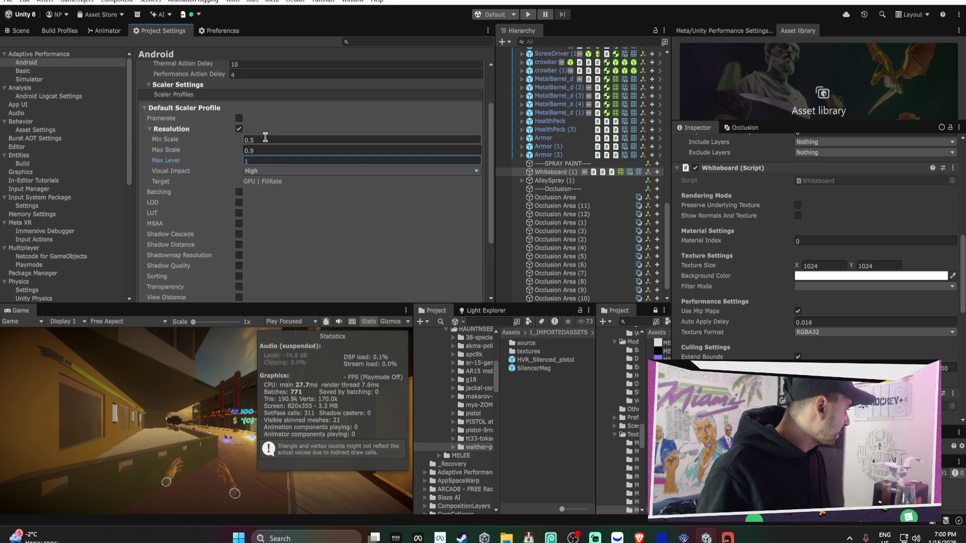
scroll(265, 137, down, 1)
click(165, 158)
Toggle the Batching scaler and Auto Game Mode on and back off, leaving both disabled.
scroll(252, 151, down, 4)
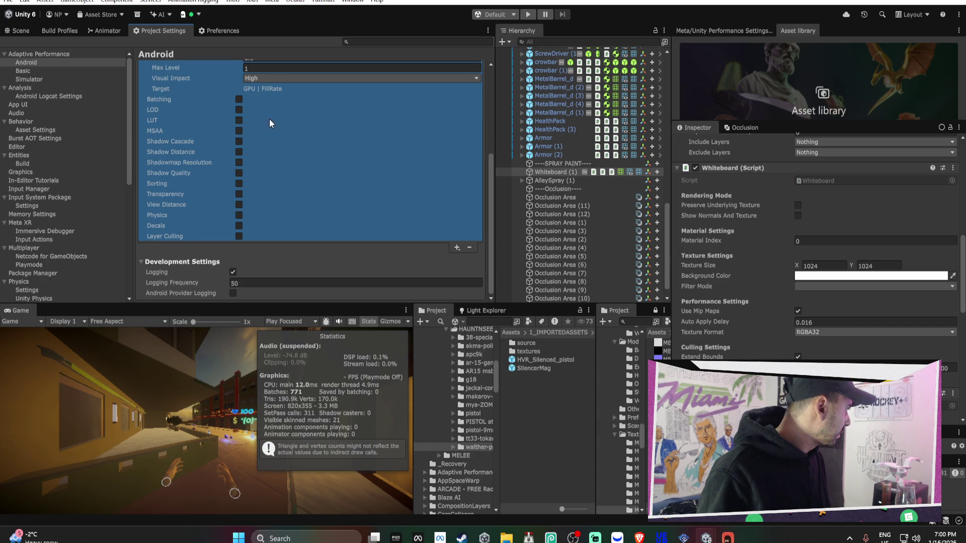
click(240, 100)
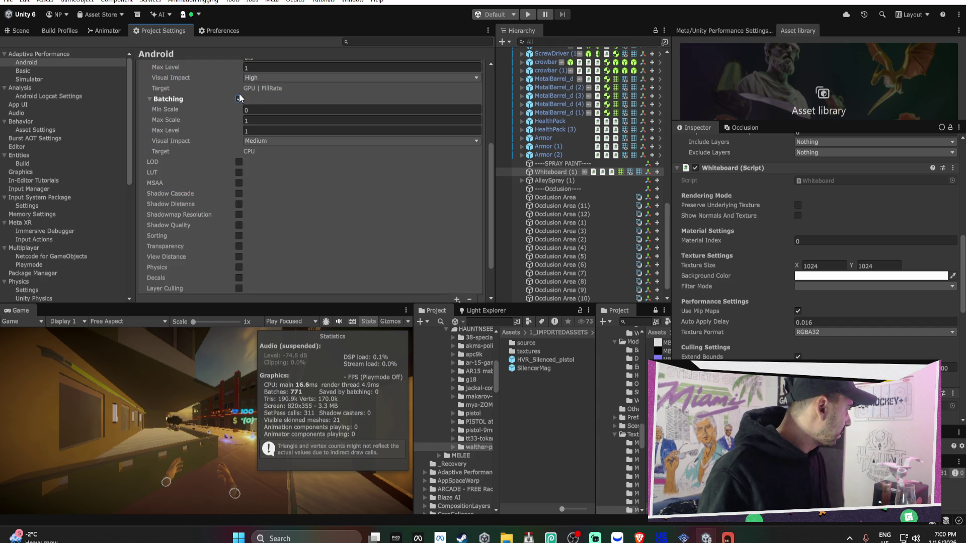
click(240, 98)
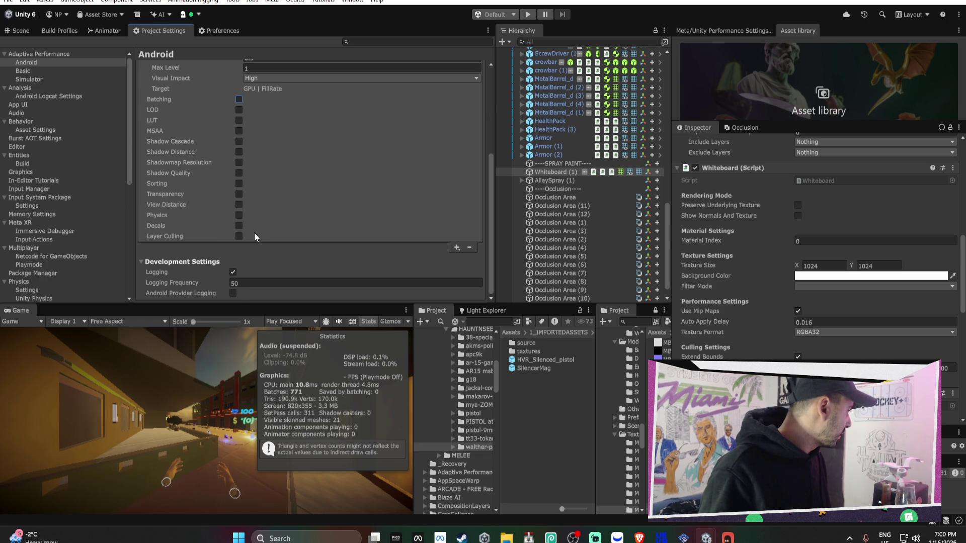
scroll(254, 236, up, 5)
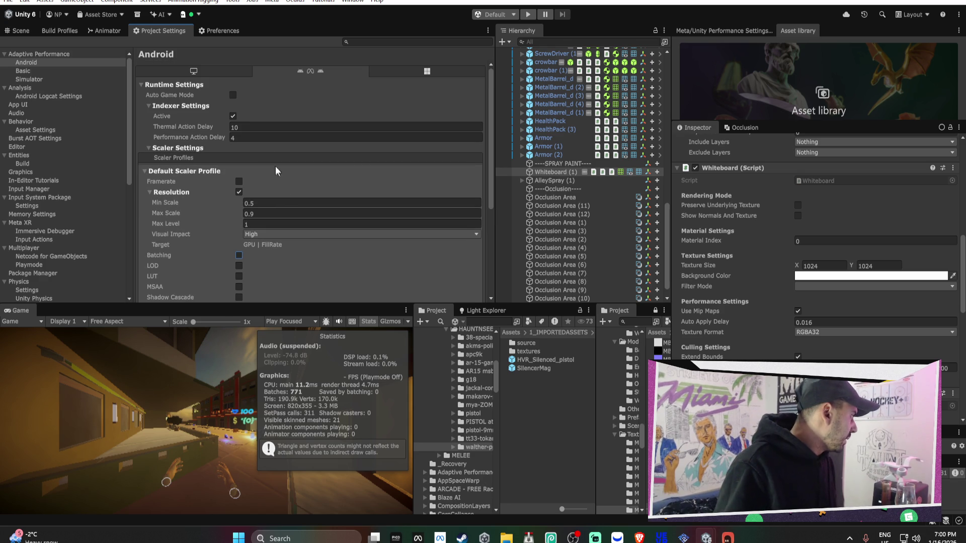
click(234, 96)
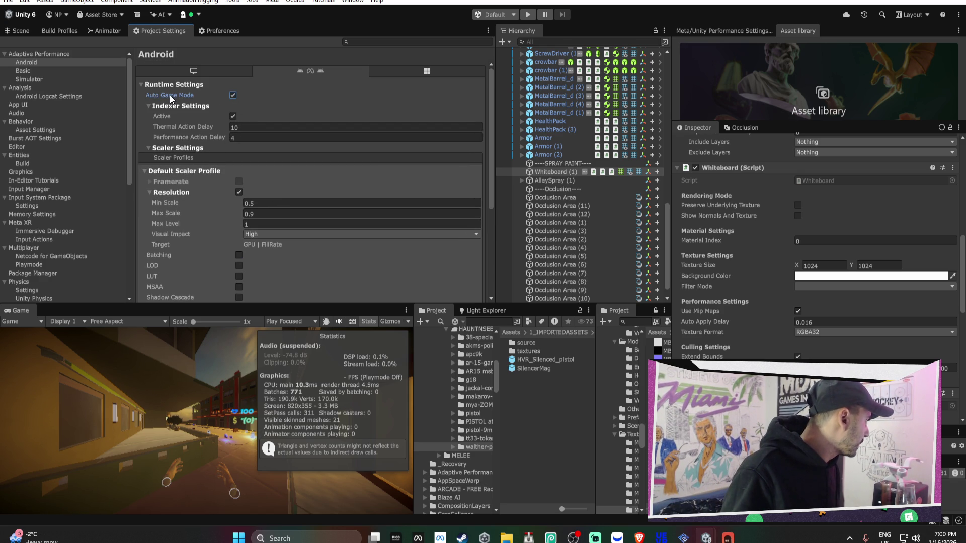
mouse_move(170, 94)
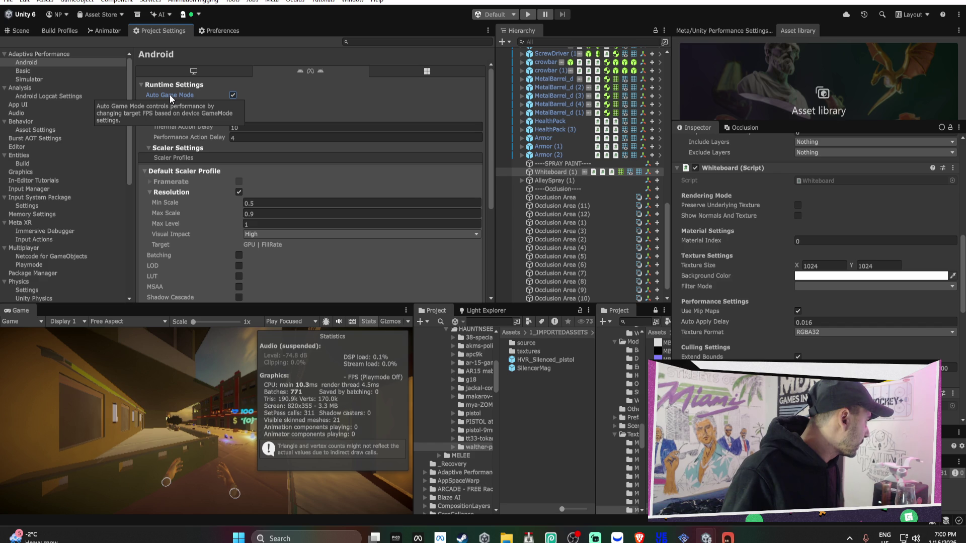
click(233, 96)
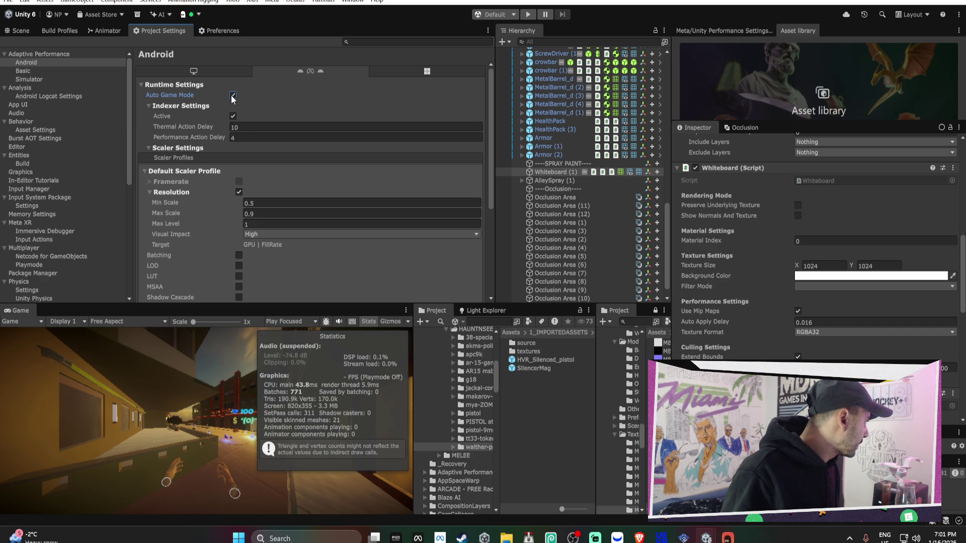
click(169, 173)
click(168, 173)
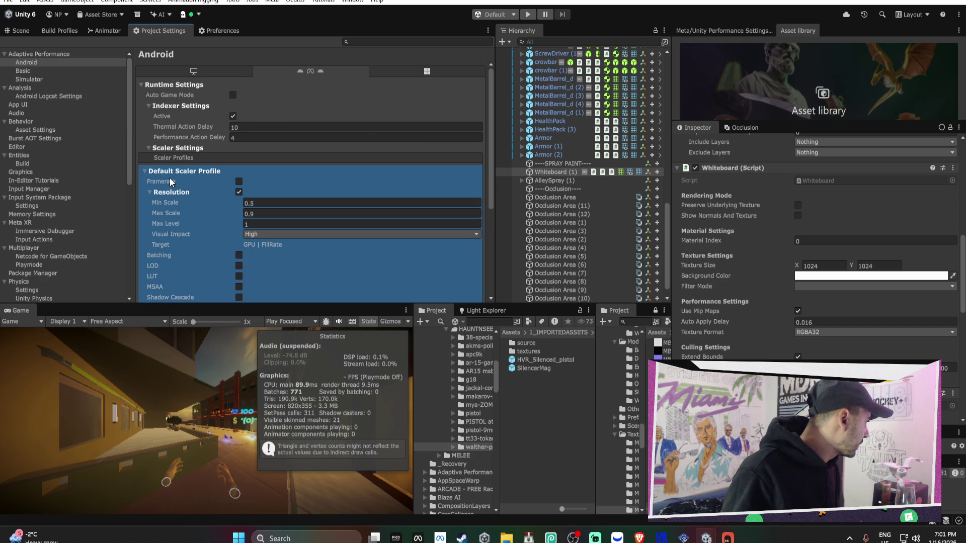
Enable the Framerate scaler at 60/90/100 with High visual impact, then open Build Profiles.
click(239, 181)
click(275, 191)
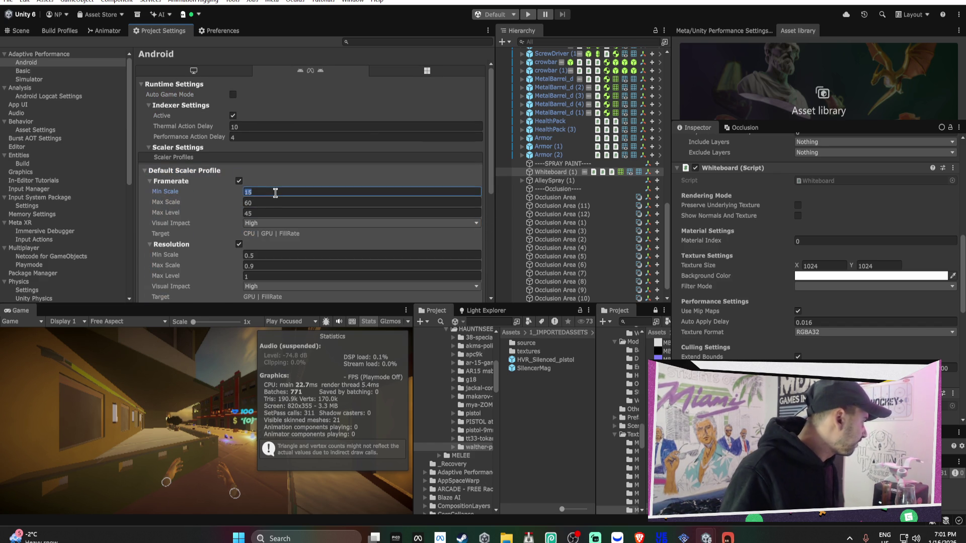
text(70)
key(Tab)
text(9)
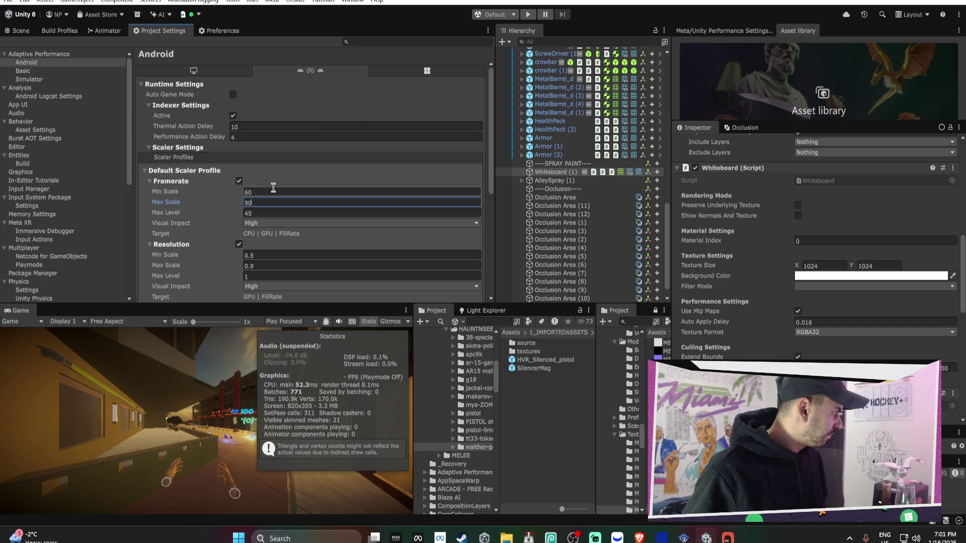
click(273, 190)
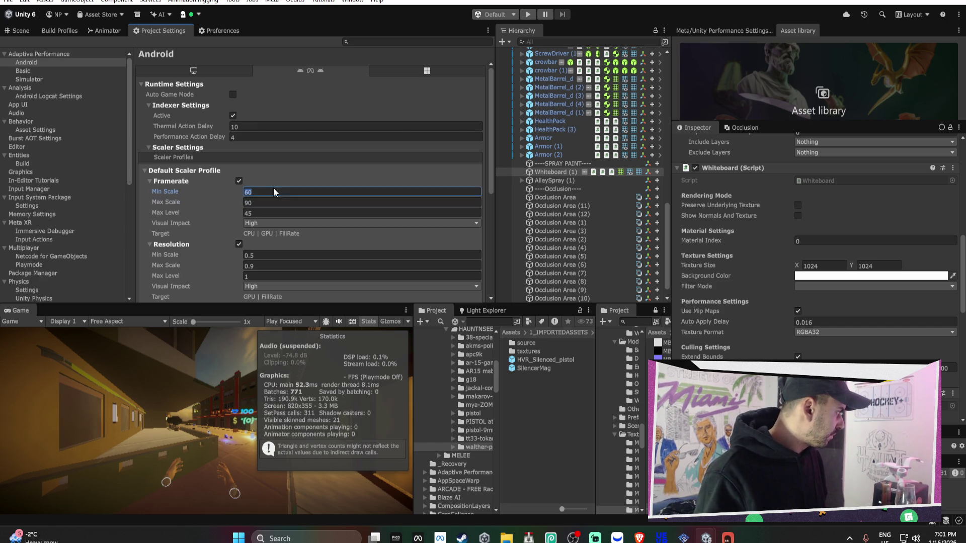
click(263, 212)
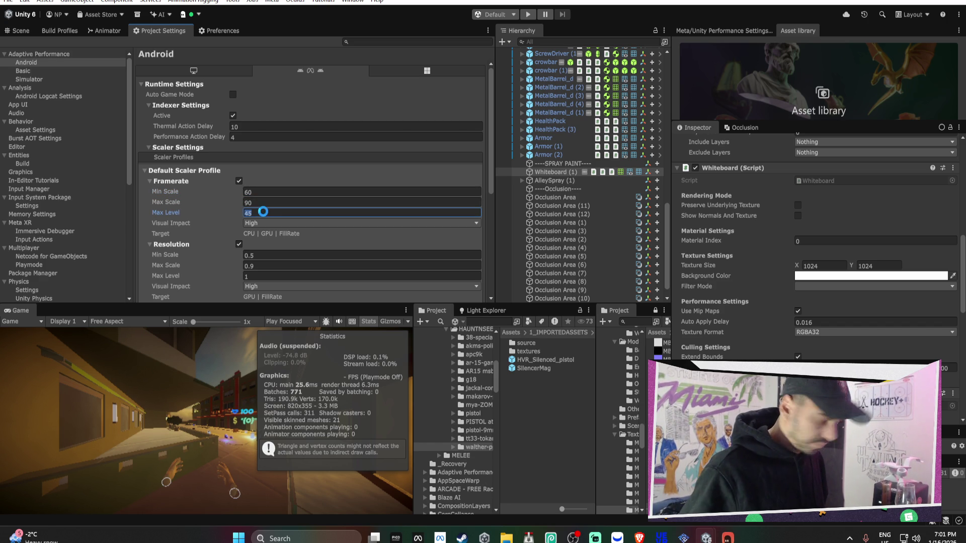
text(100)
click(264, 223)
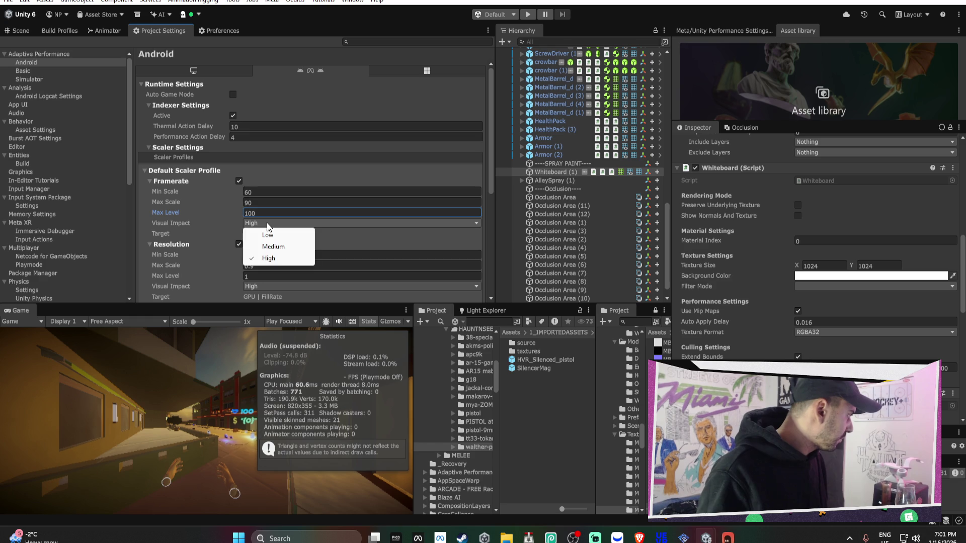
click(267, 246)
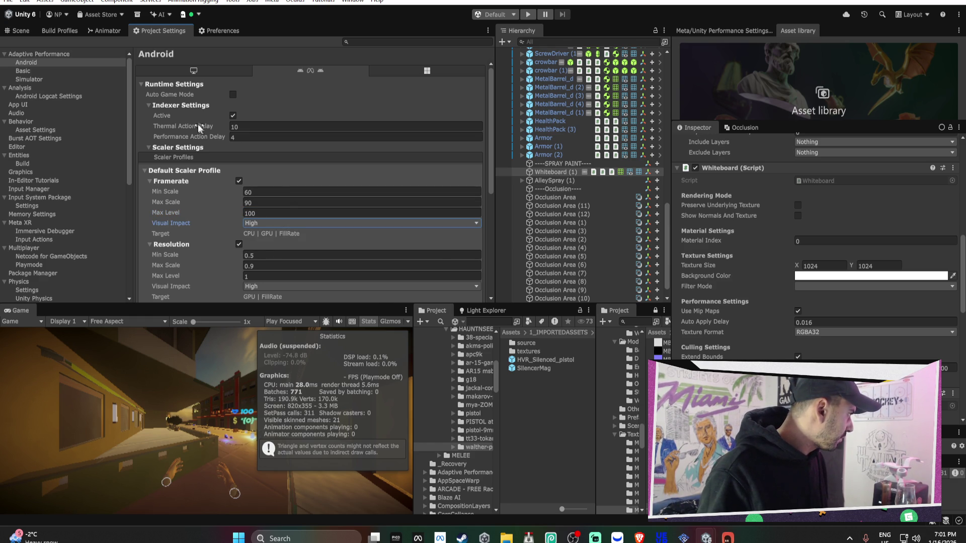
click(66, 32)
Build the Android app, overwriting Streets of Miami_alpha_test_DONOTRELEASE.apk on the Desktop and accepting the input warning.
click(379, 288)
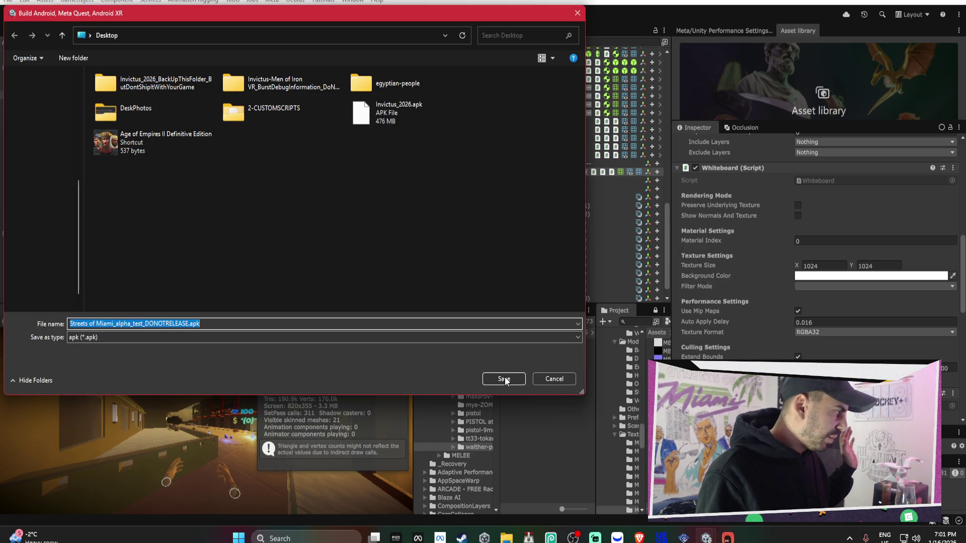
click(503, 379)
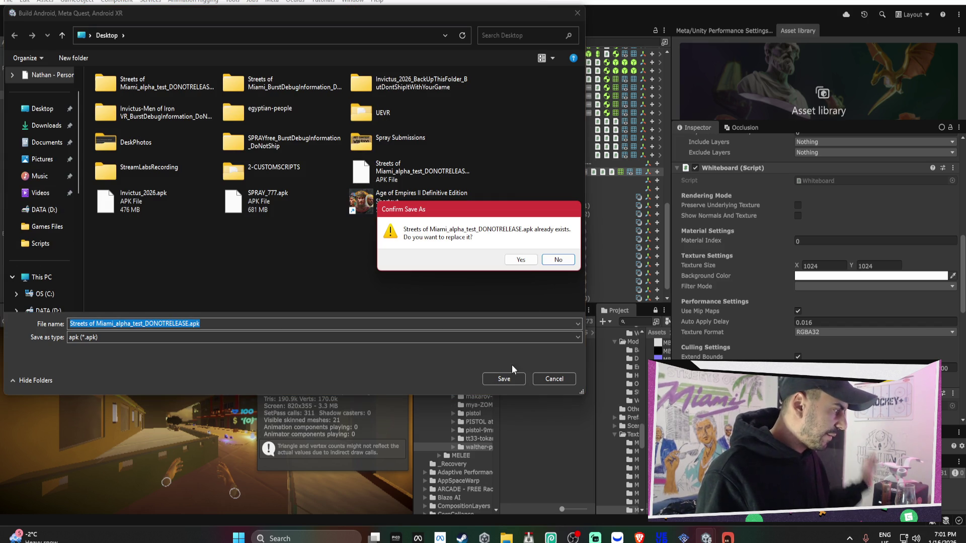
click(521, 261)
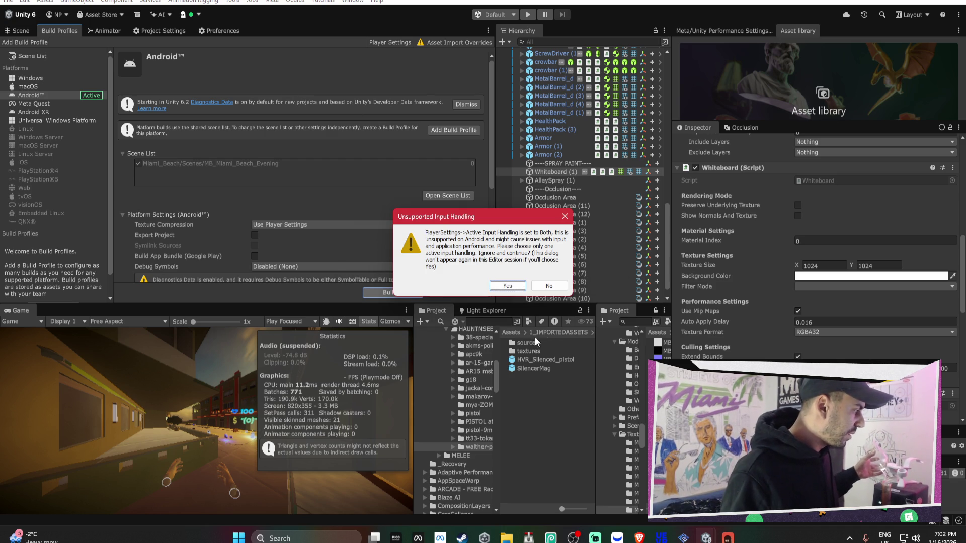
click(507, 286)
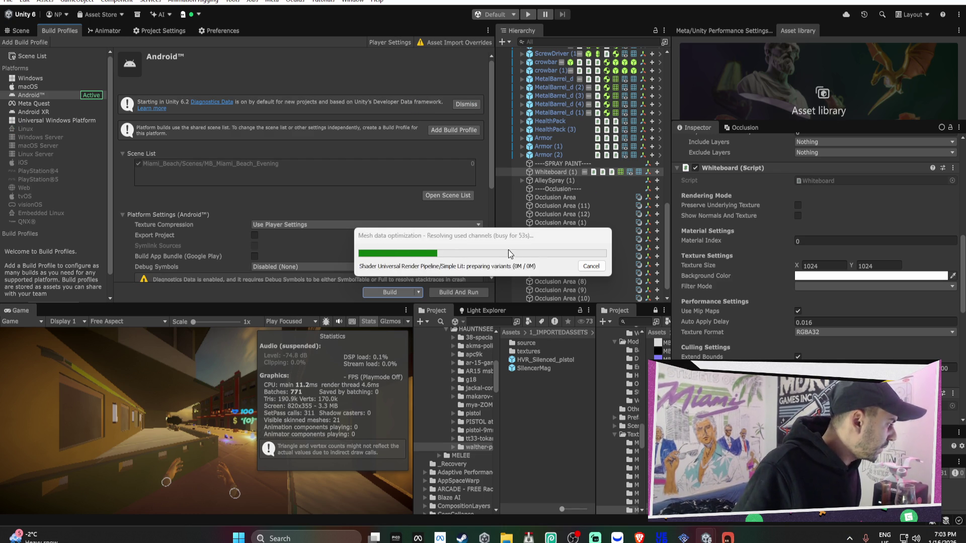
Switch to the HOCKEY+ 2026 Unity window from the taskbar preview.
mouse_move(596, 537)
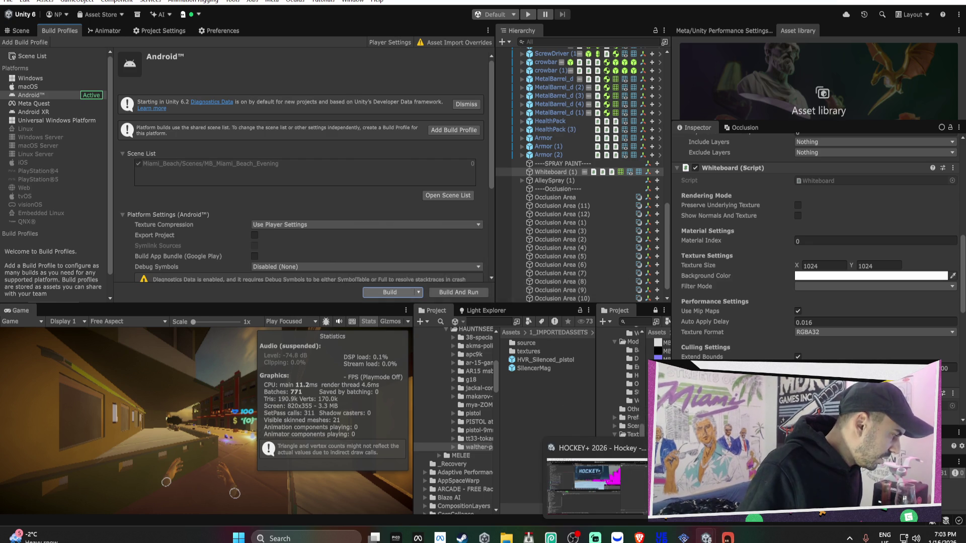
click(608, 488)
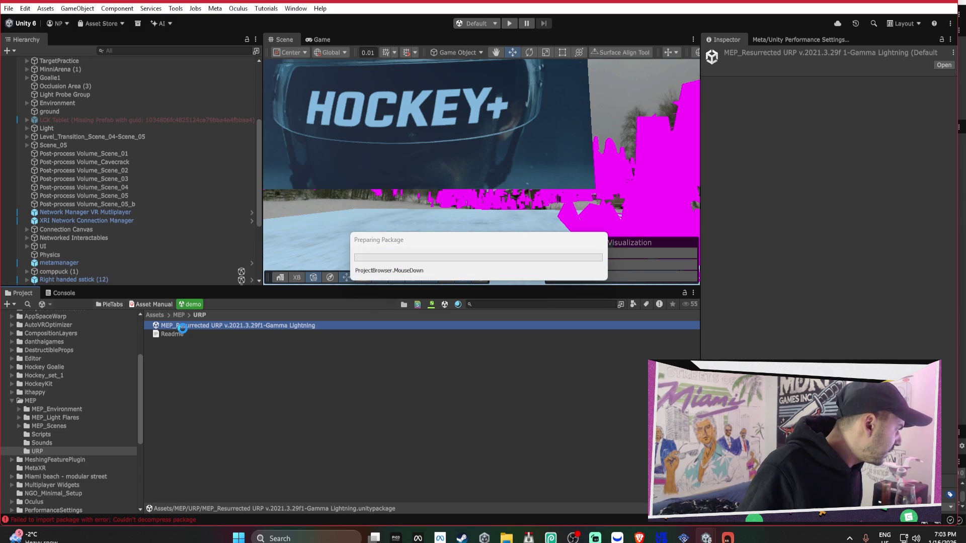
Move the build progress dialog aside, bring up the HOCKEY+ project, and launch File Explorer.
mouse_move(706, 539)
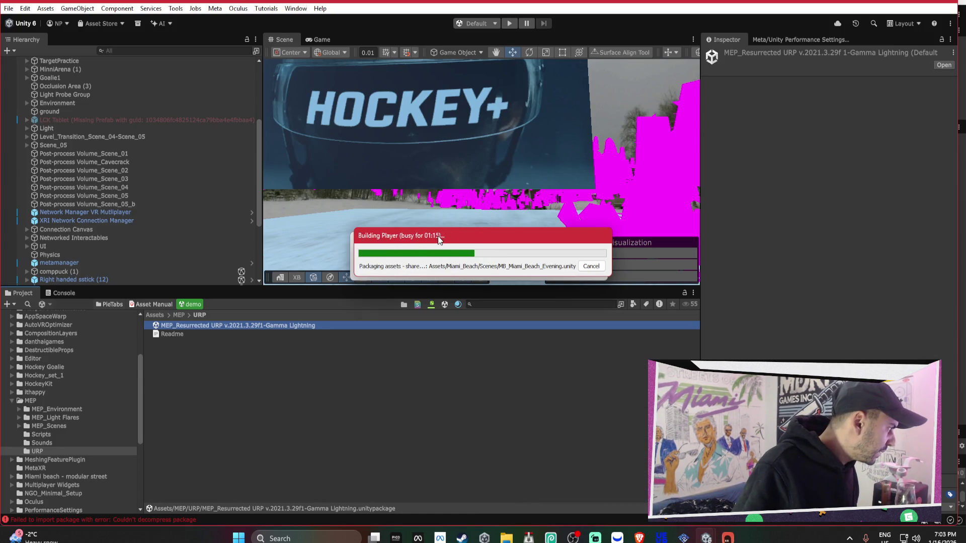
drag(440, 239, 444, 322)
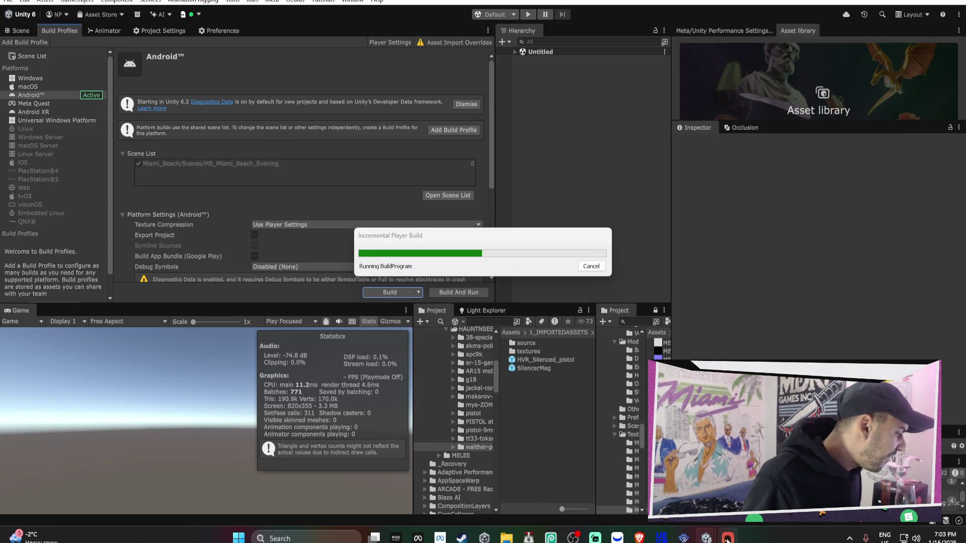
mouse_move(706, 538)
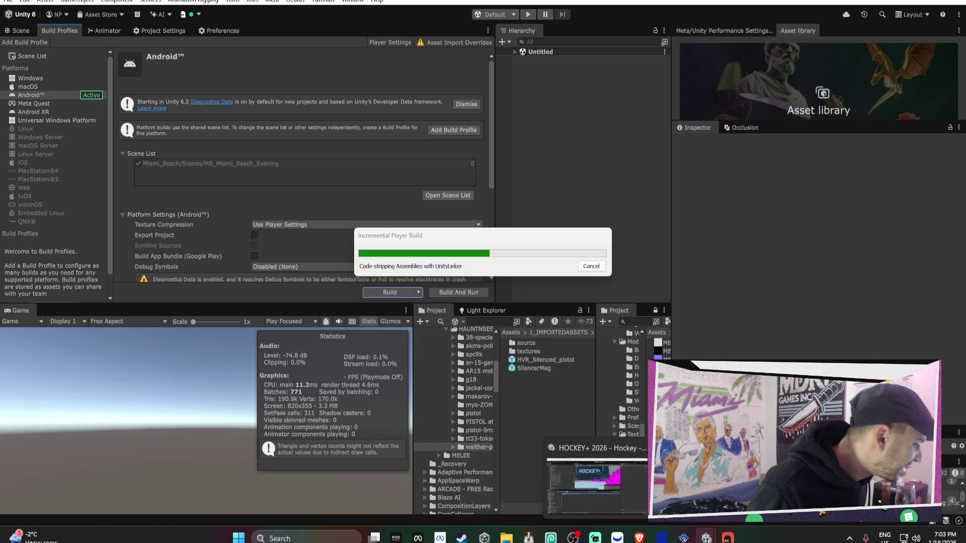
click(597, 501)
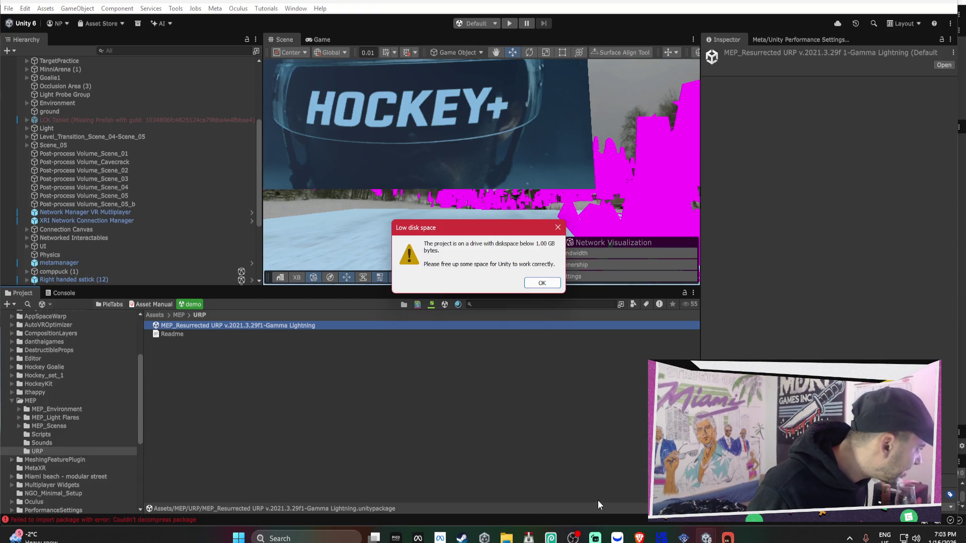
click(484, 537)
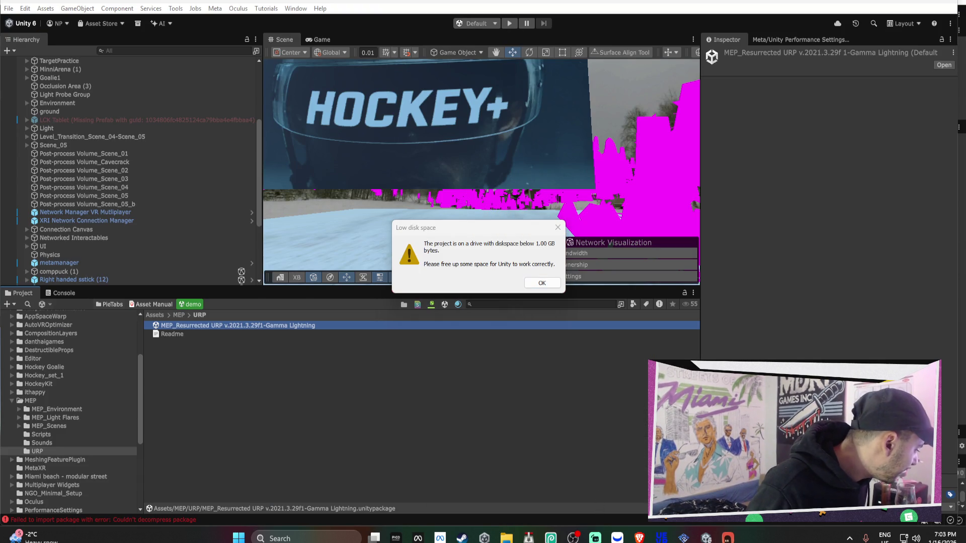
click(506, 537)
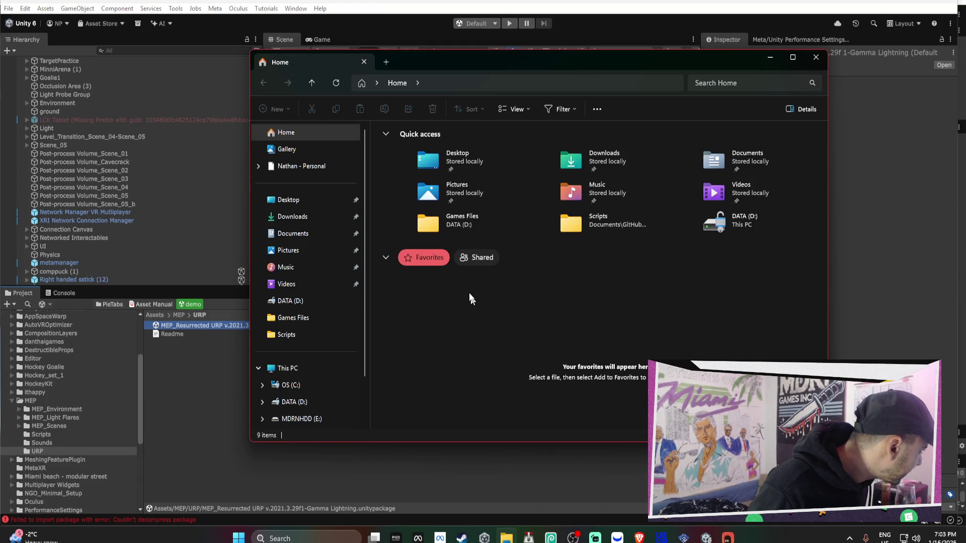
Permanently delete SPRAY_777.apk and SPRAY_777.main.obb from the Desktop.
click(304, 206)
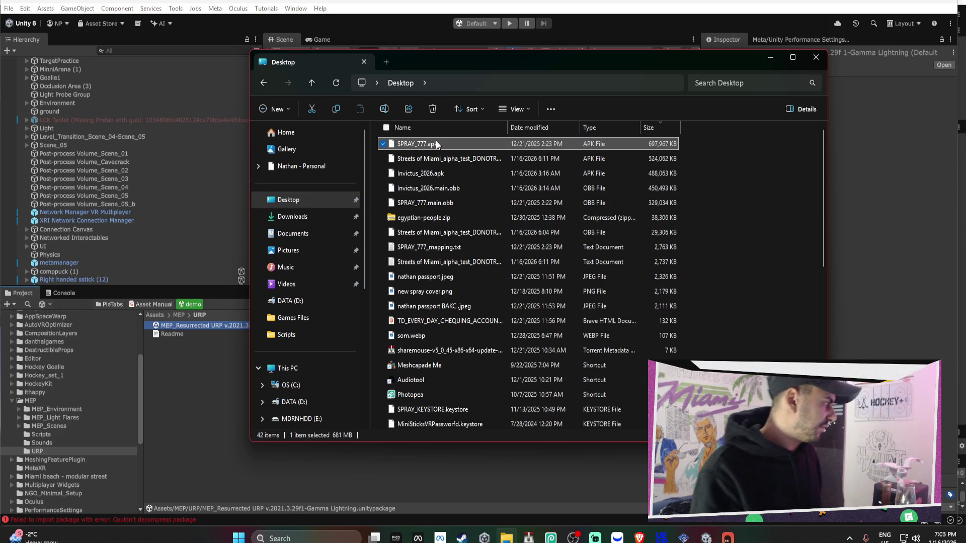
right_click(436, 142)
click(582, 154)
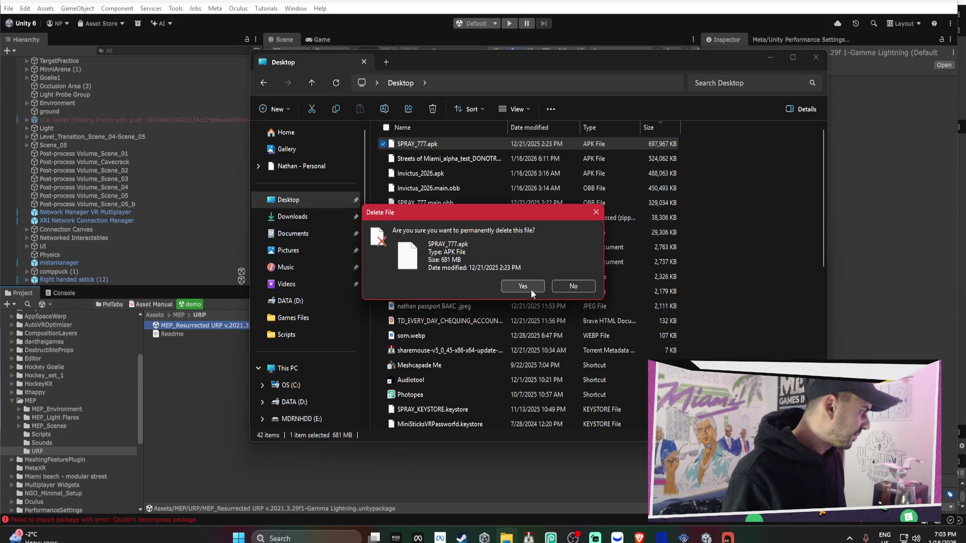
click(530, 288)
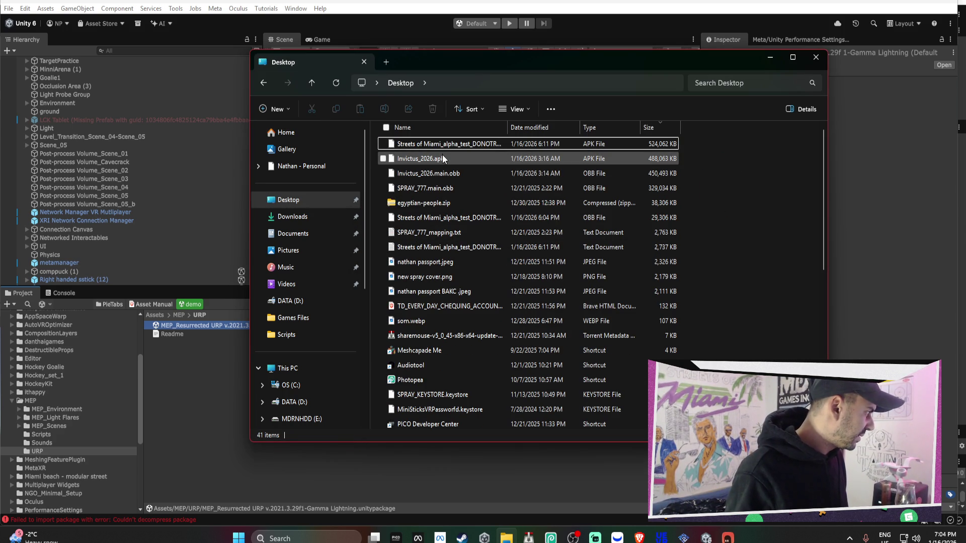
right_click(445, 189)
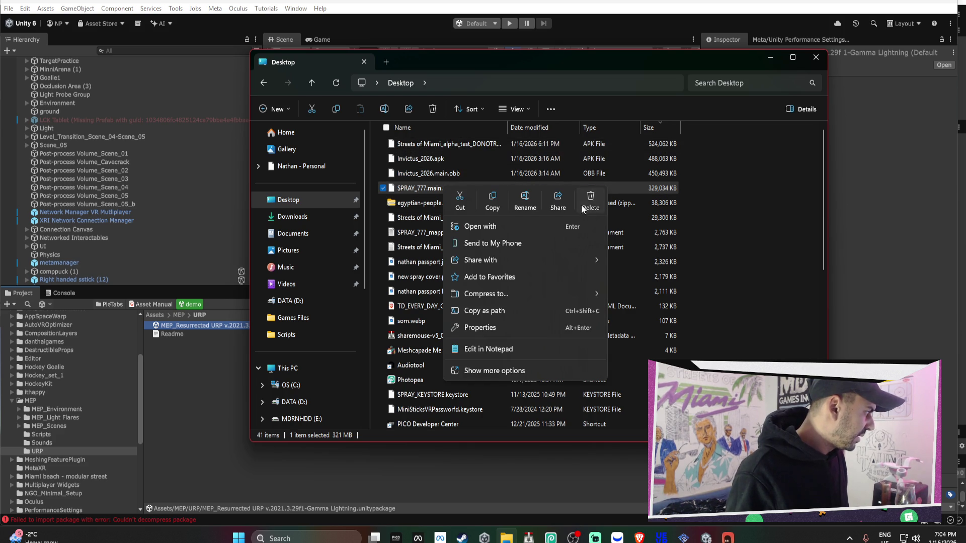
click(581, 205)
click(537, 285)
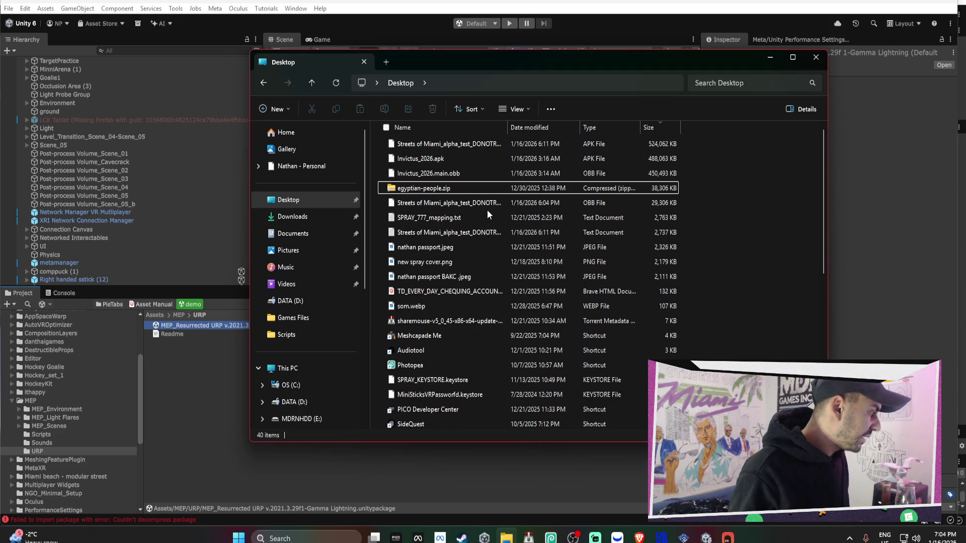
Check the CustomPrefabs folder's size in 2-CUSTOMSCRIPTS via Properties, then return to the Desktop.
scroll(487, 210, down, 6)
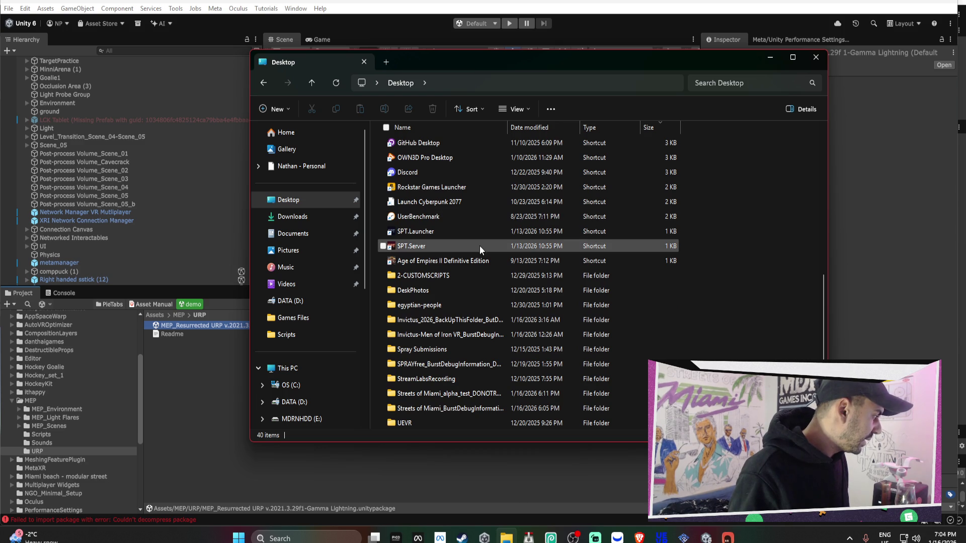
click(437, 418)
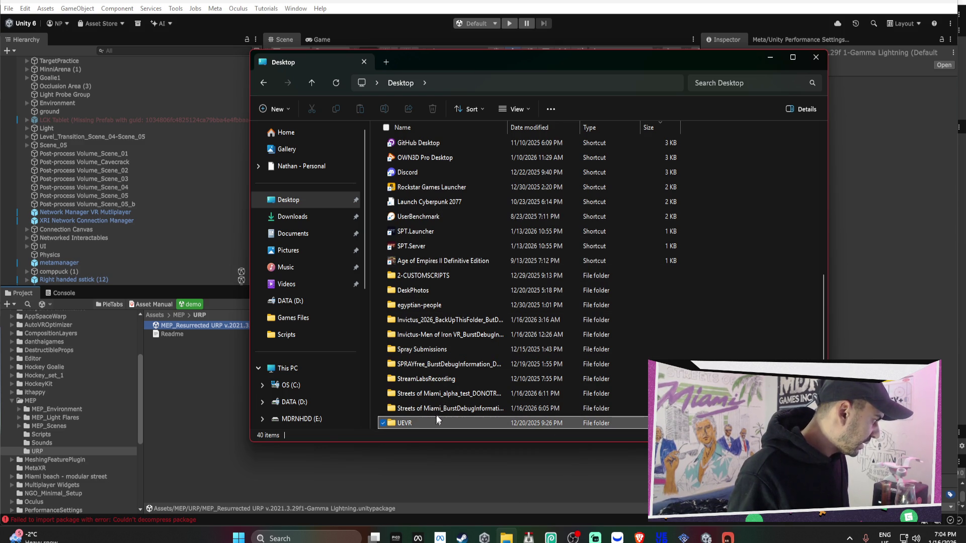
double_click(434, 276)
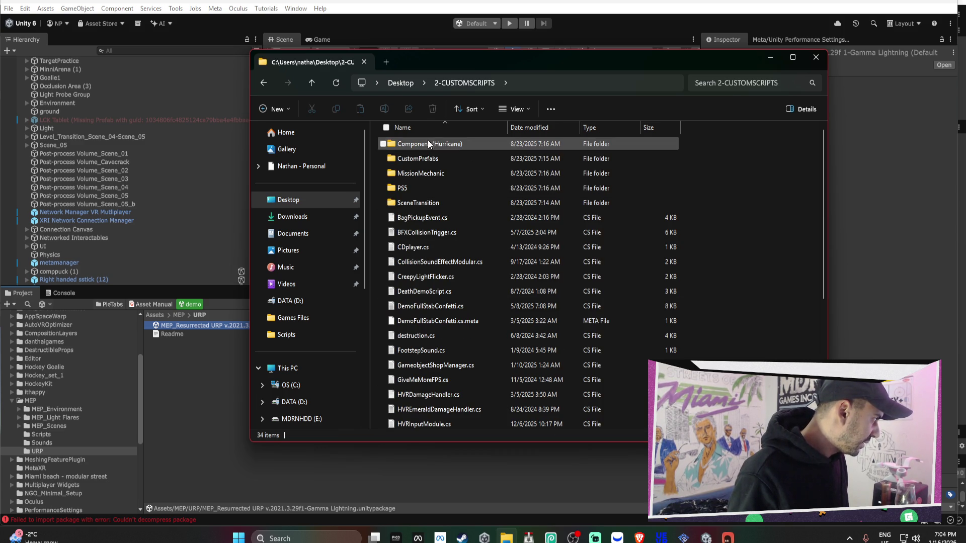
click(401, 159)
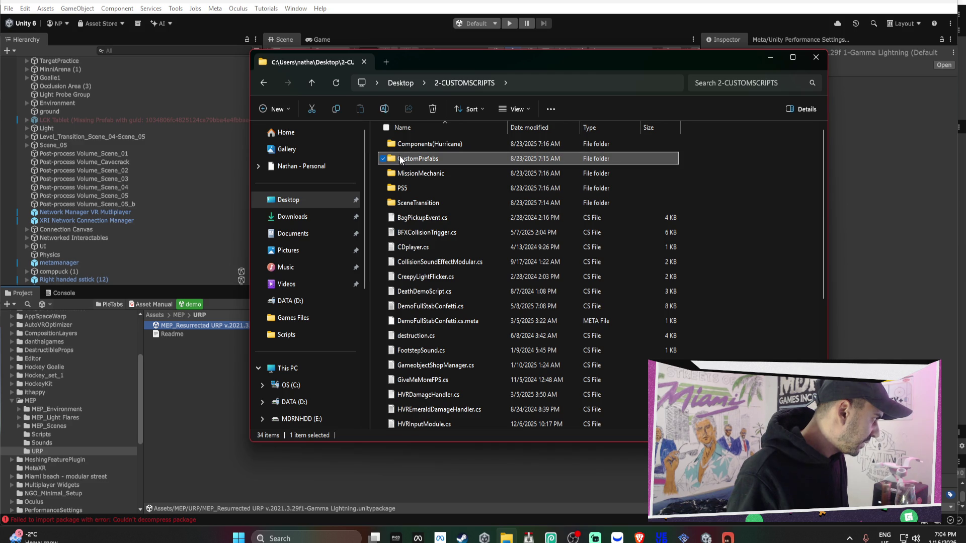
right_click(401, 159)
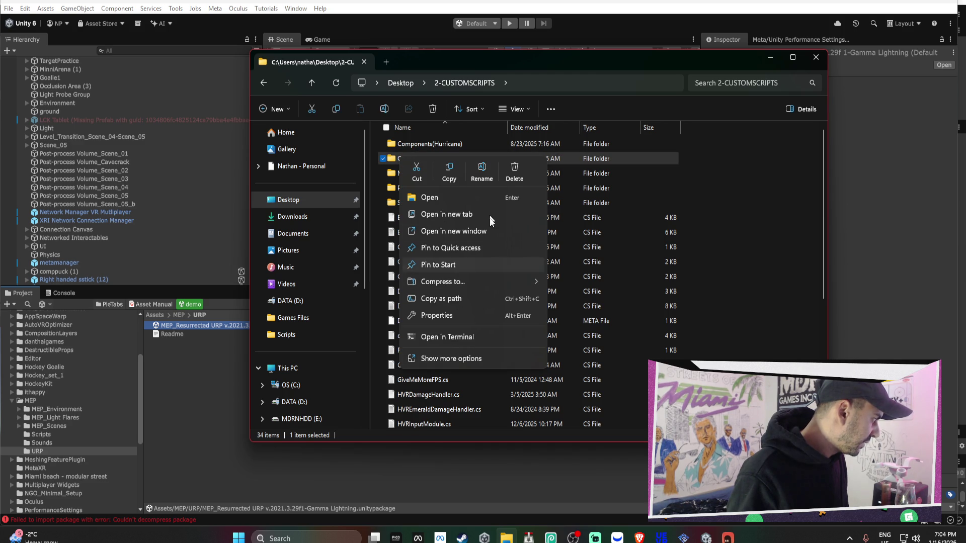
click(436, 315)
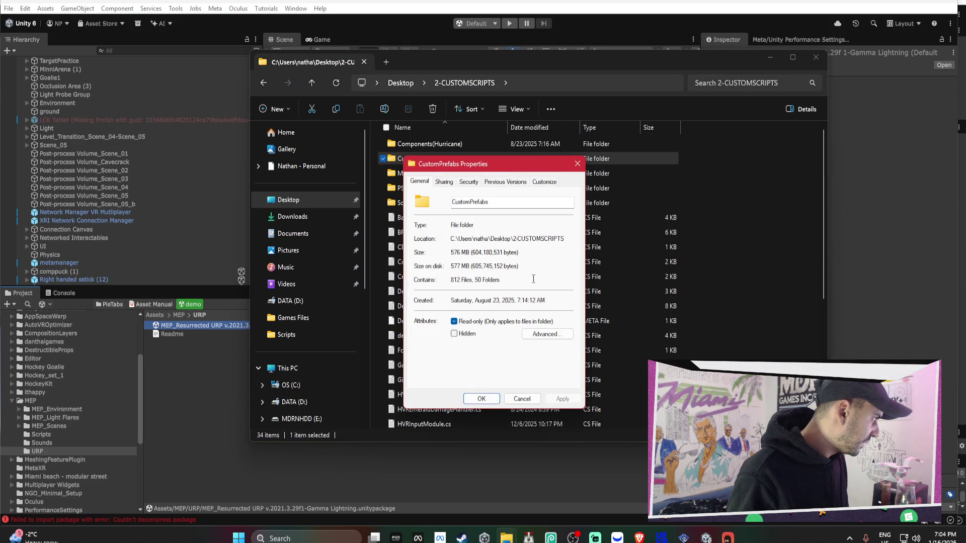
click(576, 164)
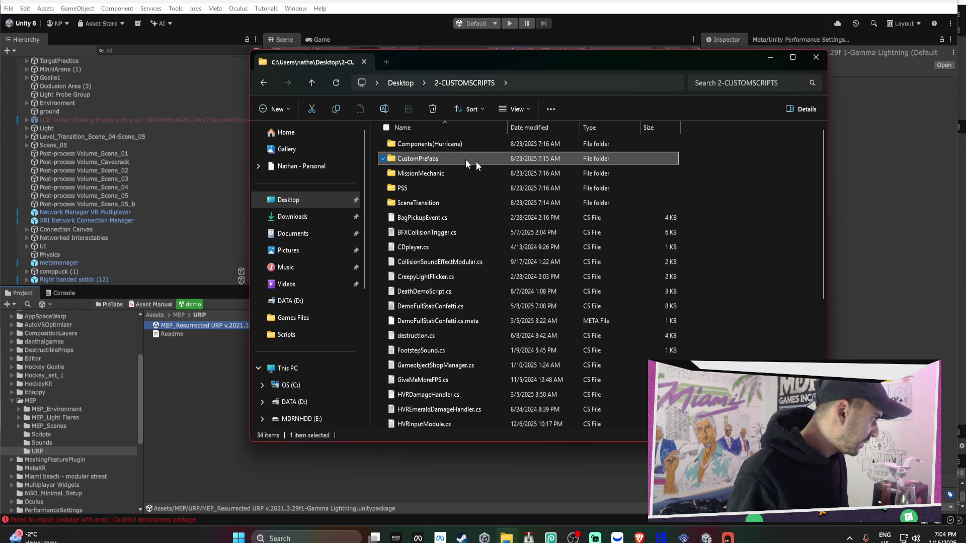
click(262, 84)
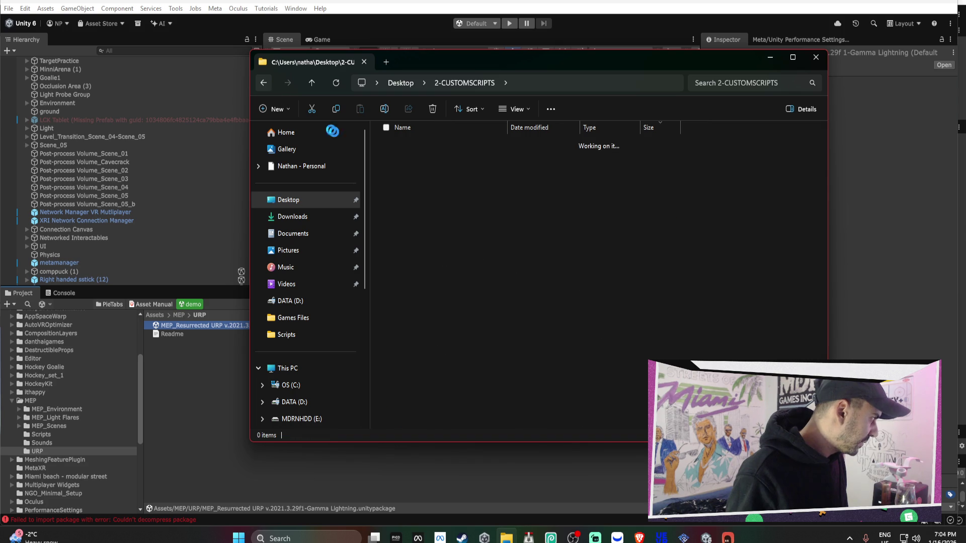
scroll(494, 327, down, 3)
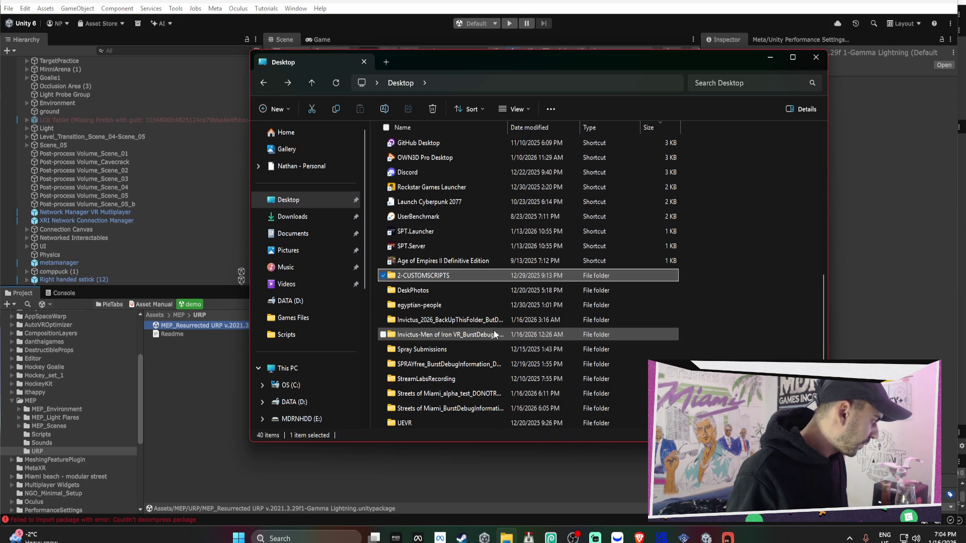
scroll(447, 300, up, 5)
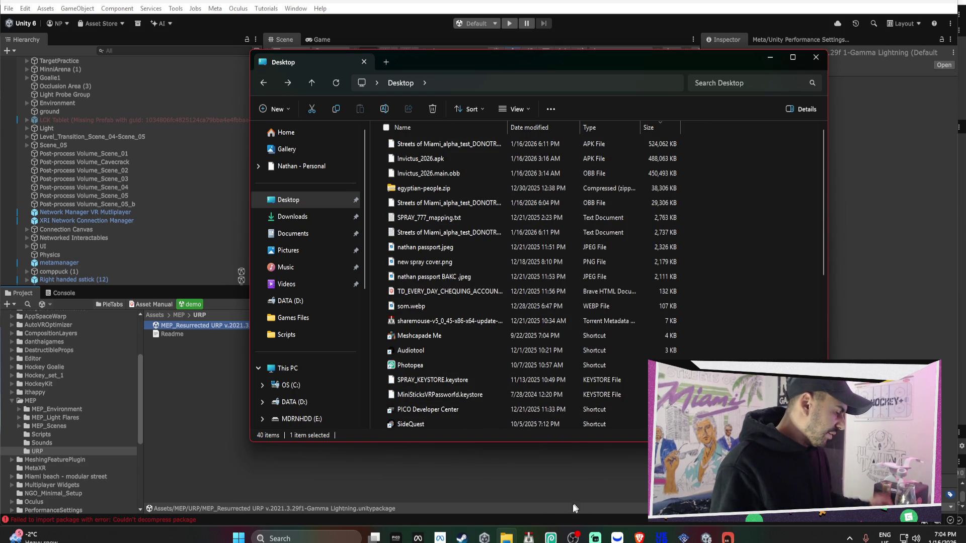
click(290, 538)
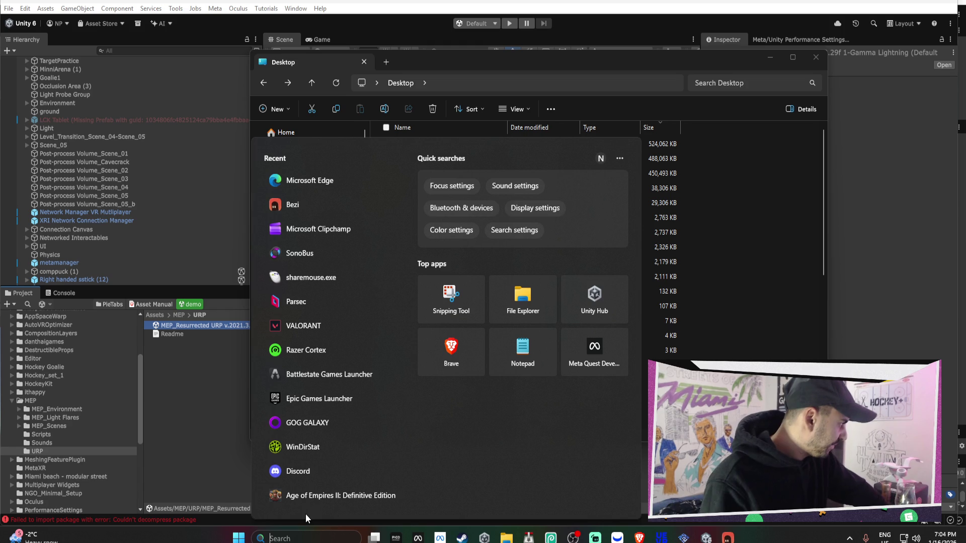
Launch WinDirStat, scan drive C:, and expand Users and the user's home folder.
click(344, 451)
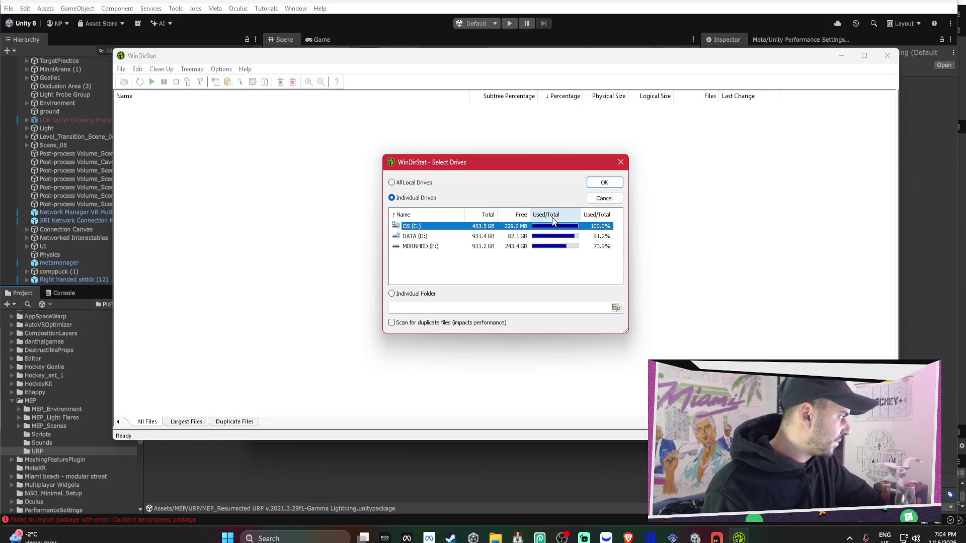
click(603, 183)
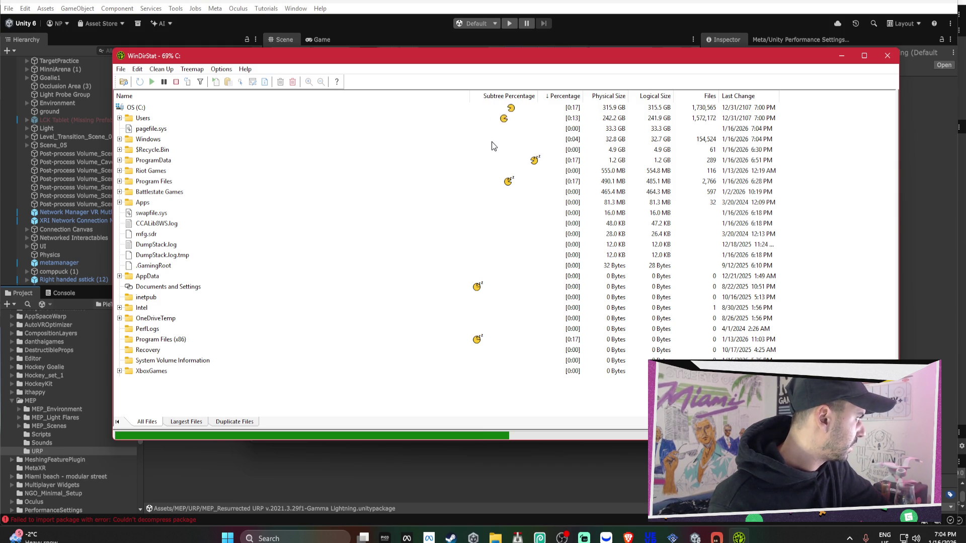
double_click(532, 117)
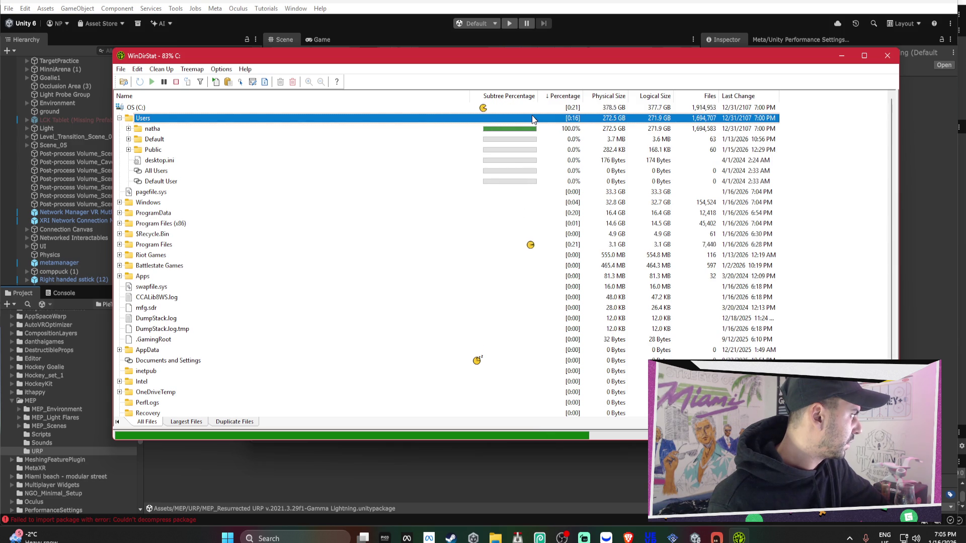
click(128, 129)
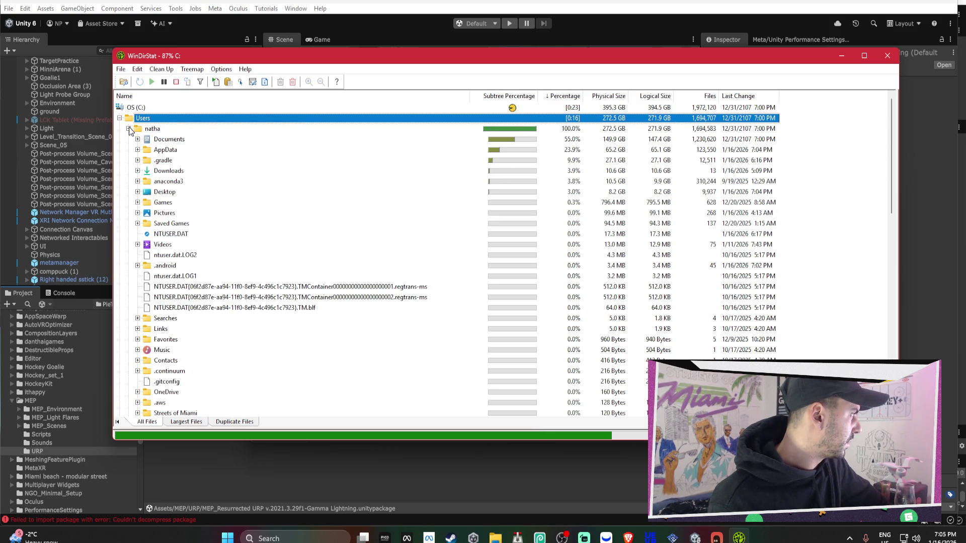
click(139, 129)
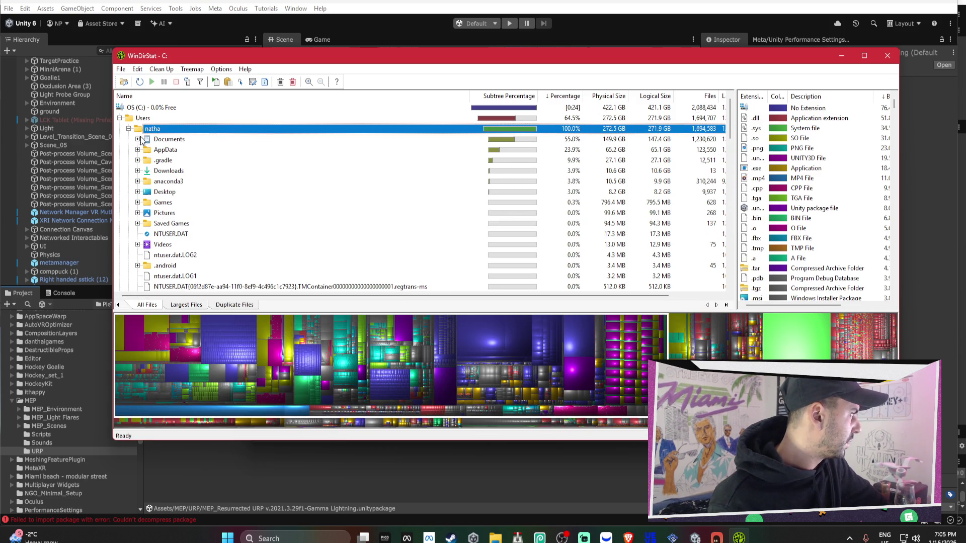
Expand Documents and GitHub to compare the HOCKEY+ 2026 and Streets of Miami project sizes.
click(147, 141)
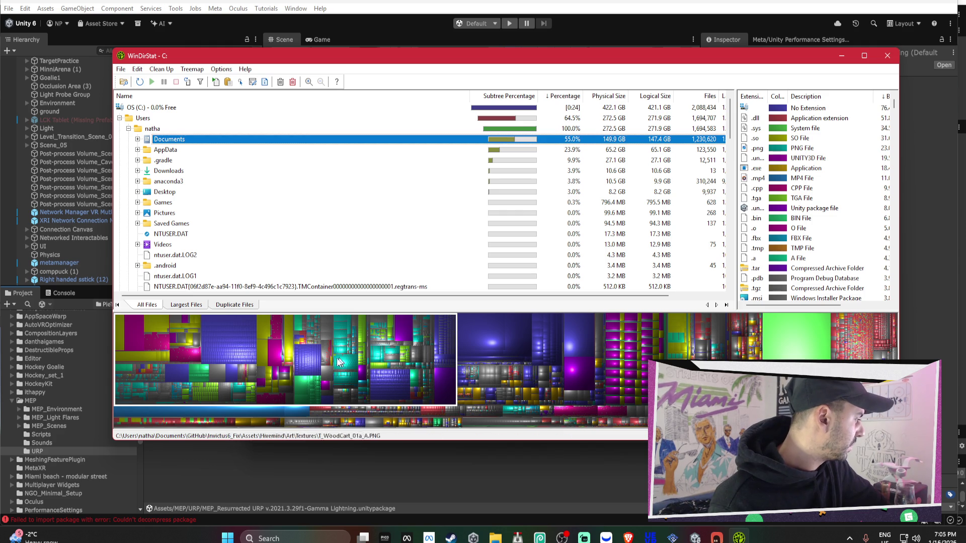
click(137, 139)
click(146, 150)
click(196, 172)
click(200, 182)
click(203, 171)
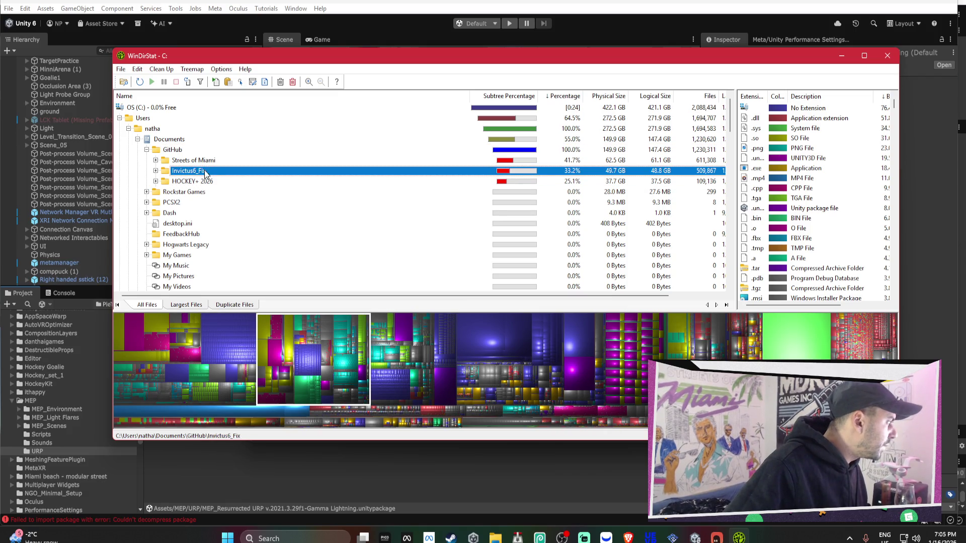
click(207, 161)
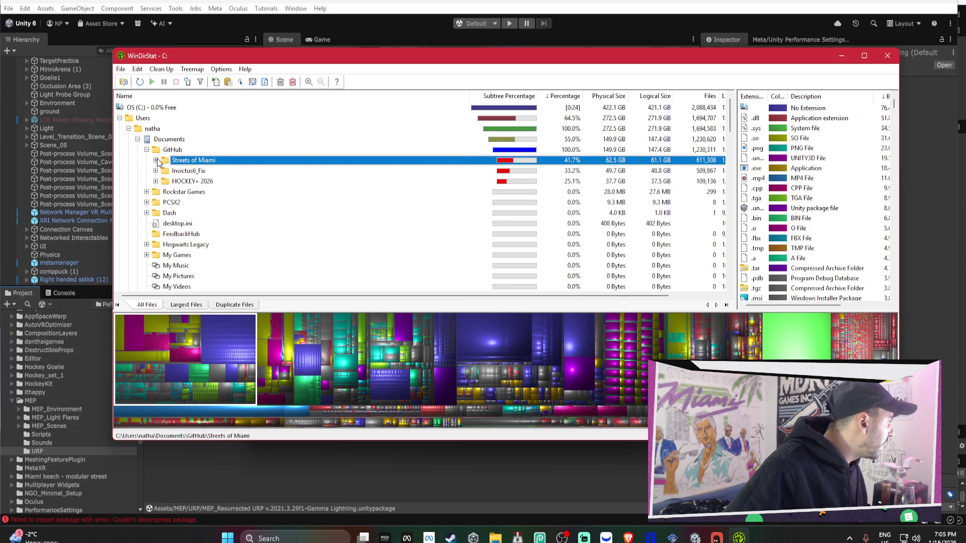
click(147, 149)
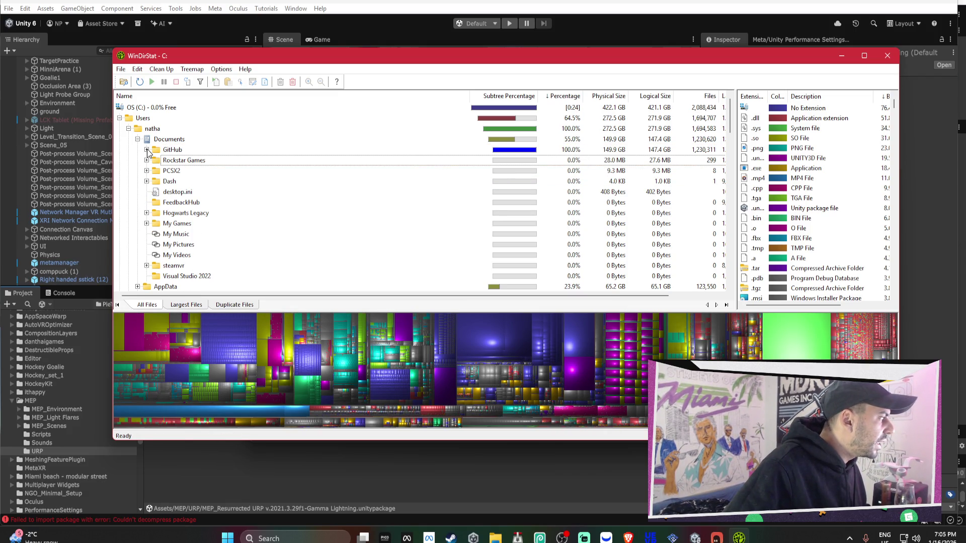
Check the Rockstar Games folder's size, then select and expand the 65.2 GB AppData folder.
click(157, 141)
click(168, 152)
click(167, 144)
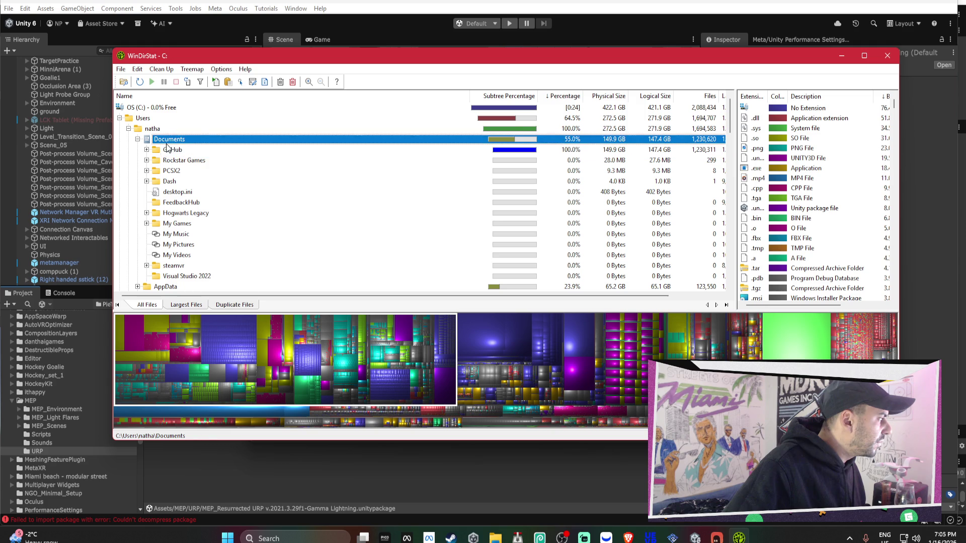
click(188, 161)
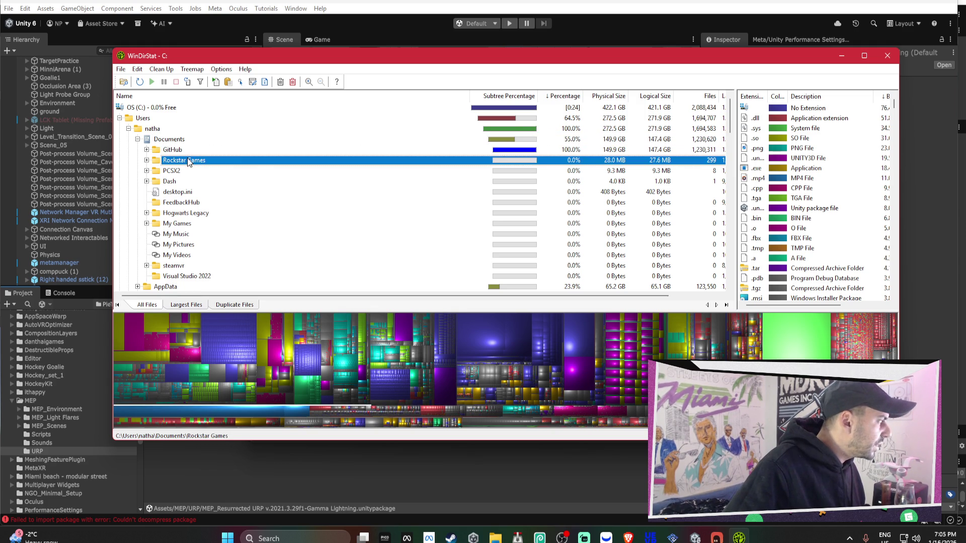
click(584, 140)
click(585, 129)
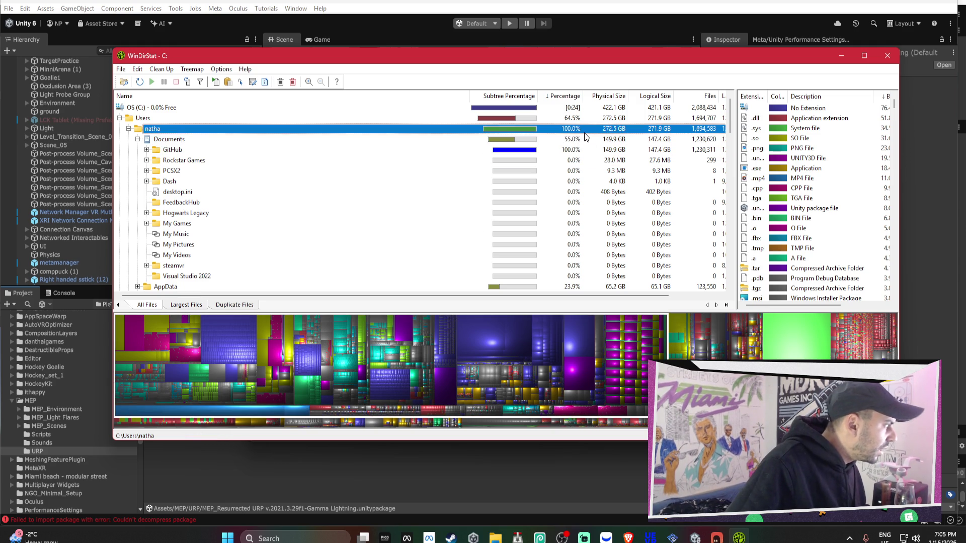
scroll(200, 173, down, 1)
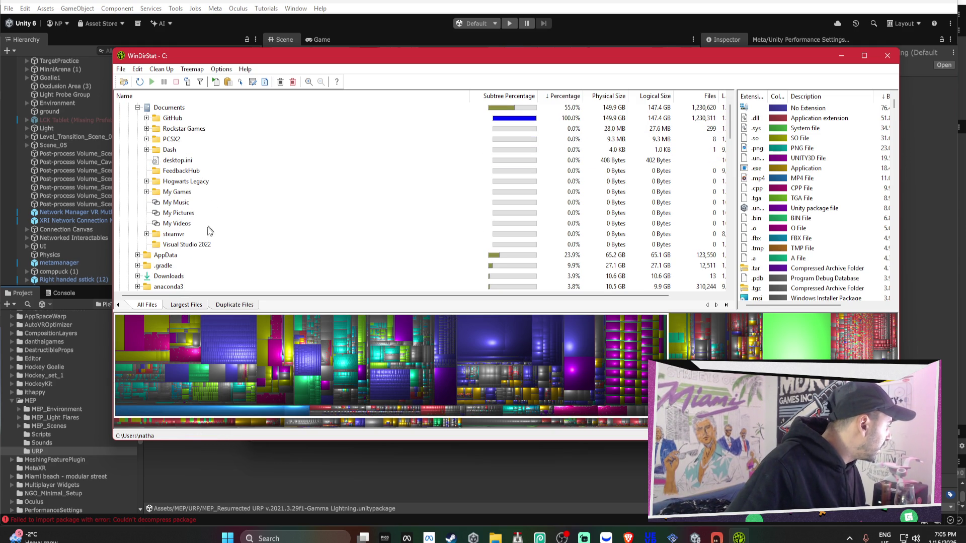
click(191, 257)
click(138, 255)
Expand AppData's Roaming and Local folders to list Local's subfolders.
scroll(162, 254, down, 2)
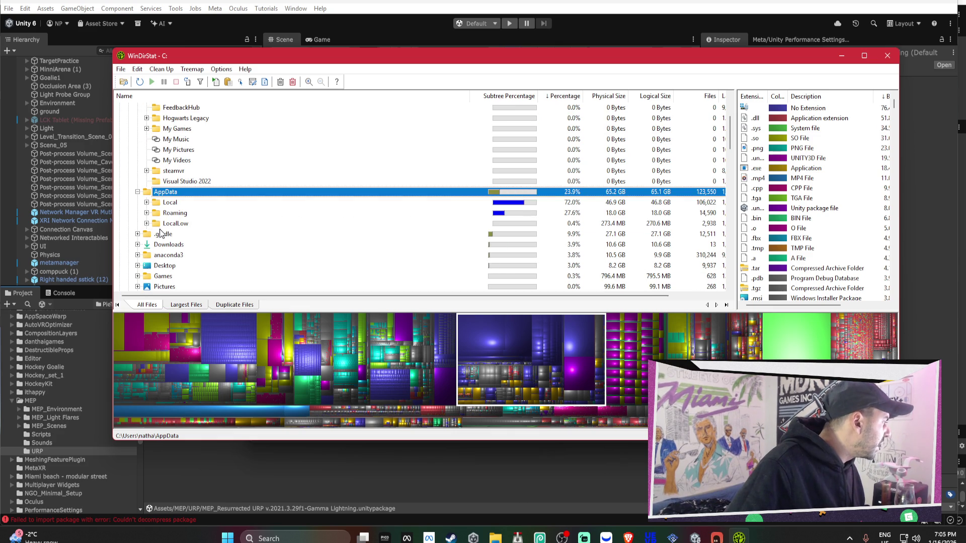
click(147, 212)
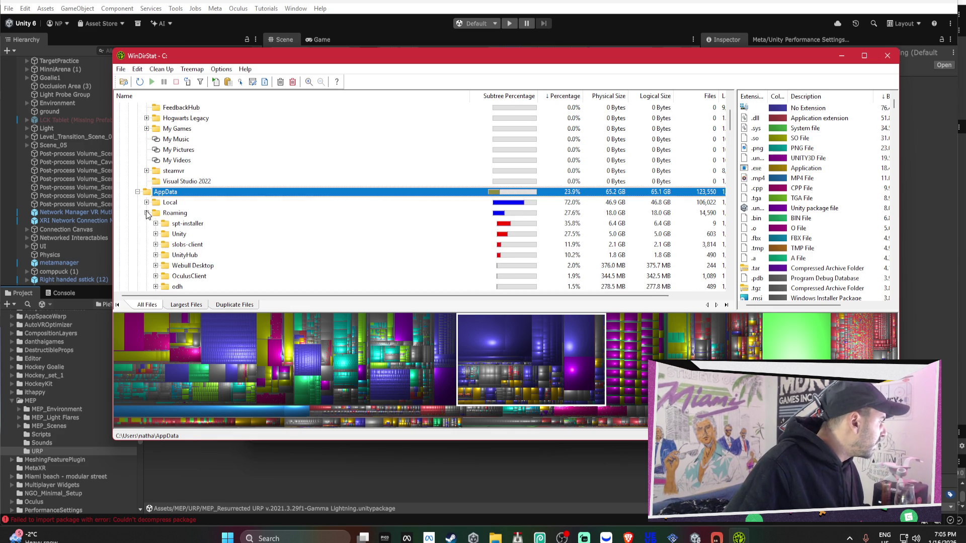
click(149, 202)
click(146, 202)
scroll(168, 200, down, 15)
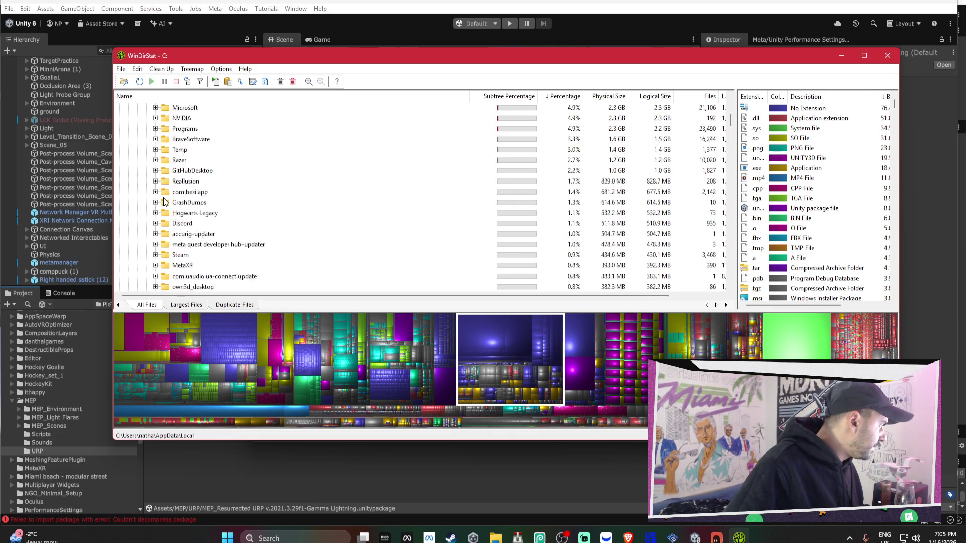
scroll(534, 190, up, 5)
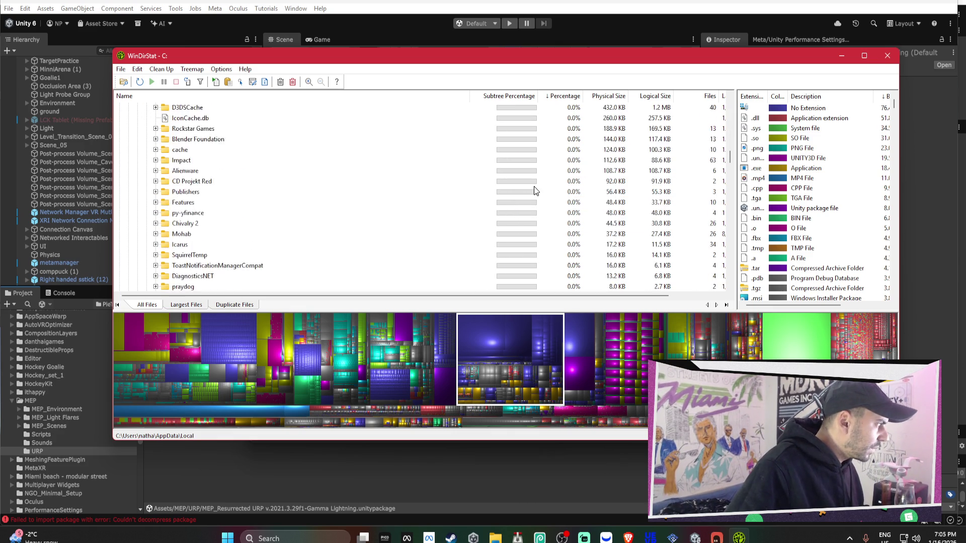
scroll(534, 190, up, 2)
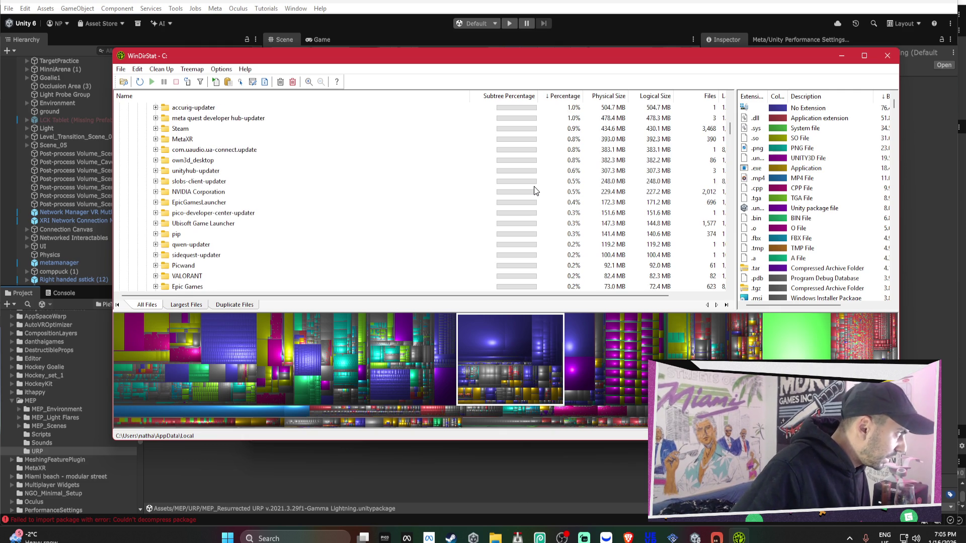
Inspect slobs-client-updater, finding its 248.0 MB installer.exe.
click(222, 183)
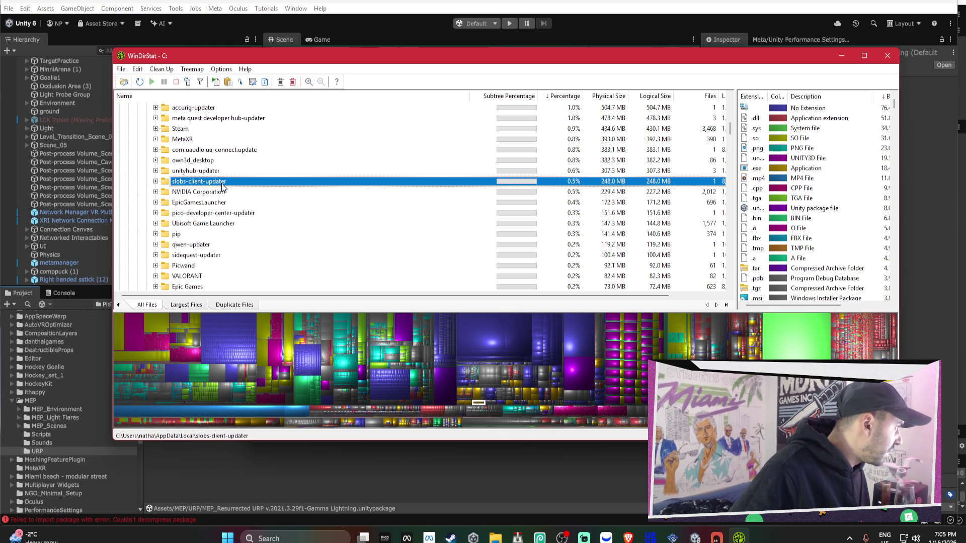
scroll(223, 186, up, 1)
click(155, 213)
click(184, 224)
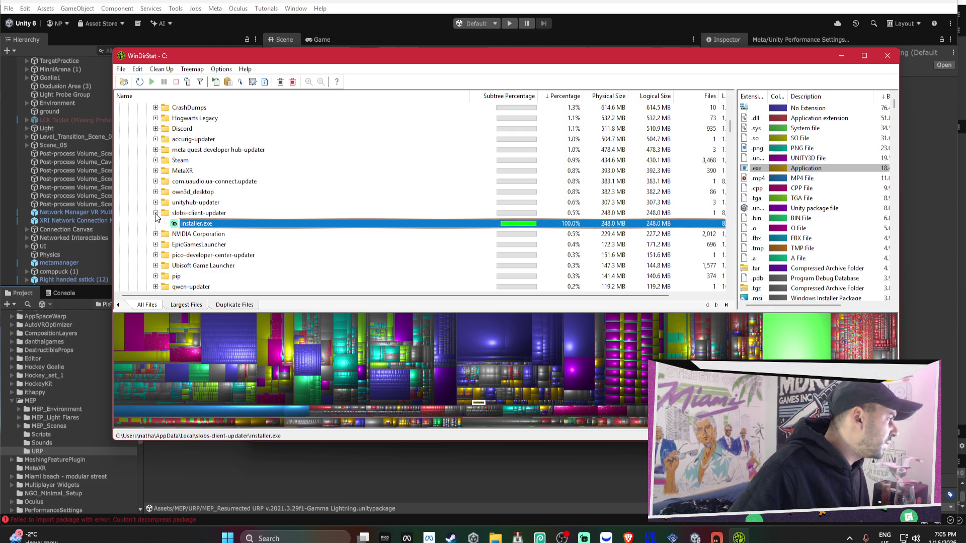
click(155, 213)
click(159, 214)
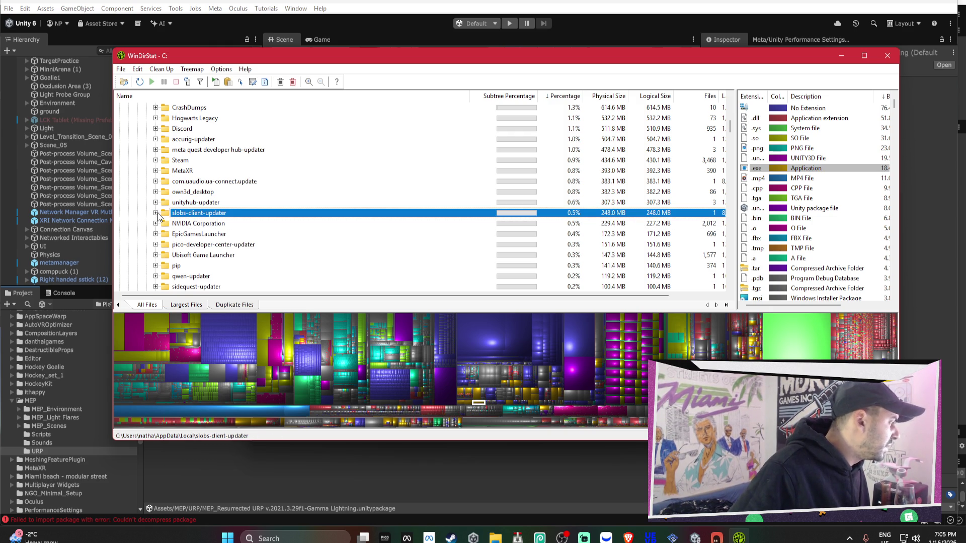
Check the sizes of MetaXR, Steam, meta quest developer hub-updater and accurig-updater.
click(219, 172)
click(222, 159)
scroll(222, 159, up, 1)
click(240, 182)
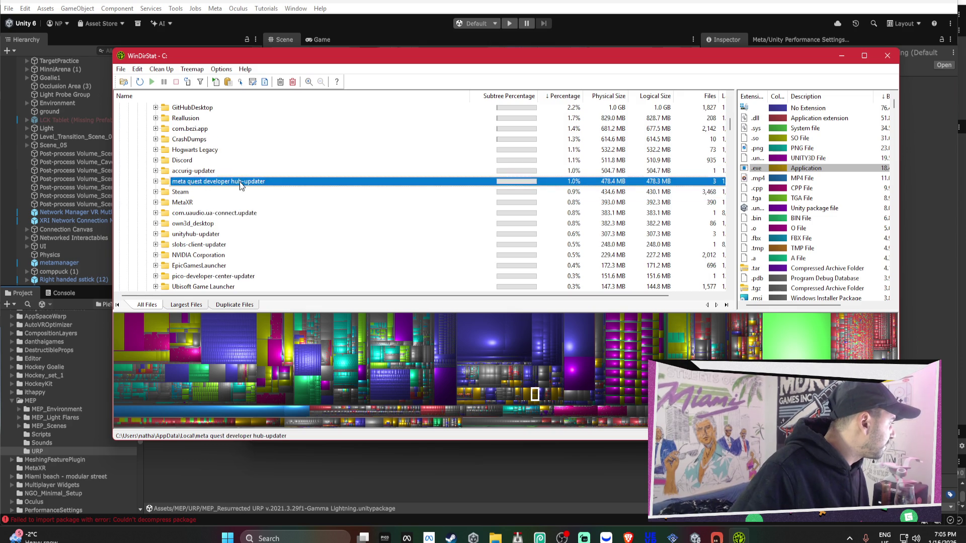
scroll(239, 182, up, 1)
click(233, 203)
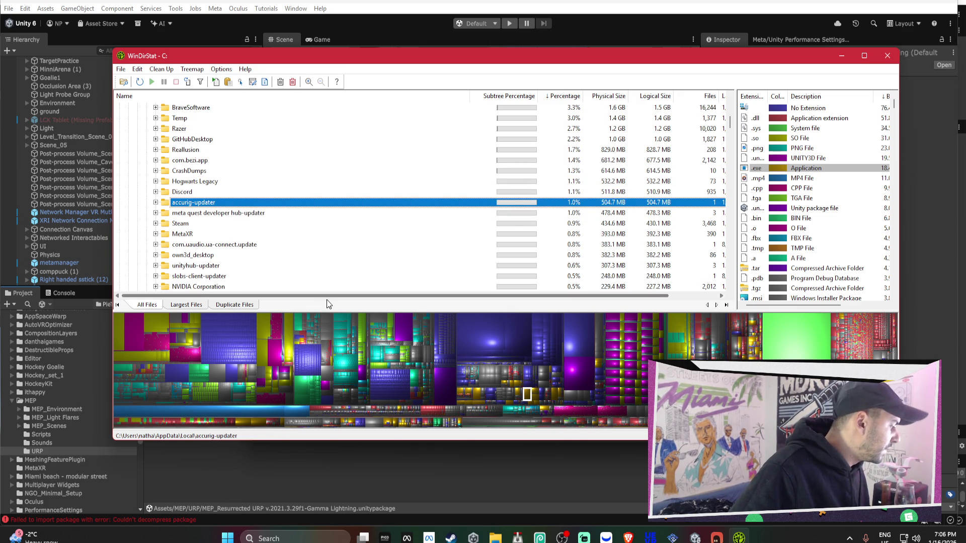
click(281, 538)
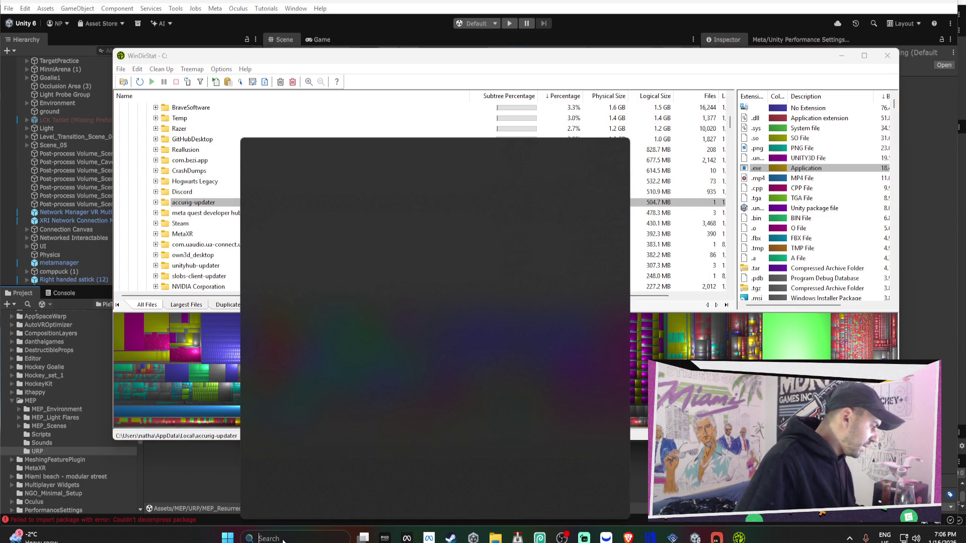
text(accuri)
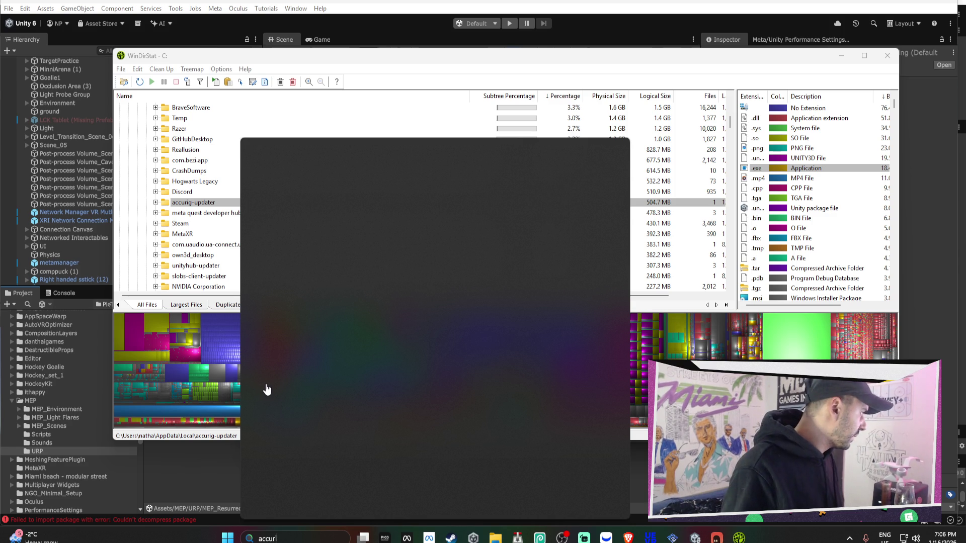
click(198, 186)
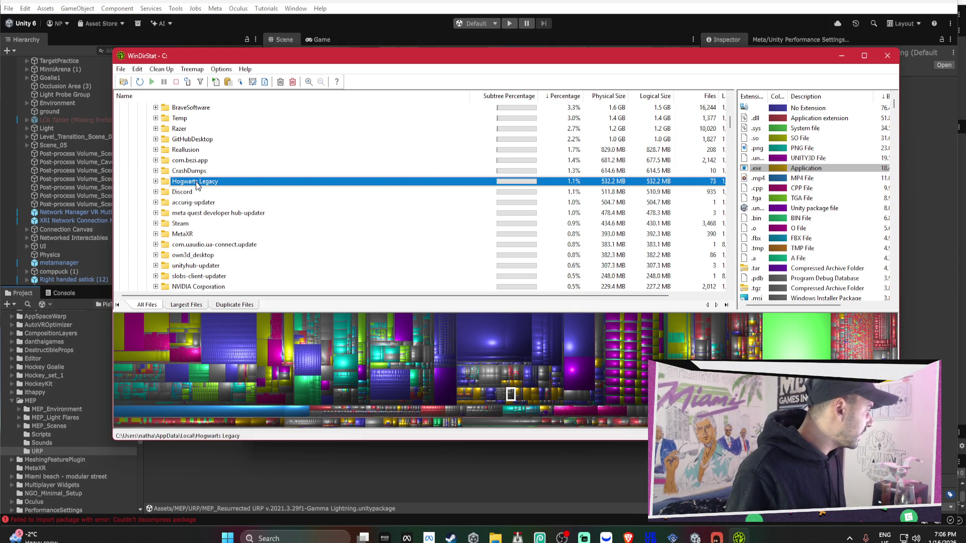
Permanently delete the ten Unity crash dump files inside the CrashDumps folder.
click(156, 183)
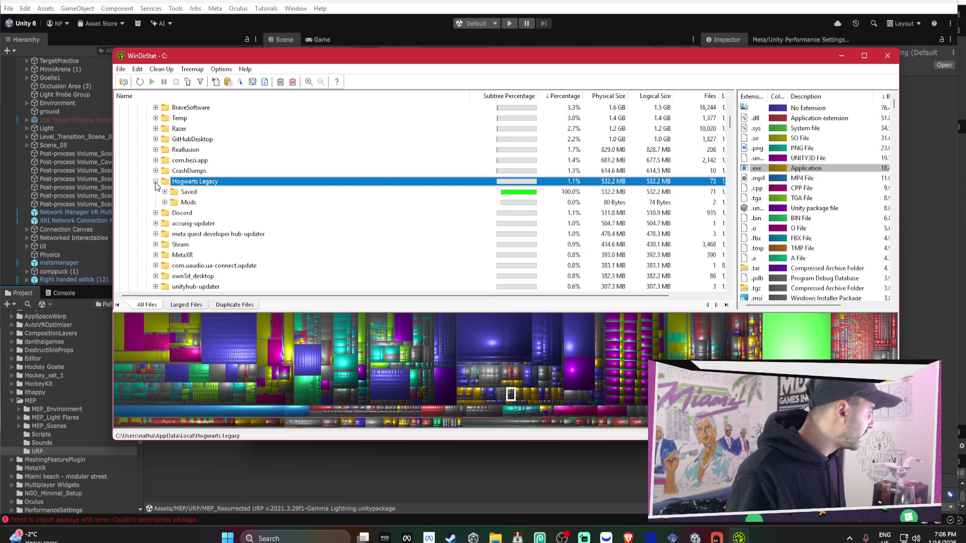
click(156, 182)
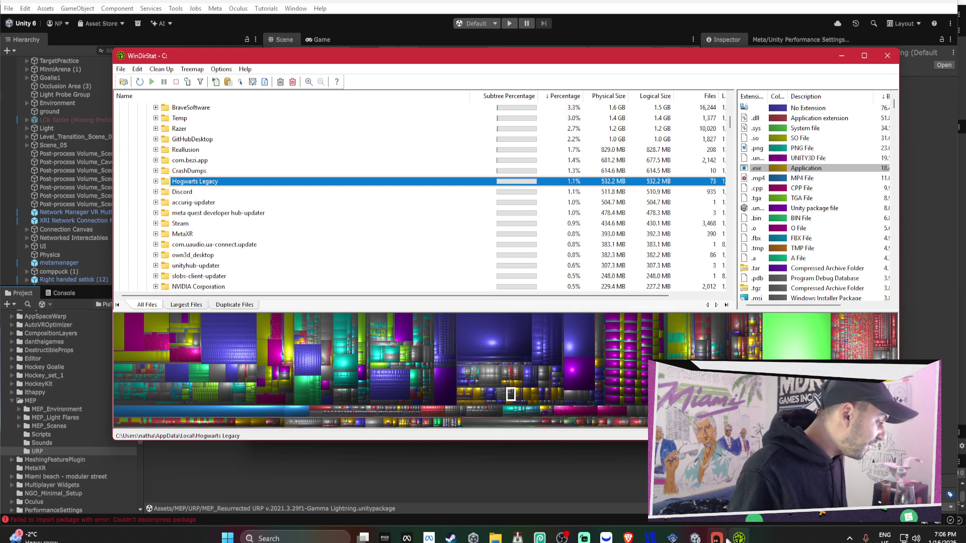
mouse_move(697, 539)
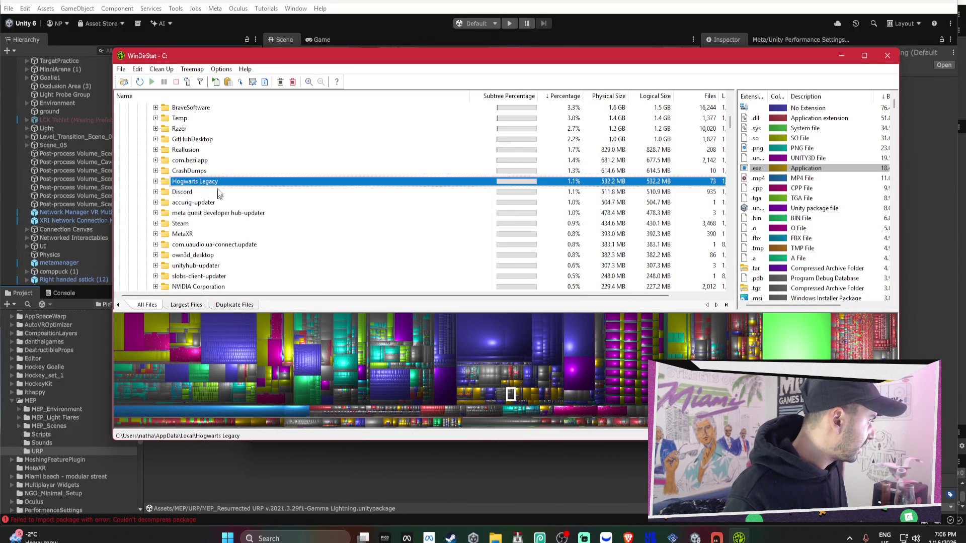
click(213, 172)
click(156, 171)
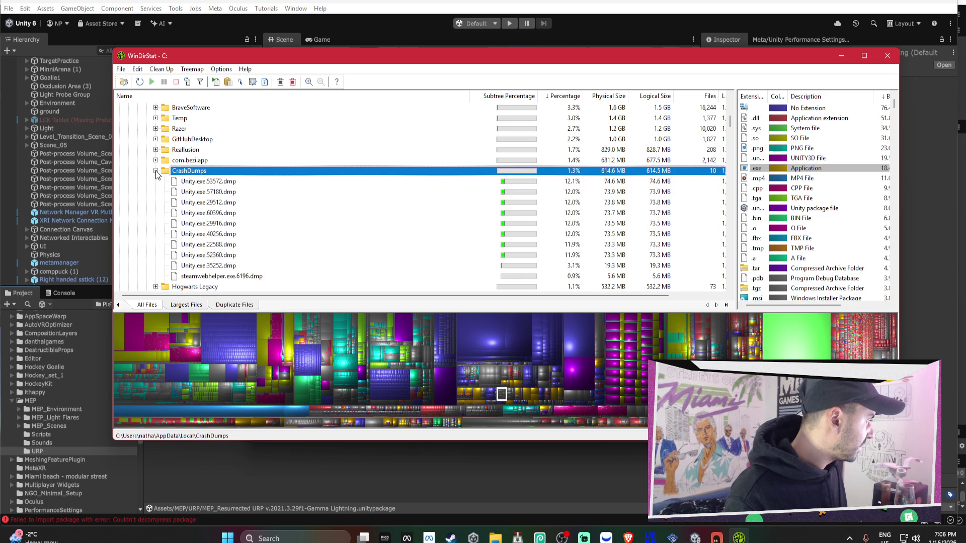
click(219, 182)
shift+click(224, 277)
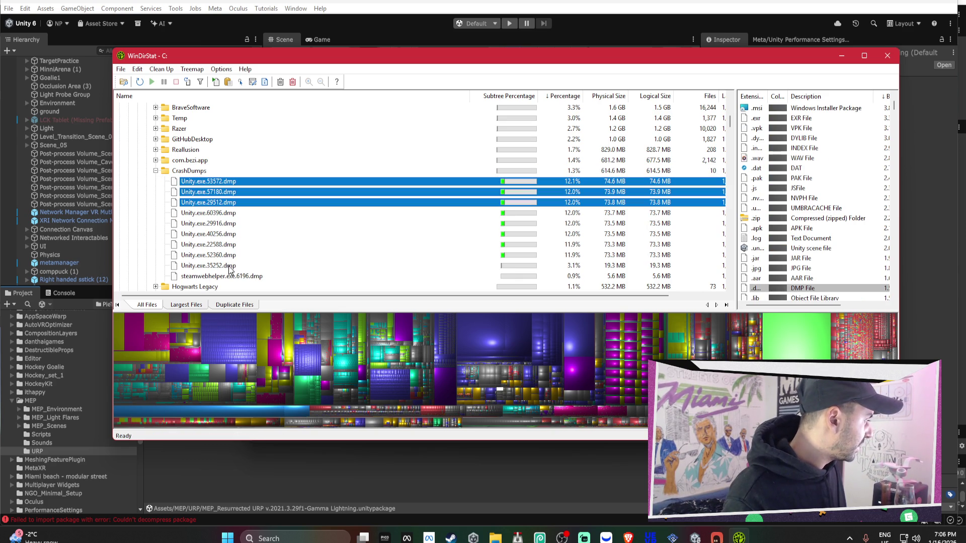
right_click(223, 224)
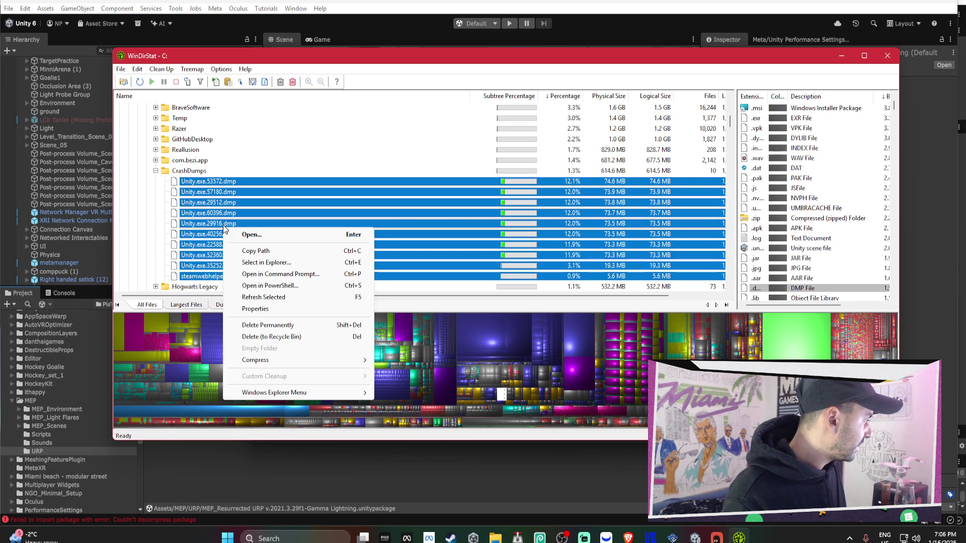
click(293, 325)
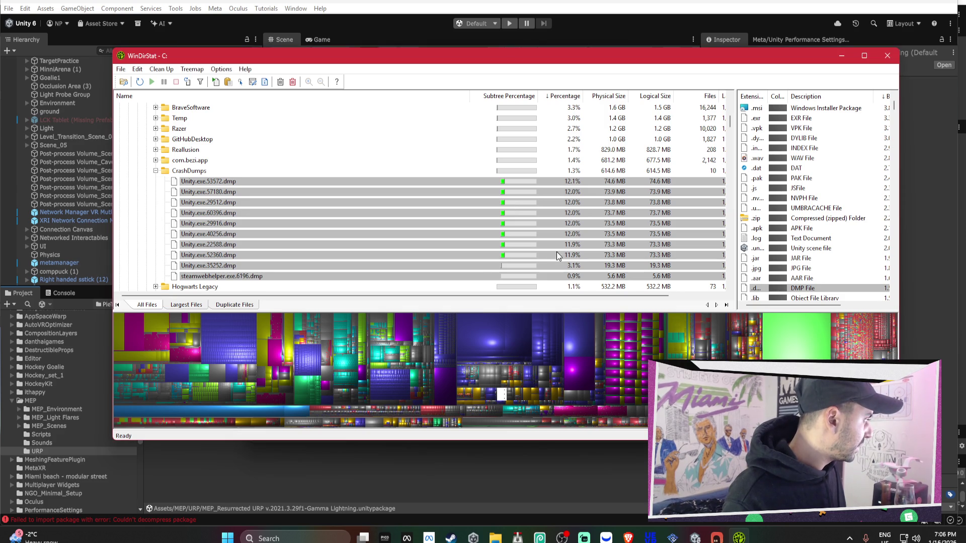
Peek inside com.bezi.app and Reallusion, then select Reallusion and bring up its context menu.
click(155, 160)
click(155, 160)
click(155, 150)
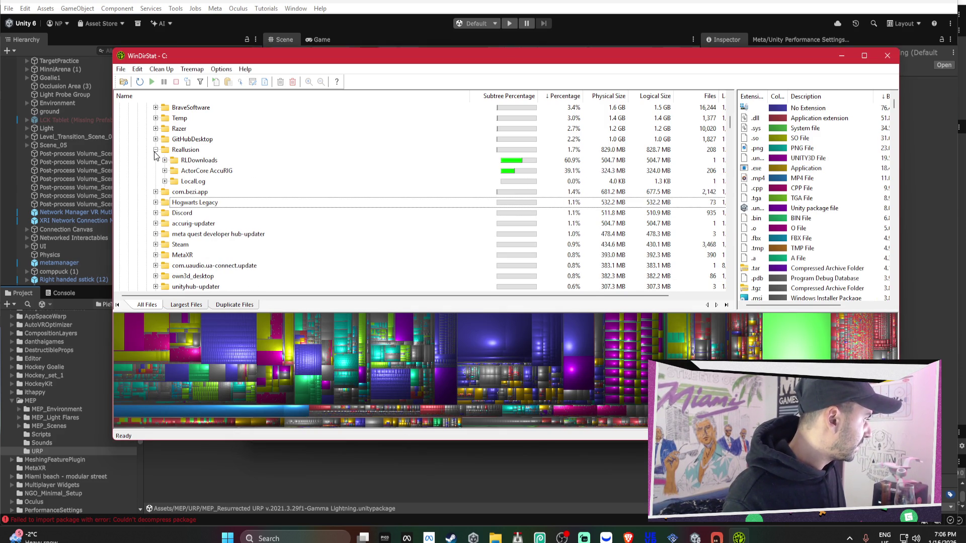
click(156, 150)
click(179, 150)
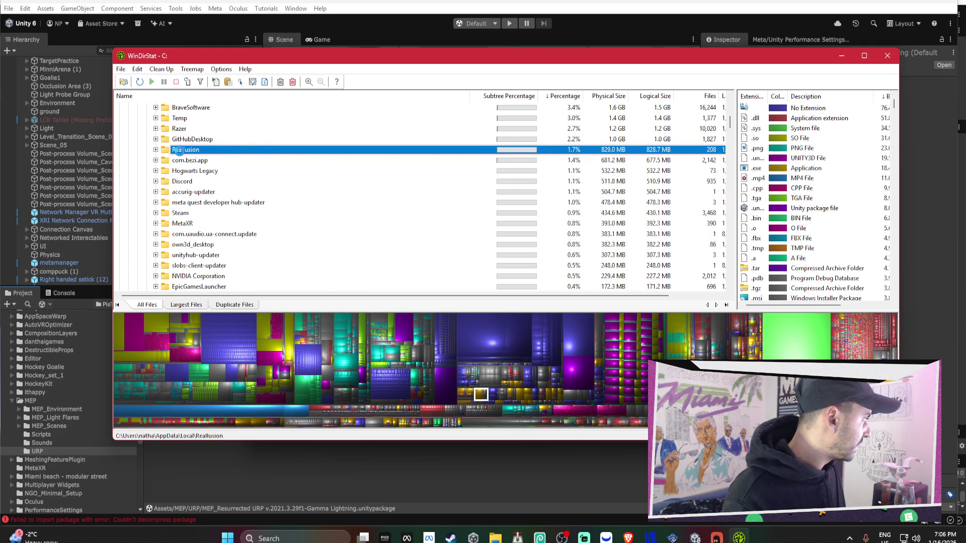
right_click(179, 149)
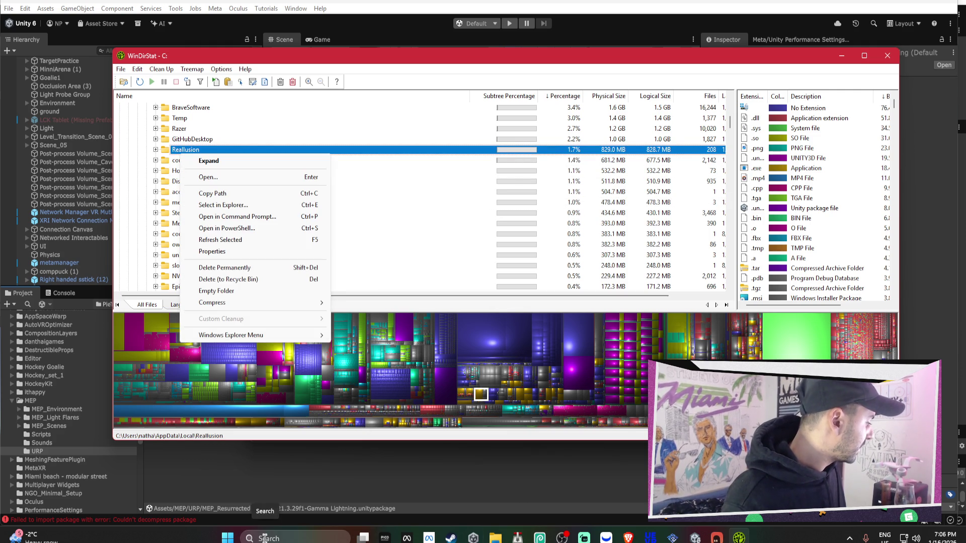
Permanently delete the 829 MB Reallusion folder under AppData\Local and confirm.
click(267, 538)
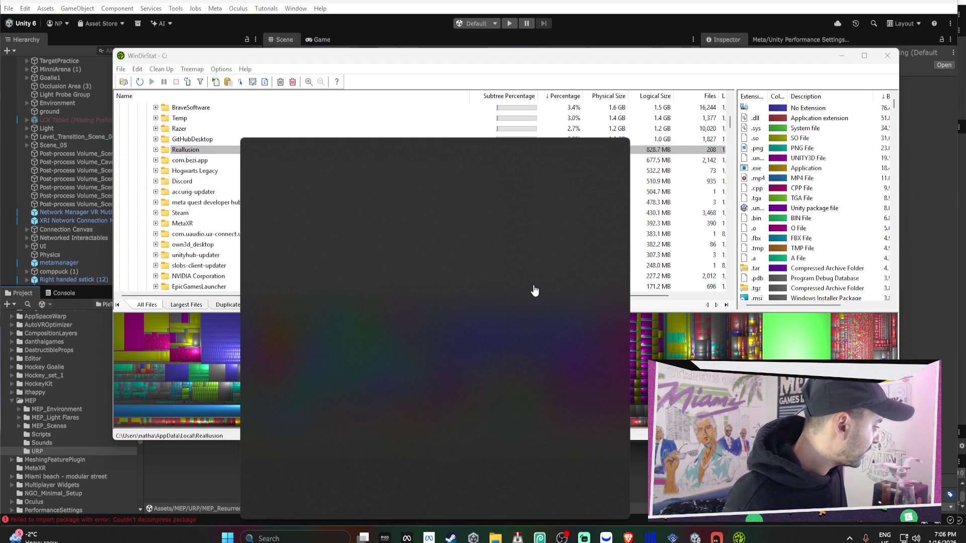
mouse_move(695, 538)
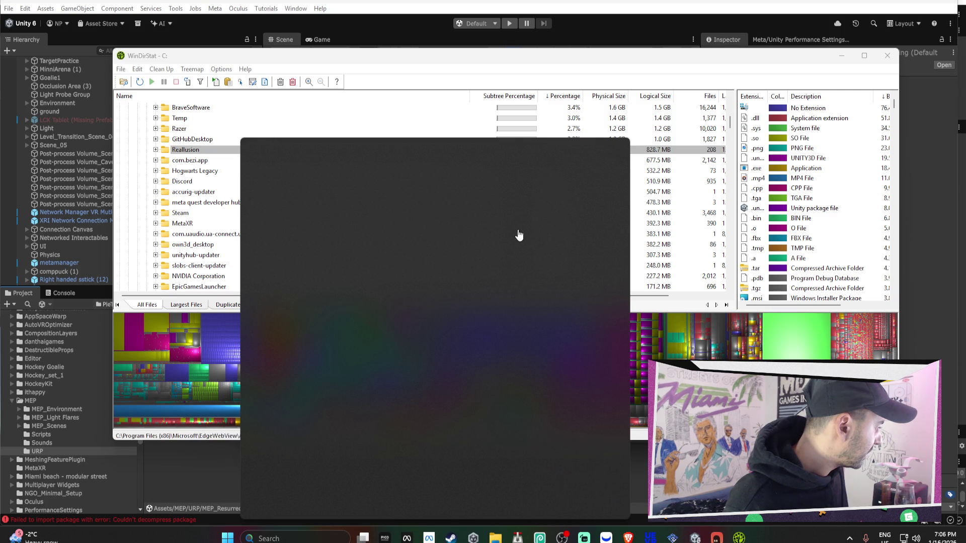
right_click(184, 152)
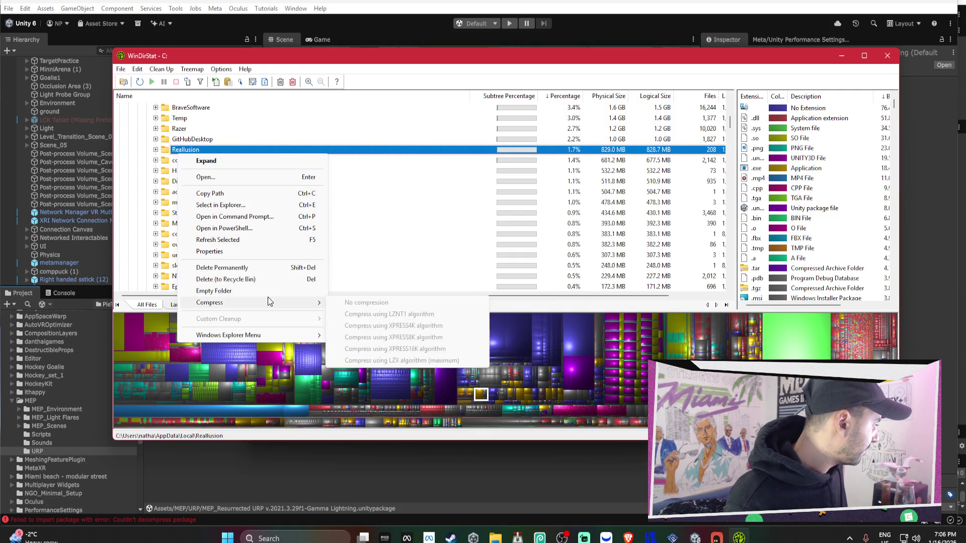
click(257, 270)
key(alt+Tab)
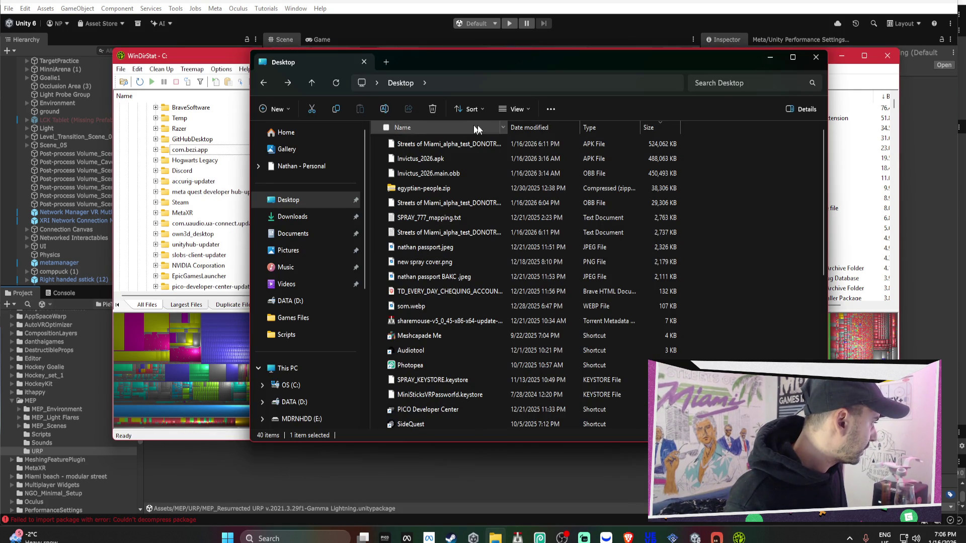
Bring the Unity editor forward, then return to the WinDirStat window.
mouse_move(703, 538)
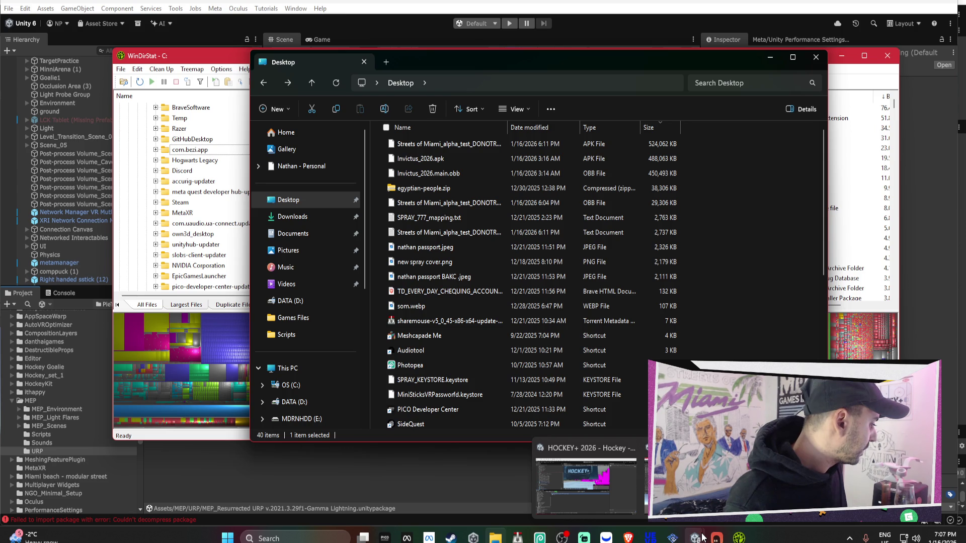
click(594, 479)
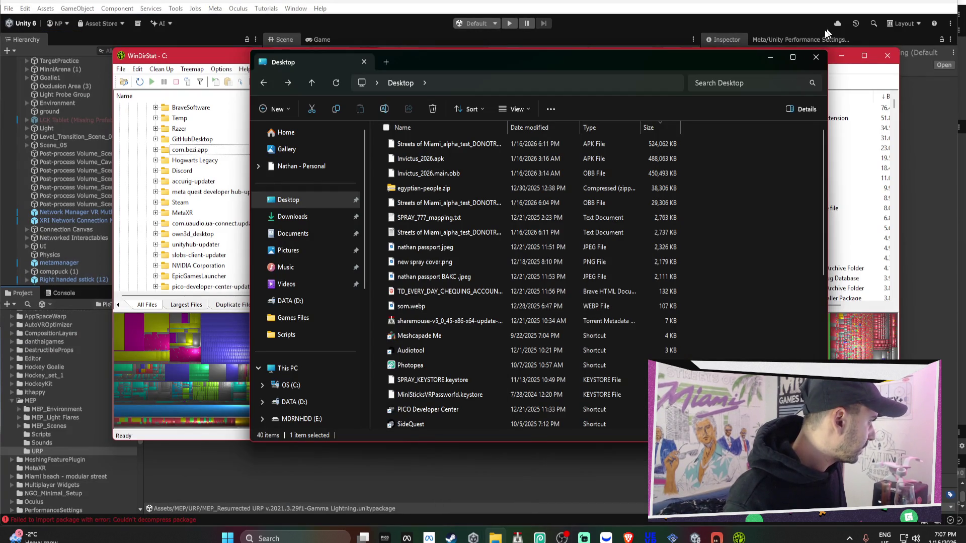
click(845, 56)
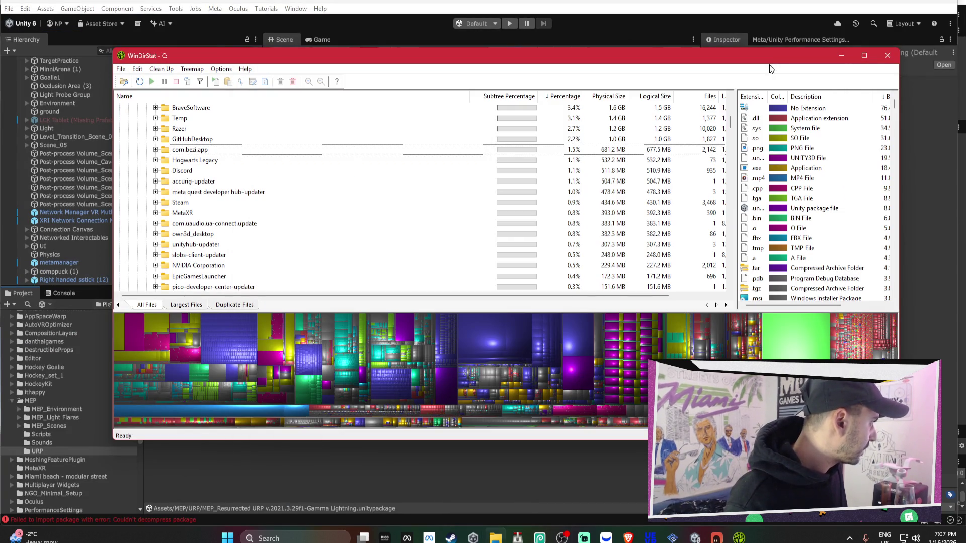
Send the 382.3 MB own3d_desktop folder to the Recycle Bin and dismiss Unity's low disk space warning.
scroll(405, 181, down, 1)
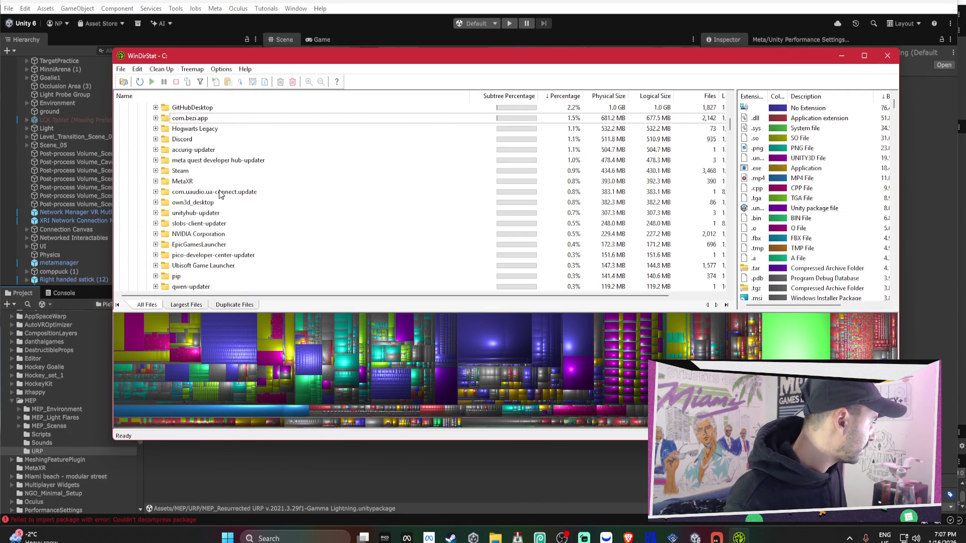
scroll(222, 211, down, 2)
scroll(222, 259, down, 1)
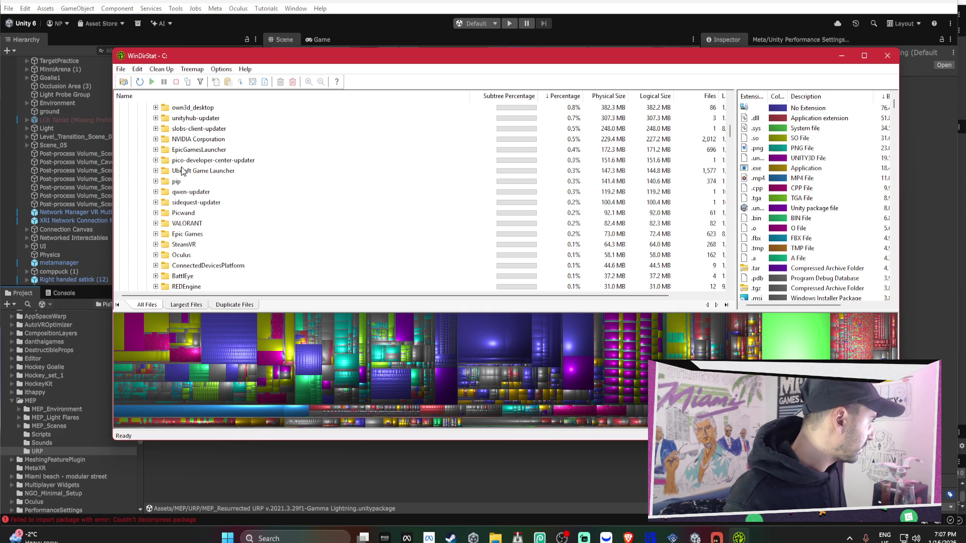
scroll(176, 144, up, 1)
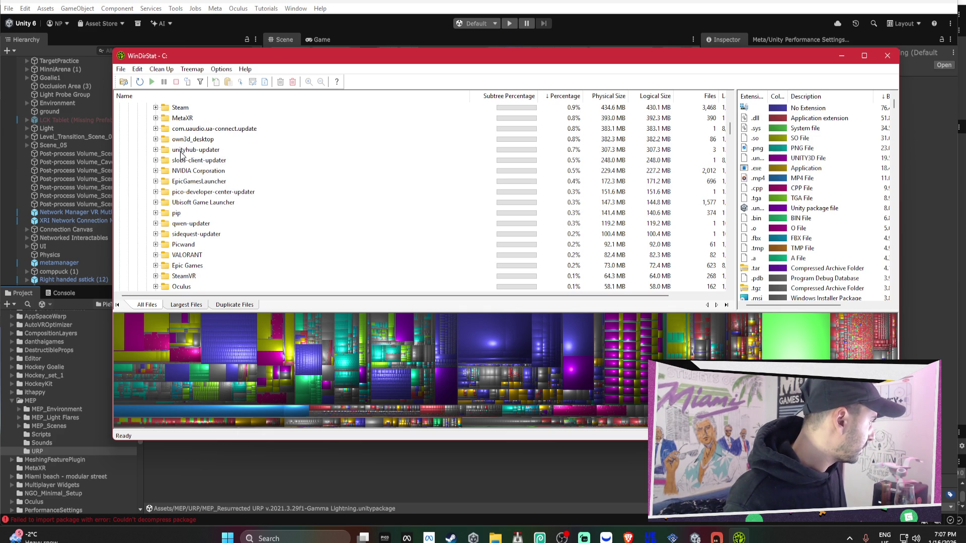
click(156, 139)
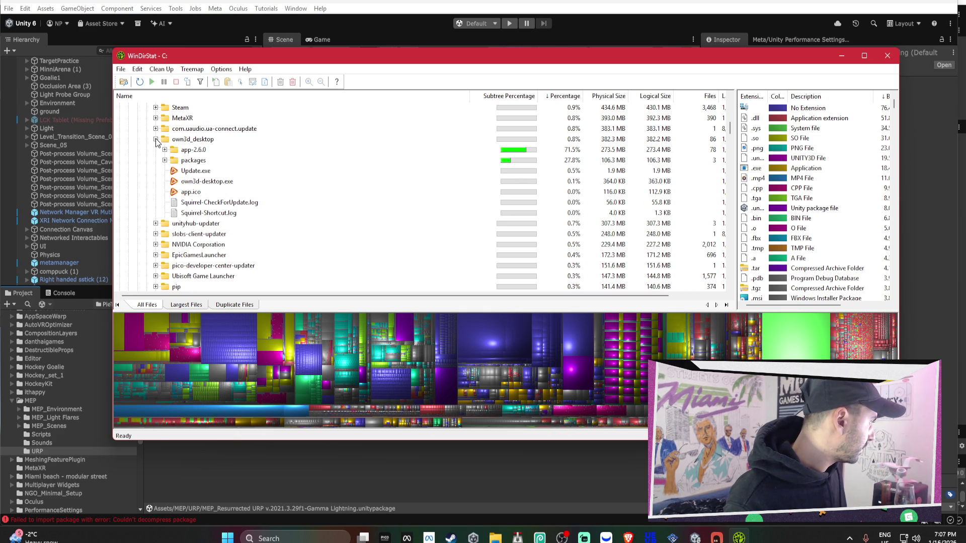
click(156, 140)
right_click(180, 140)
click(246, 270)
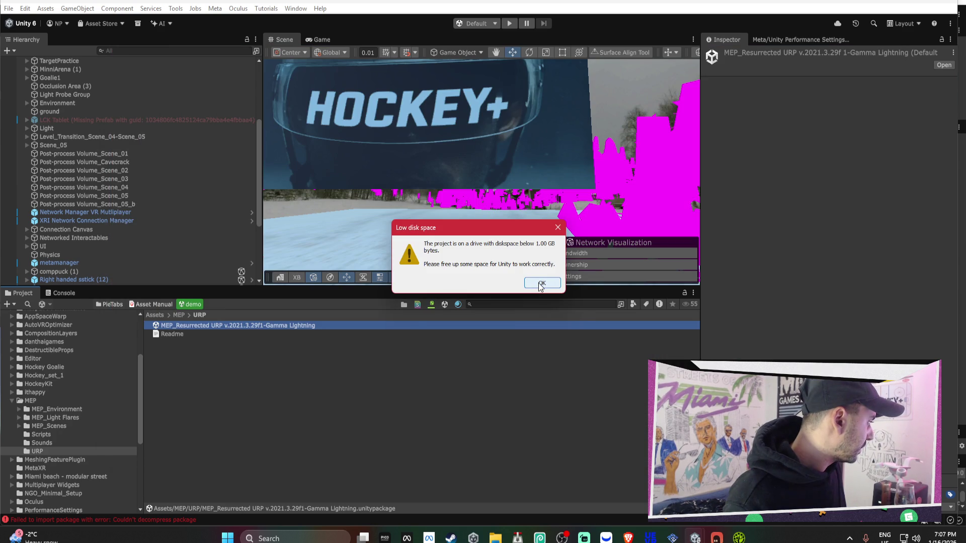
click(540, 284)
Return to the WinDirStat window from the taskbar.
mouse_move(555, 532)
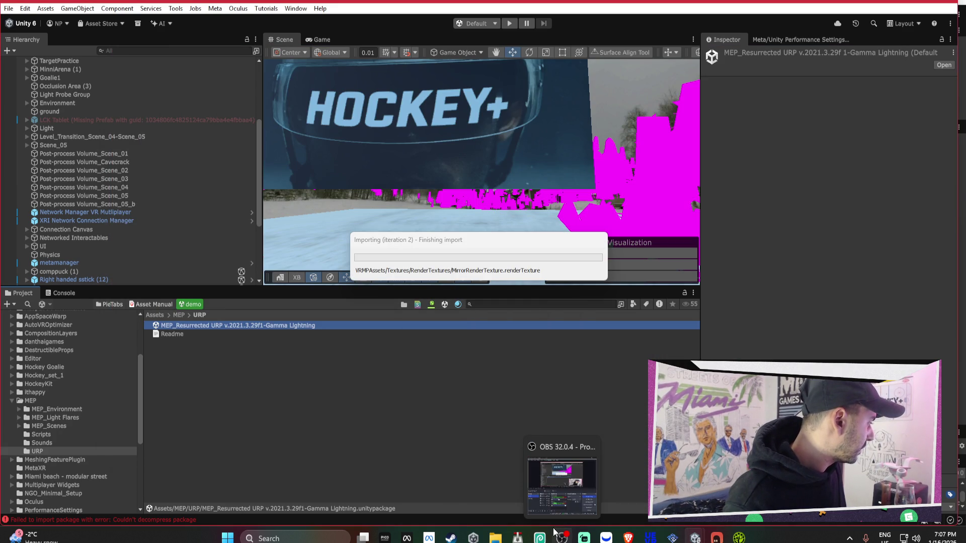
click(496, 538)
click(497, 537)
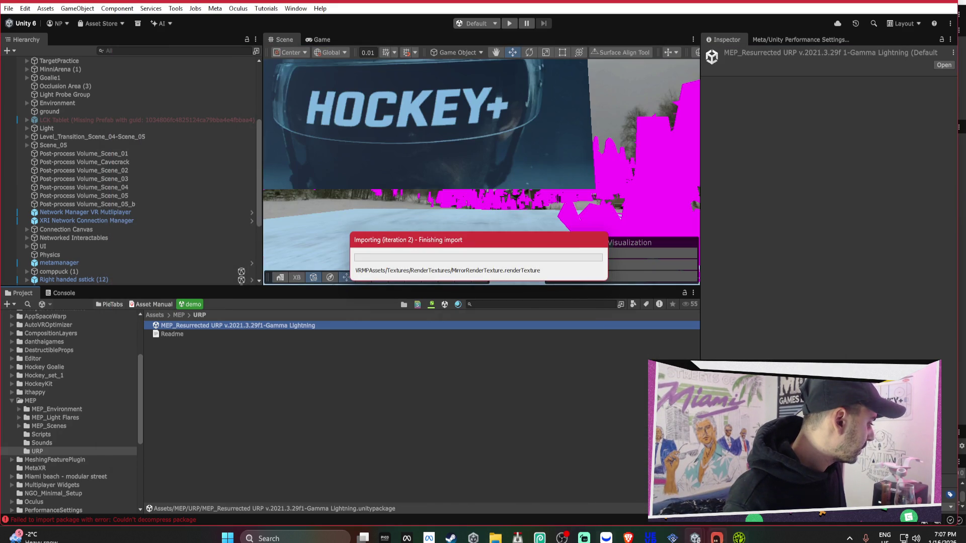
click(738, 537)
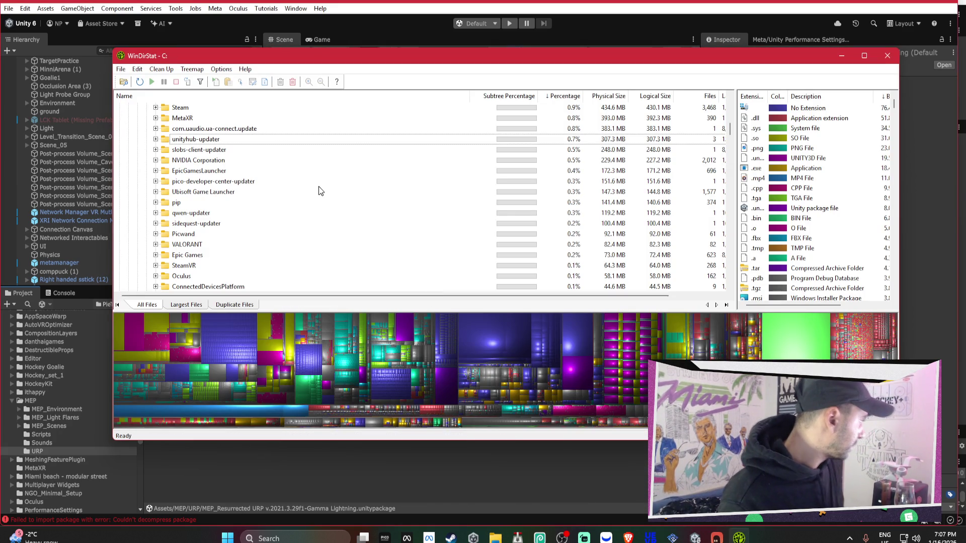
Send the 504.7 MB accurig-updater folder to the Recycle Bin.
scroll(273, 199, up, 1)
scroll(271, 198, up, 2)
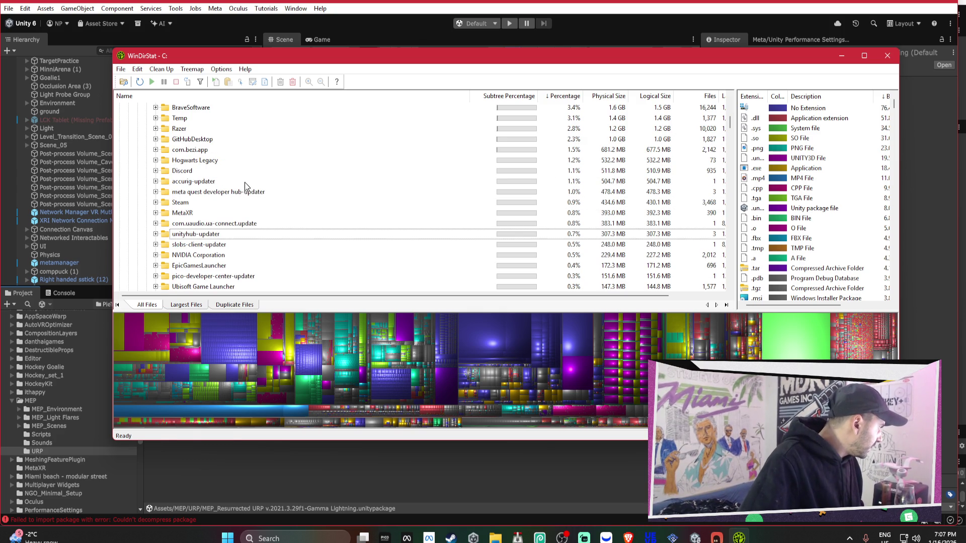
right_click(222, 184)
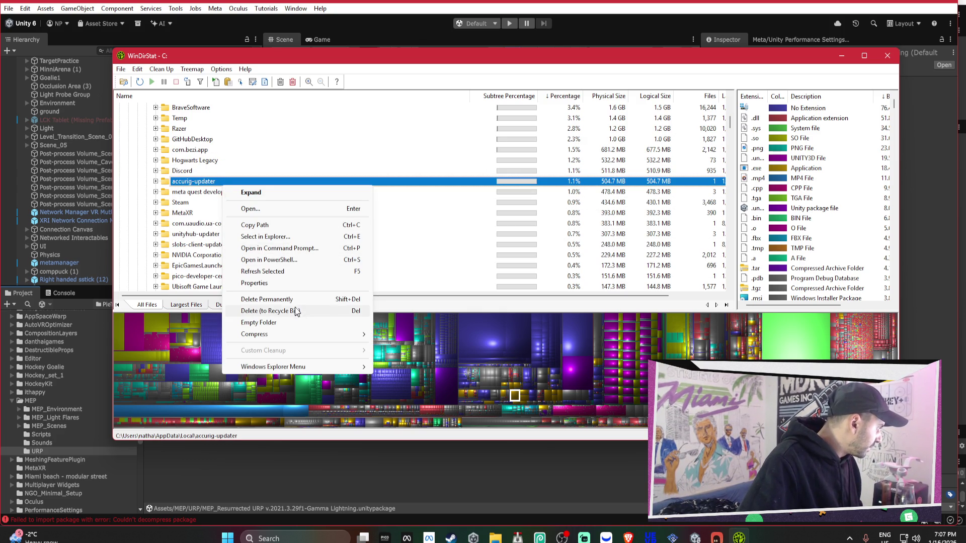
click(297, 310)
Scroll up and select the Temp folder.
scroll(247, 194, up, 1)
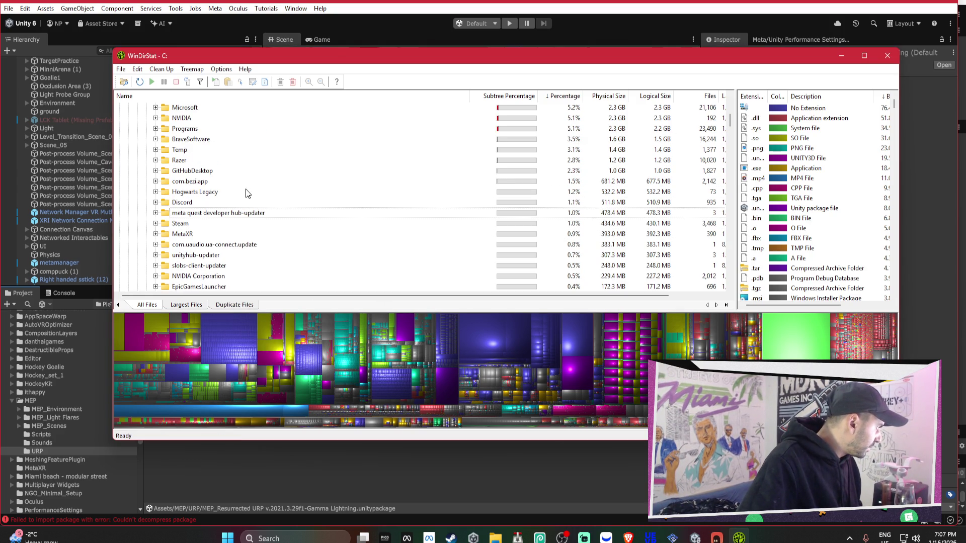
scroll(240, 195, up, 1)
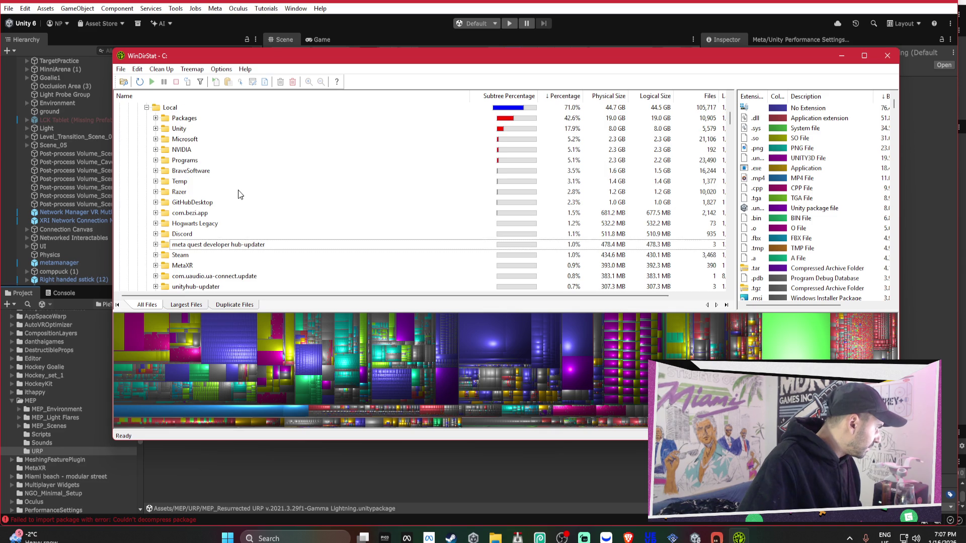
click(235, 183)
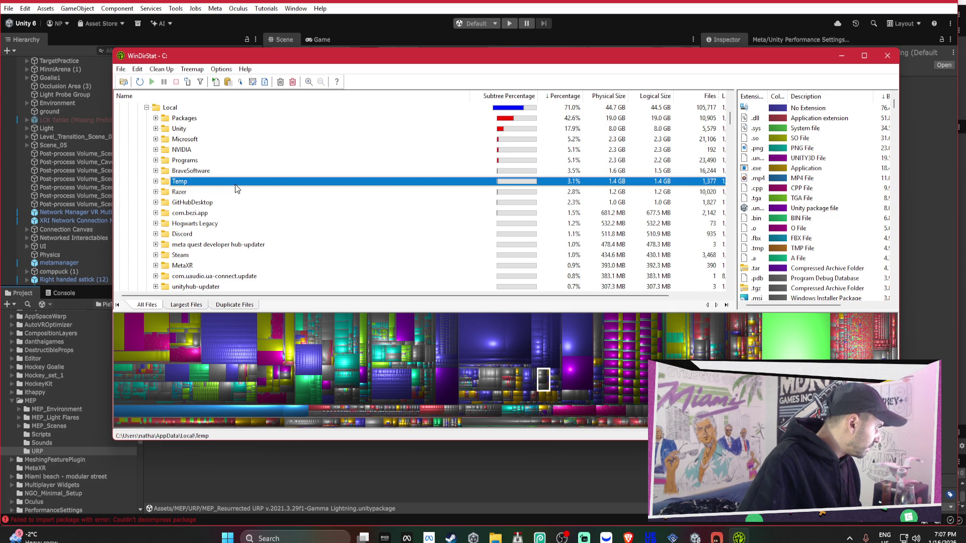
Expand Temp and select the temporary .webm through .mp4 recording files.
click(156, 181)
scroll(224, 209, down, 1)
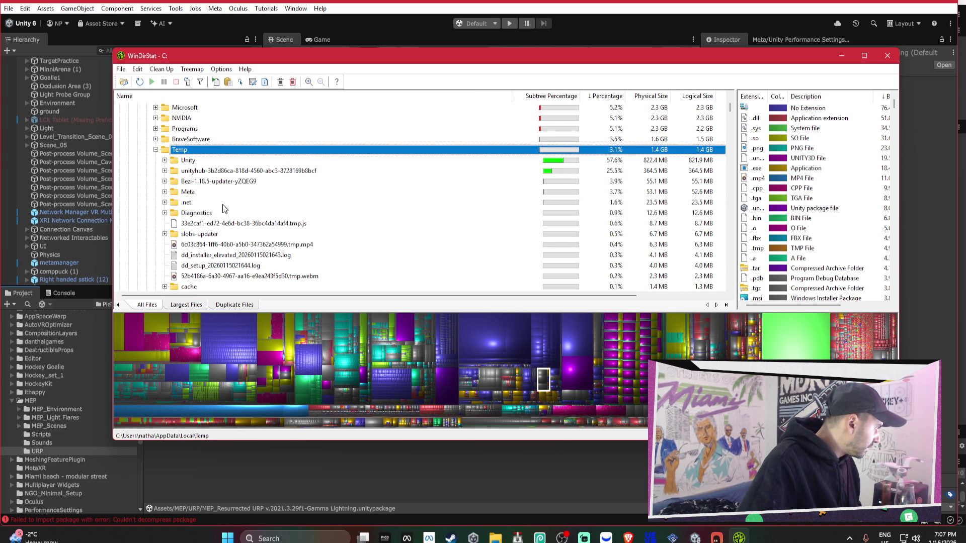
scroll(222, 205, down, 1)
click(225, 246)
shift+click(214, 214)
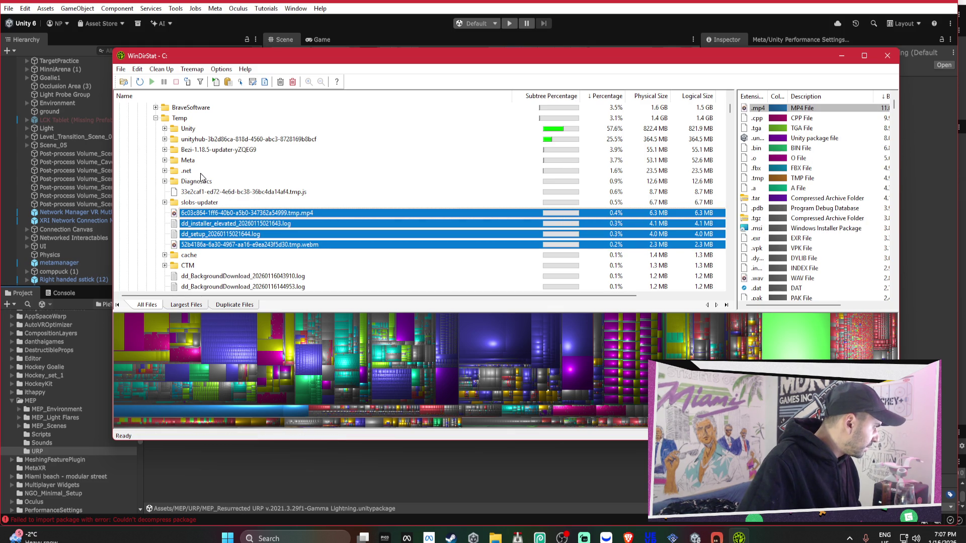
Open Temp's Unity\Editor\Crashes and permanently delete the run of empty 0-byte Crash_2026 folders.
scroll(201, 177, up, 1)
click(165, 160)
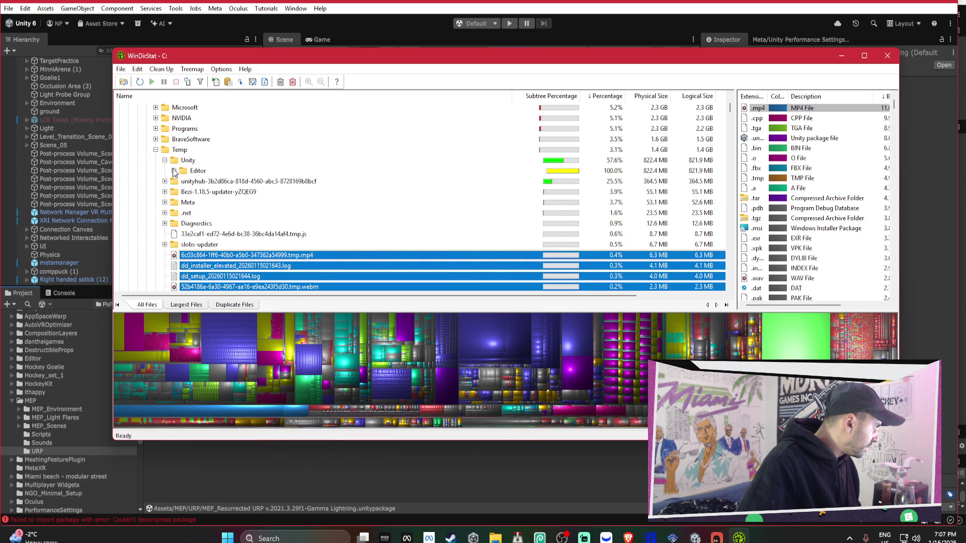
click(174, 171)
double_click(183, 183)
click(213, 194)
scroll(219, 195, down, 15)
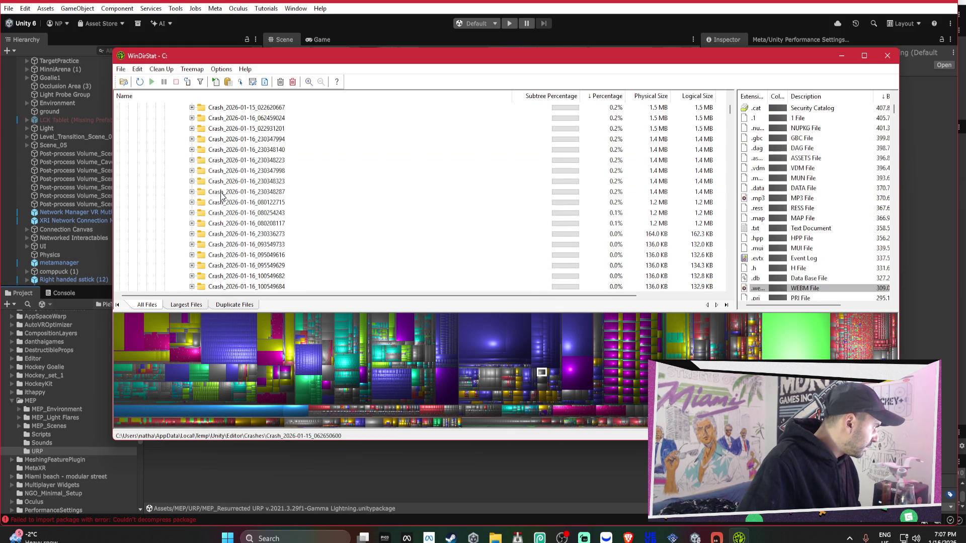
scroll(225, 195, down, 20)
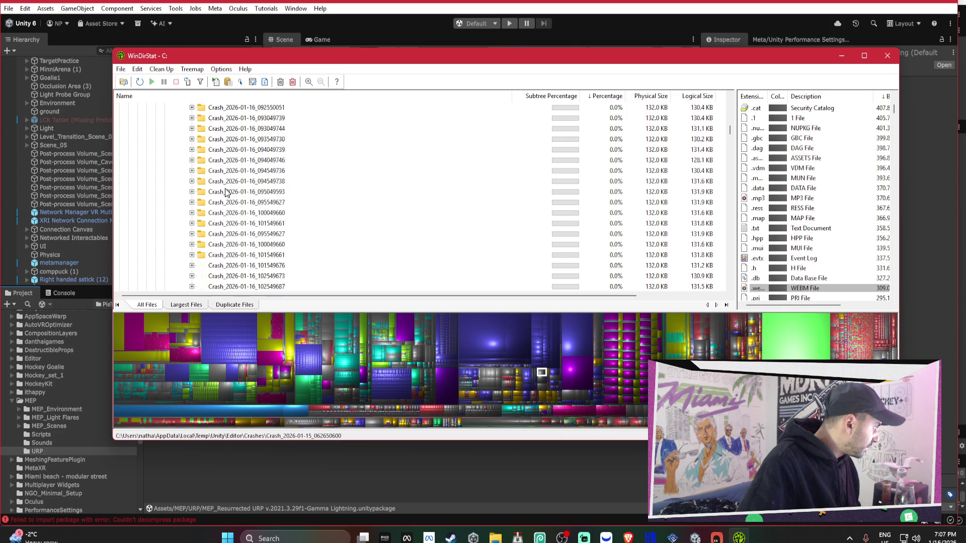
scroll(229, 187, up, 5)
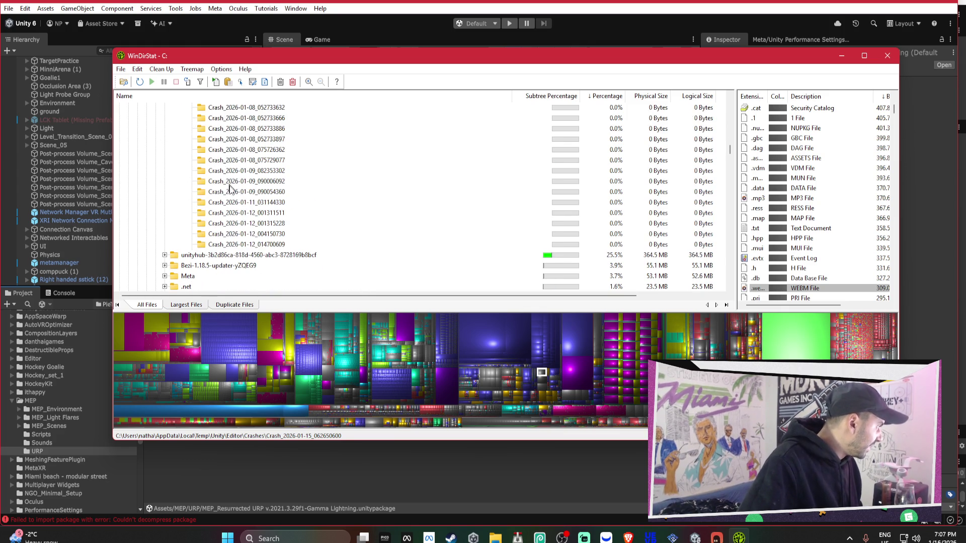
shift+click(258, 245)
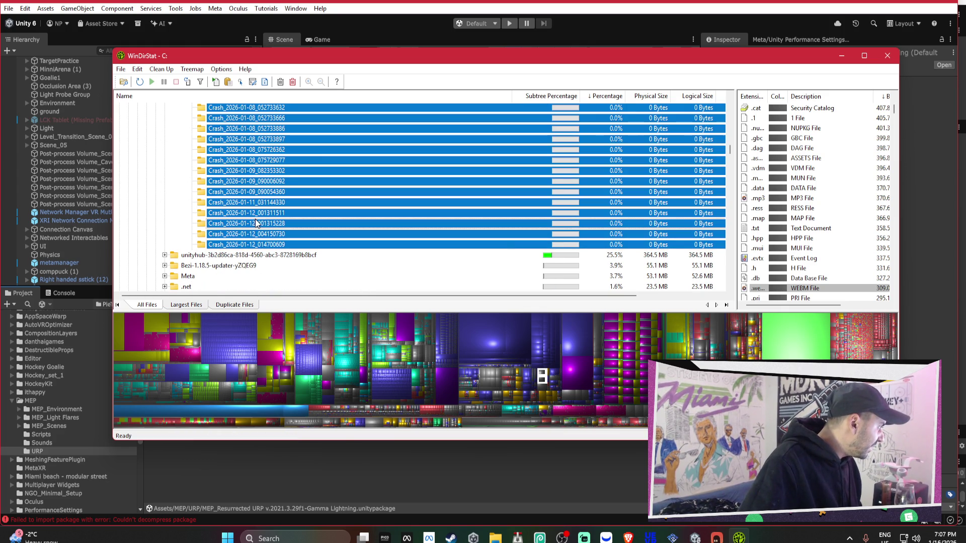
right_click(257, 222)
click(343, 326)
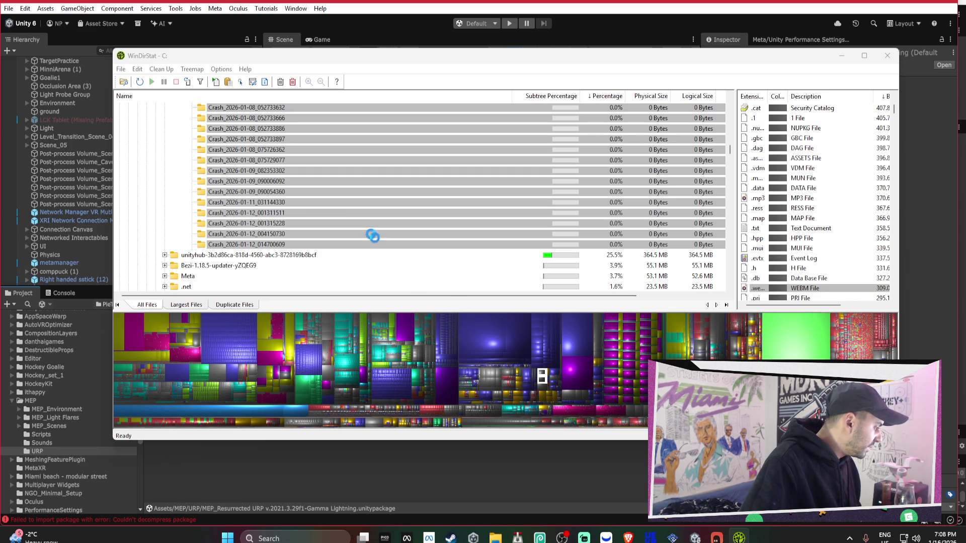
Wait for WinDirStat to finish removing the empty Crash folders, then scroll up.
mouse_move(696, 539)
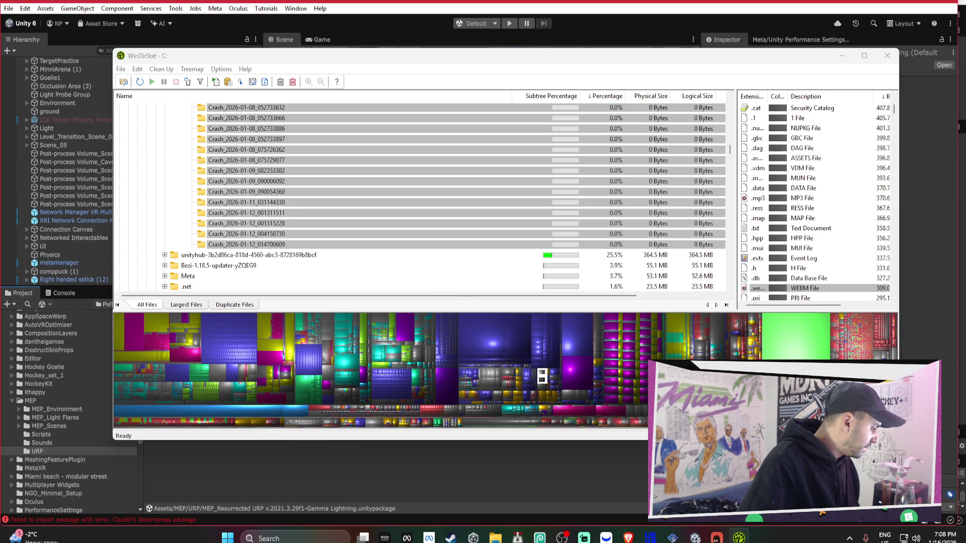
mouse_move(639, 483)
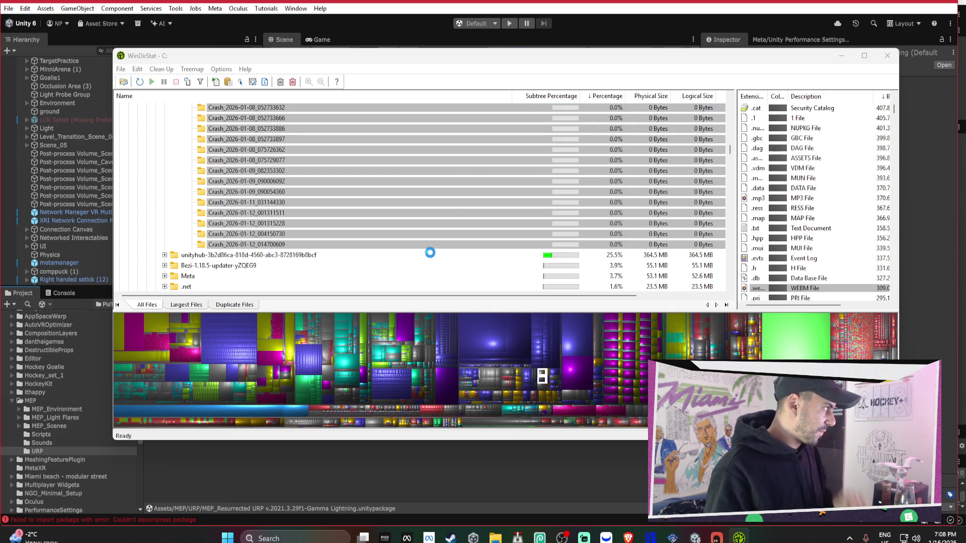
scroll(452, 201, up, 1)
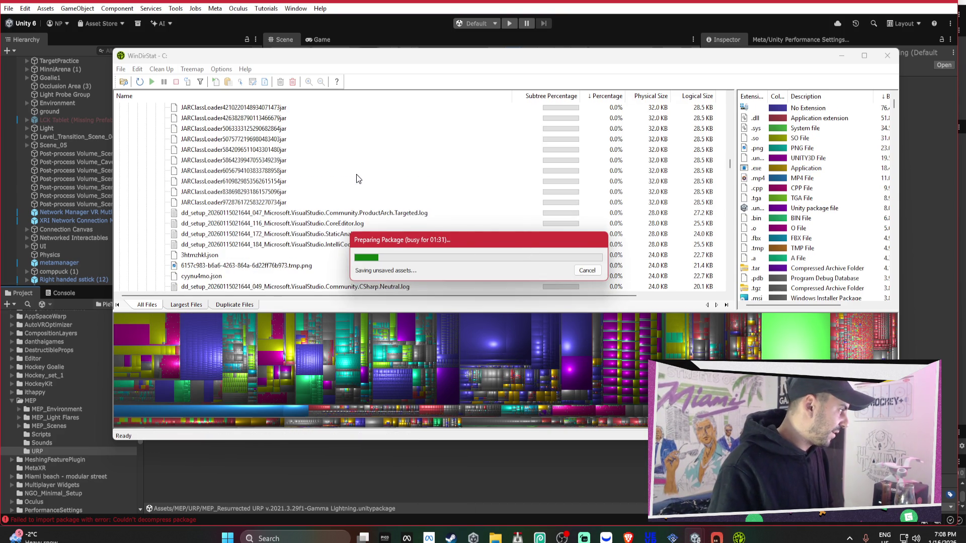
Scroll back to the top-level Local folders and move Unity's package progress box aside.
scroll(359, 180, up, 5)
scroll(364, 183, up, 10)
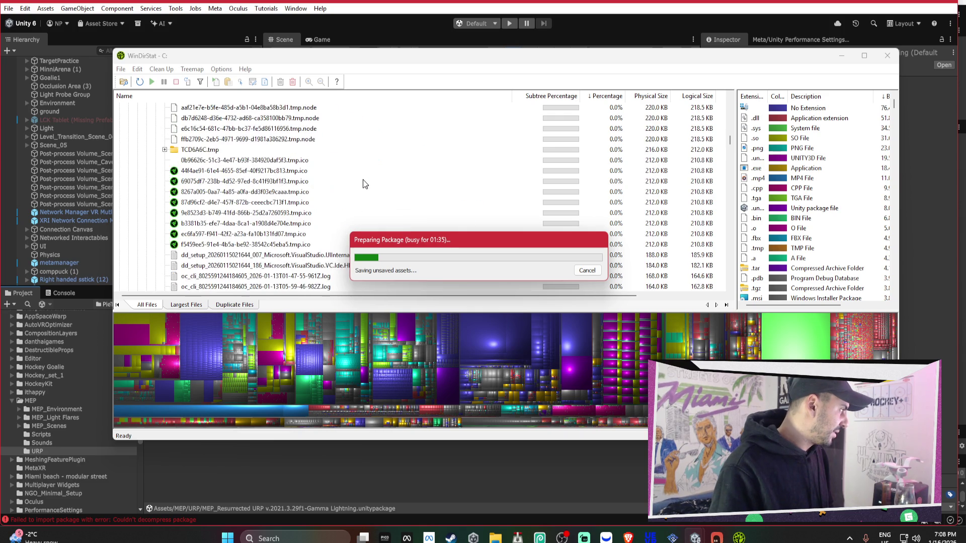
scroll(363, 180, up, 10)
scroll(363, 181, up, 10)
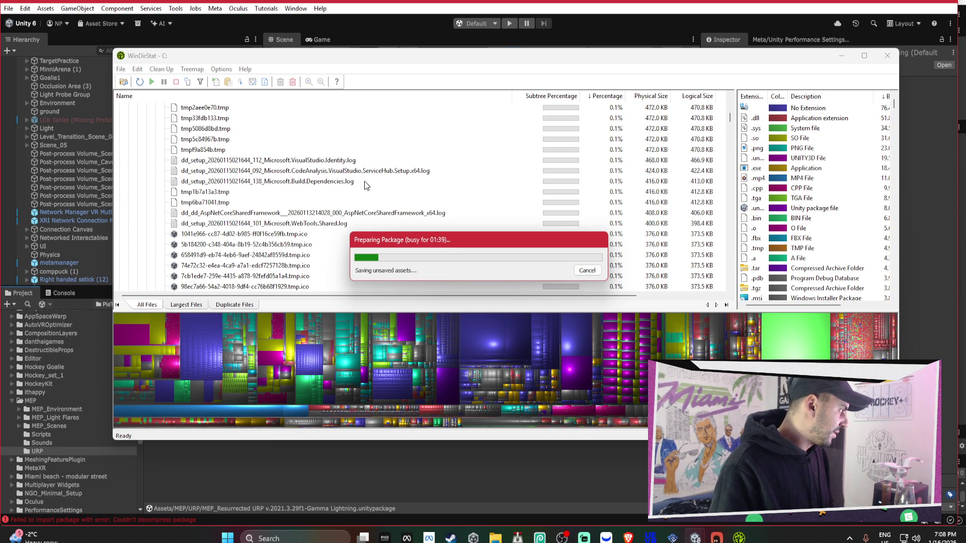
scroll(365, 182, up, 15)
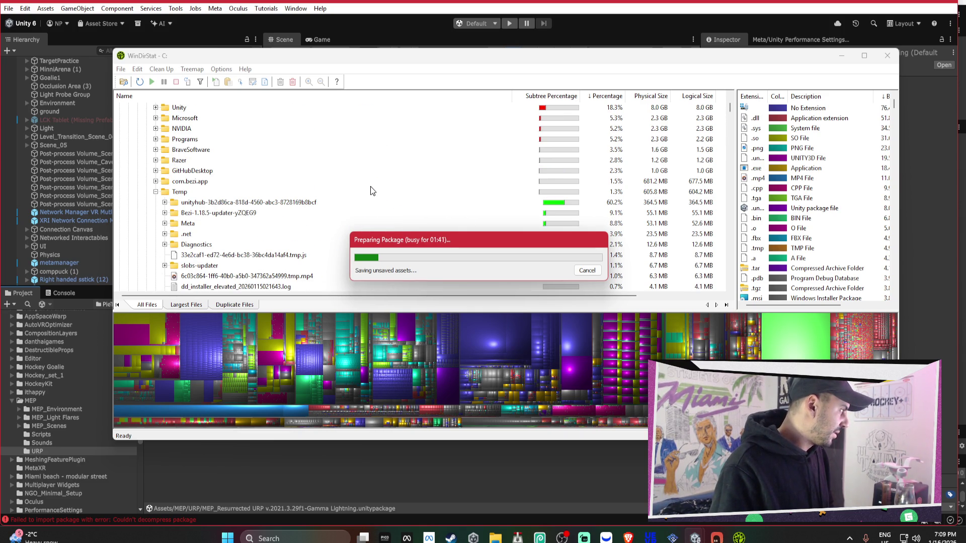
mouse_move(538, 248)
mouse_down()
mouse_move(597, 364)
mouse_move(606, 485)
mouse_up()
click(420, 215)
Select Temp (now 605.8 MB), then expand and collapse GitHubDesktop.
click(222, 193)
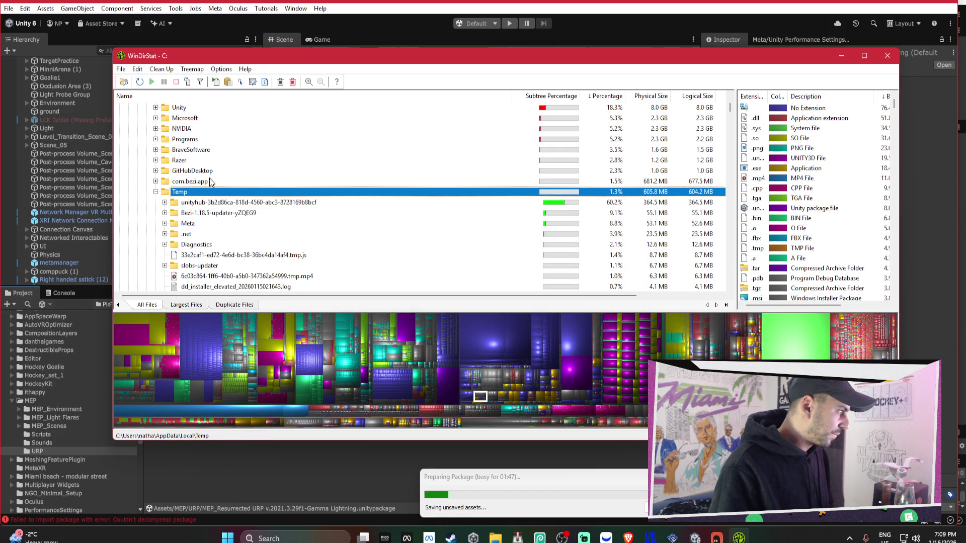
key(Up)
key(Up)
click(155, 171)
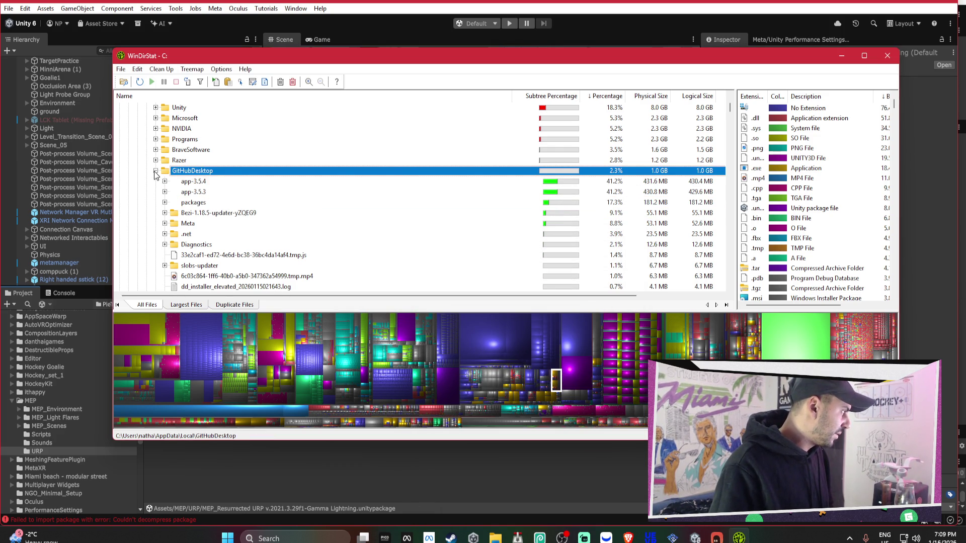
click(155, 171)
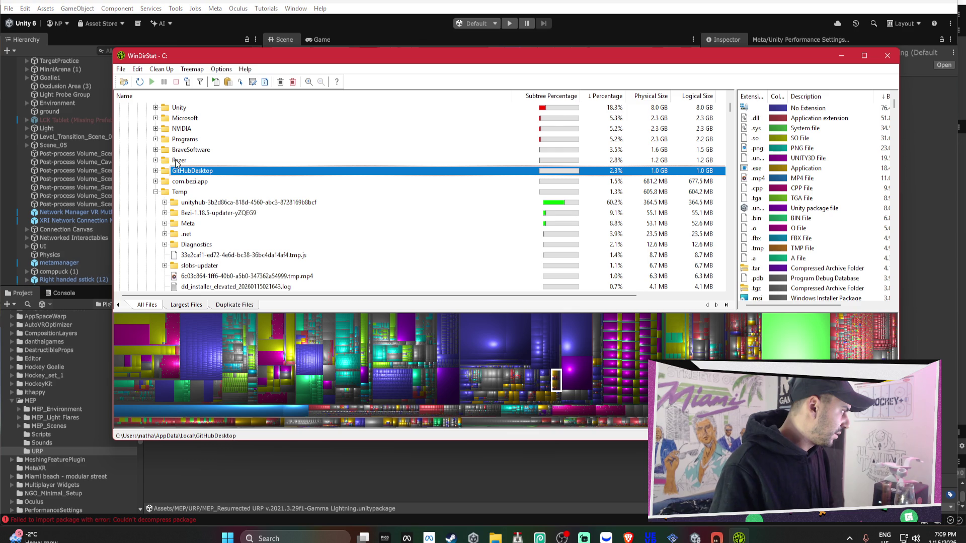
Move up the Local folders, peek into Programs, and expand the NVIDIA folder.
key(Up)
scroll(176, 163, up, 1)
key(Up)
key(Up)
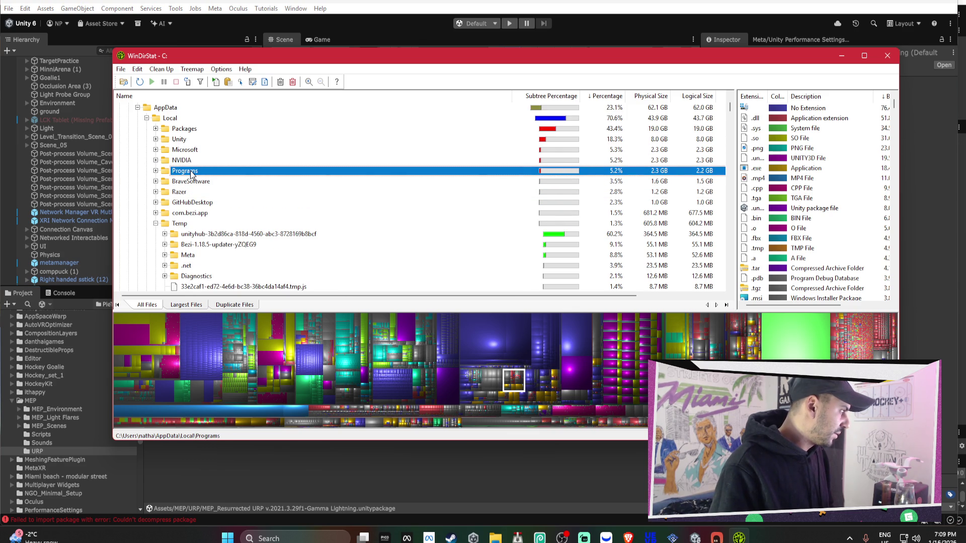
click(155, 171)
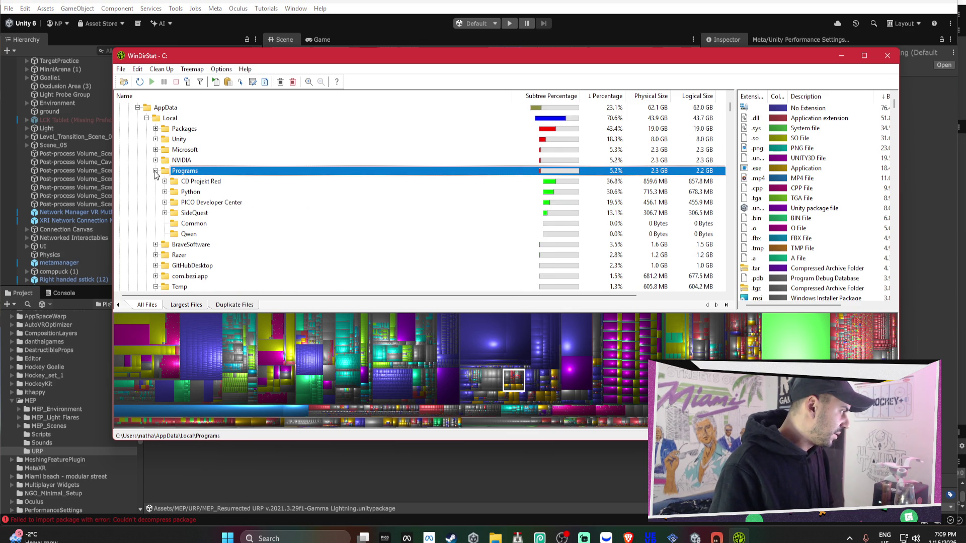
click(156, 171)
click(156, 160)
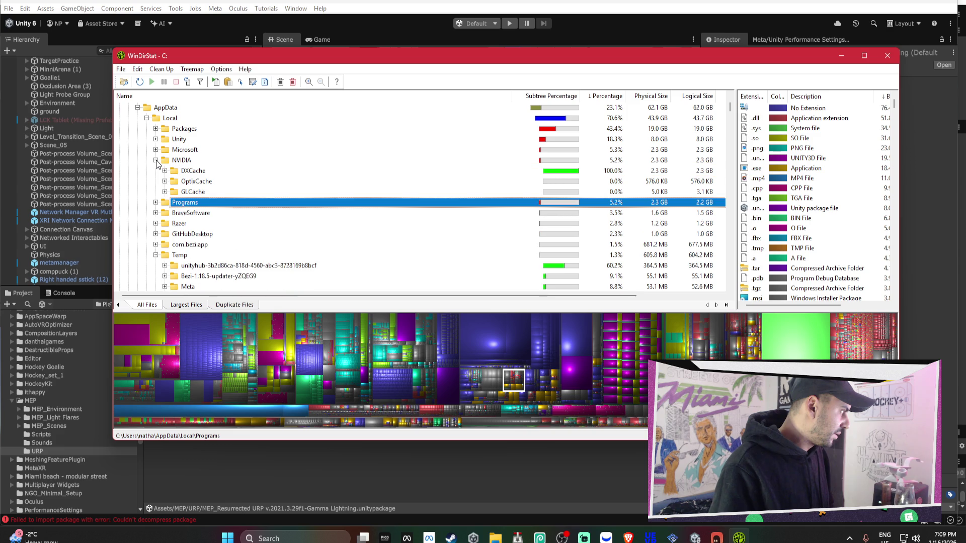
click(155, 160)
click(155, 161)
Expand the 2.3 GB DXCache folder and select its run of .nvph cache files for deletion.
click(191, 193)
click(199, 181)
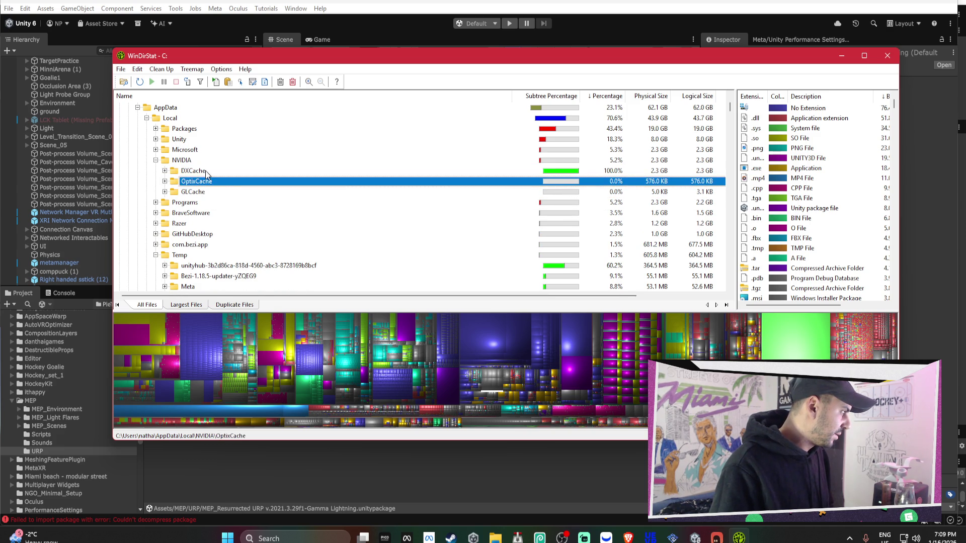
click(202, 171)
click(164, 171)
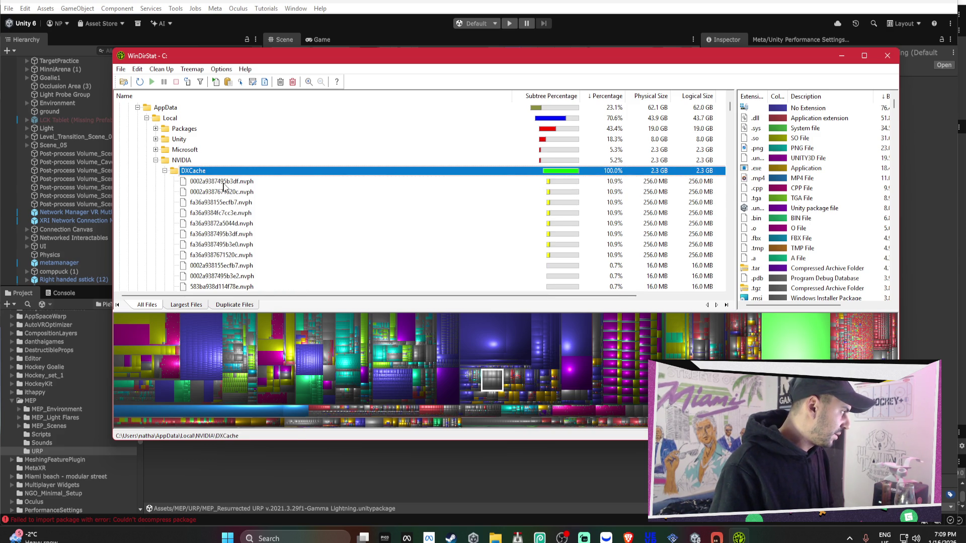
click(223, 186)
scroll(237, 192, down, 5)
scroll(237, 191, down, 10)
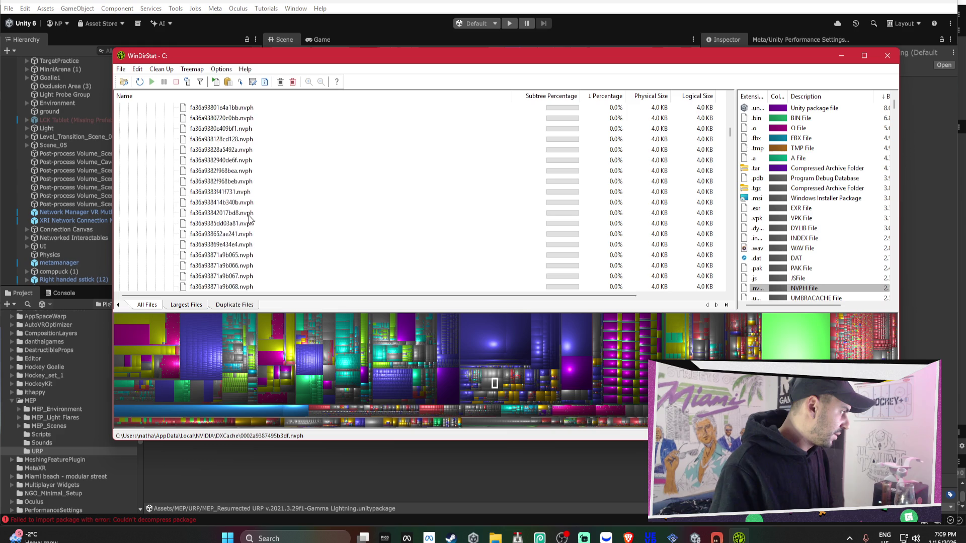
shift+click(240, 203)
right_click(233, 199)
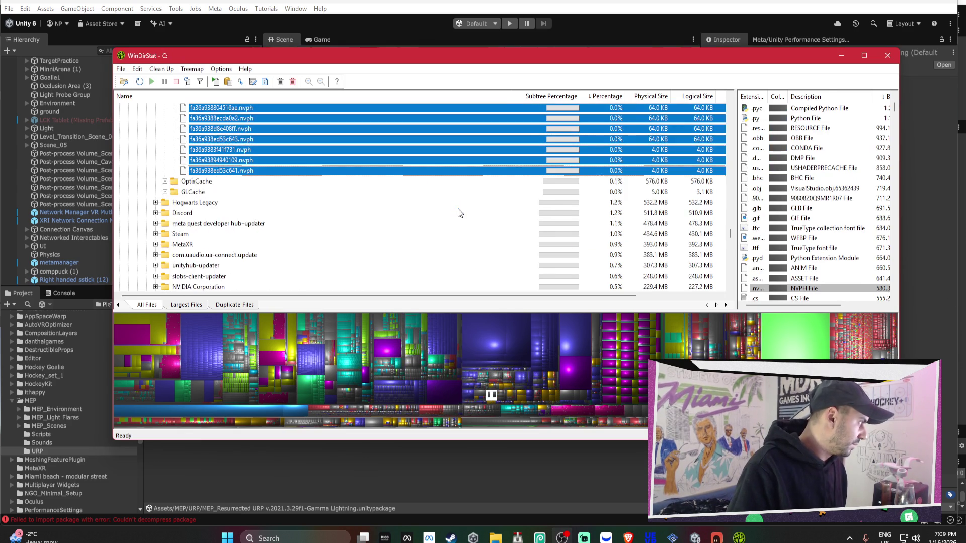
Collapse DXCache, now 580.3 MB, and switch back to the Unity editor.
scroll(458, 208, up, 2)
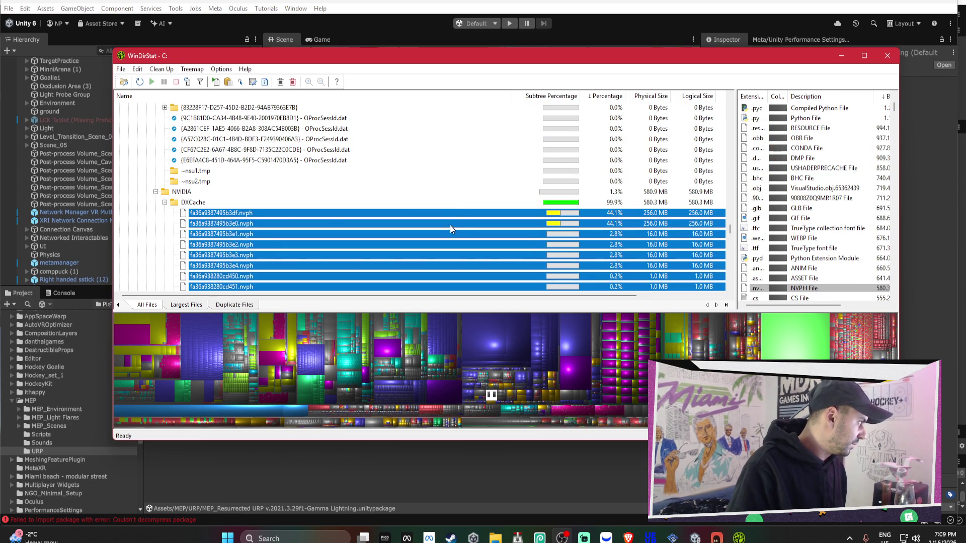
click(165, 203)
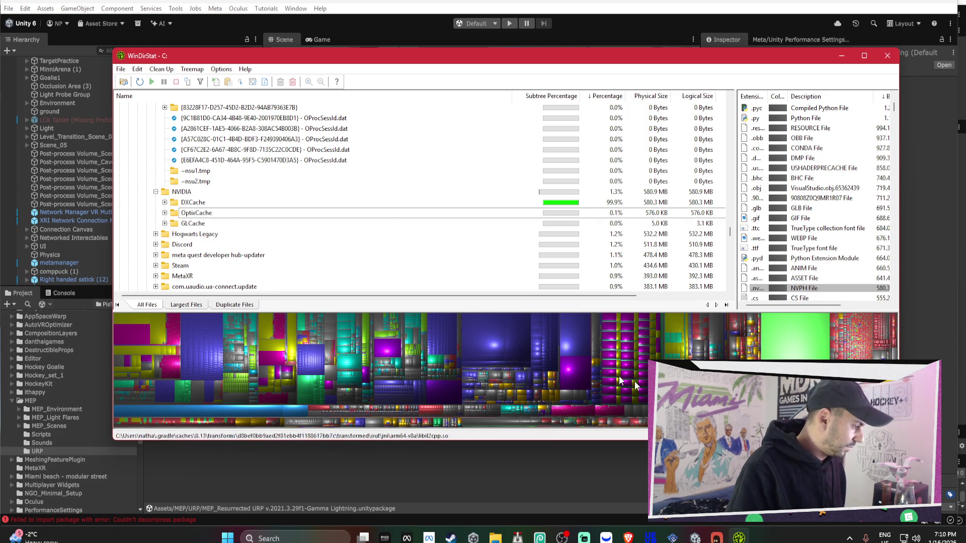
mouse_move(695, 538)
click(614, 484)
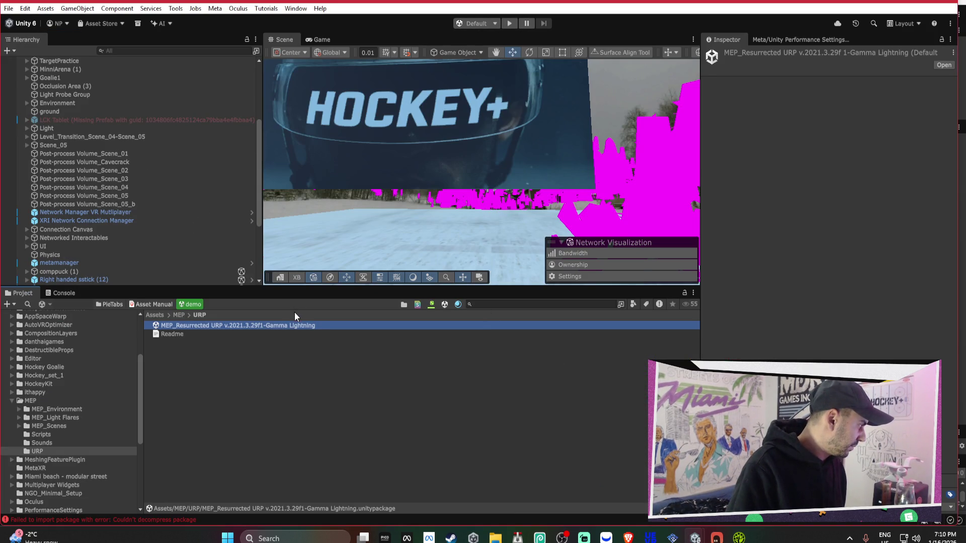
Open the MEP Scripts folder and turn the scene view toward the magenta Terrain.
click(95, 436)
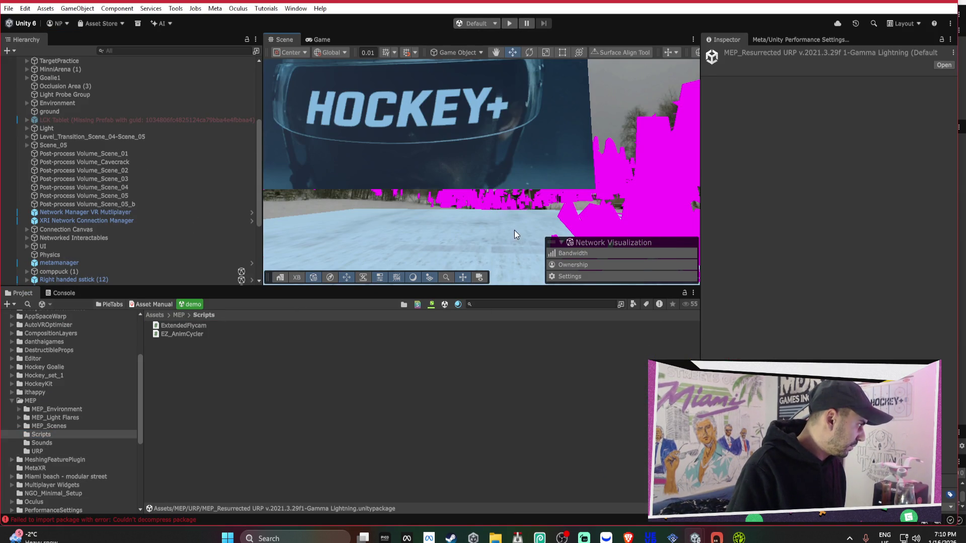
mouse_move(471, 210)
mouse_down()
mouse_move(339, 209)
mouse_move(521, 198)
mouse_up()
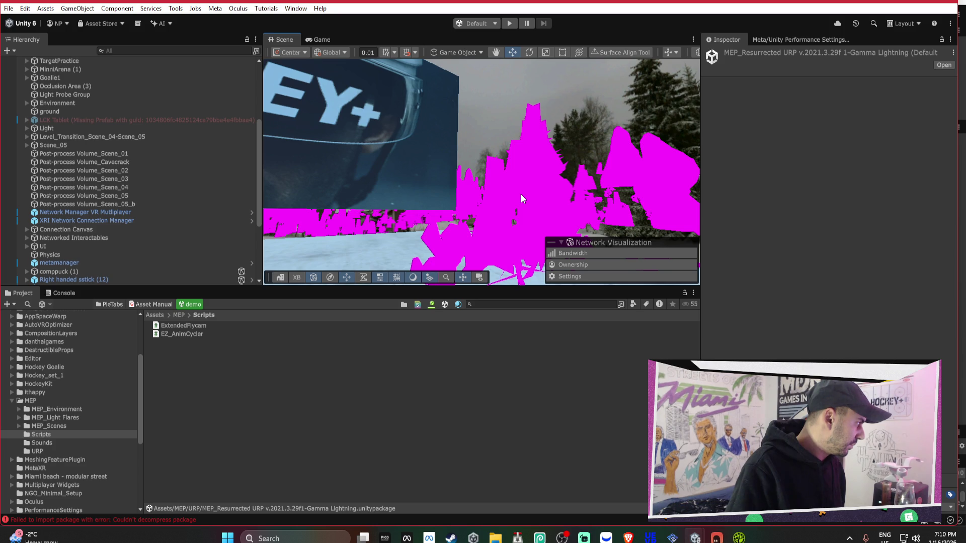
click(521, 194)
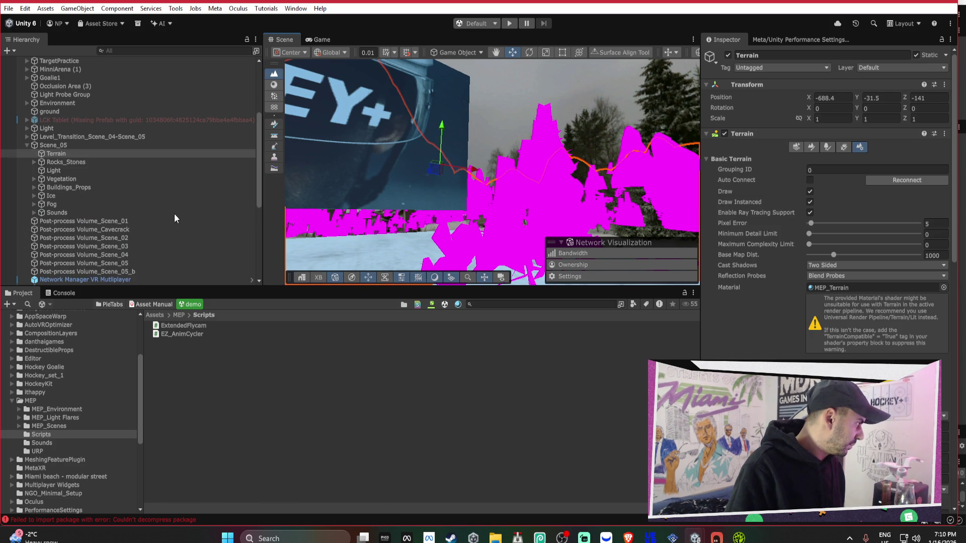
Delete Scene_05, Level_Transition, Light and the Post-process Volumes, then return to WinDirStat.
click(80, 146)
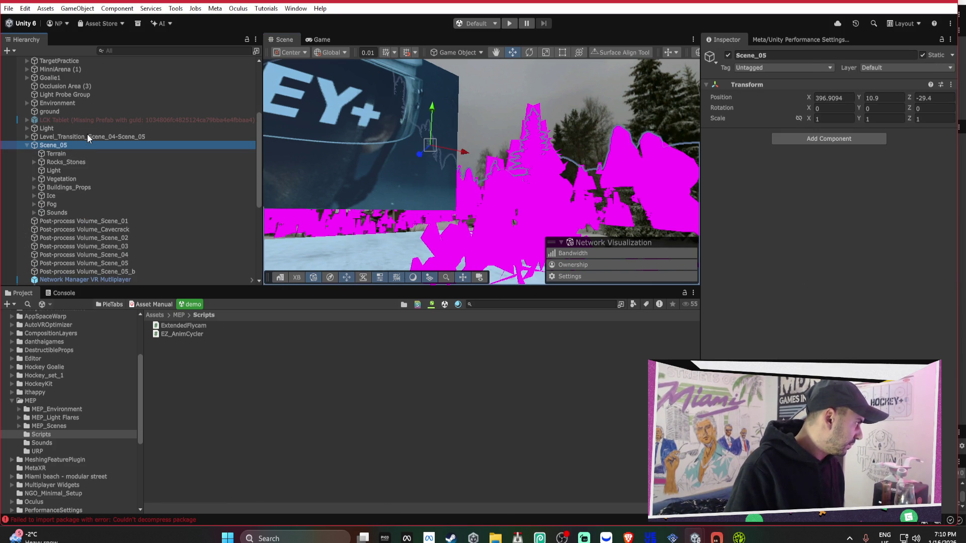
ctrl+click(86, 134)
ctrl+click(90, 130)
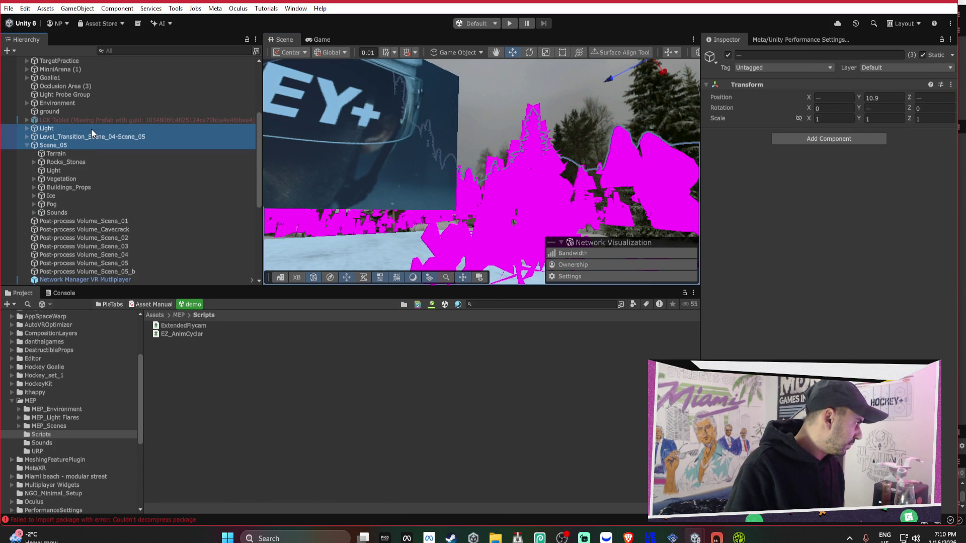
click(27, 145)
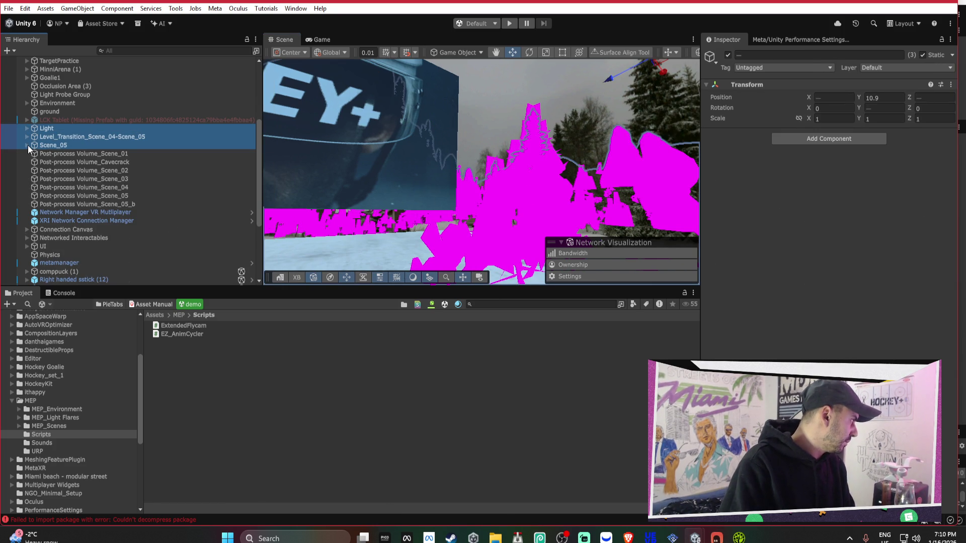
shift+click(80, 205)
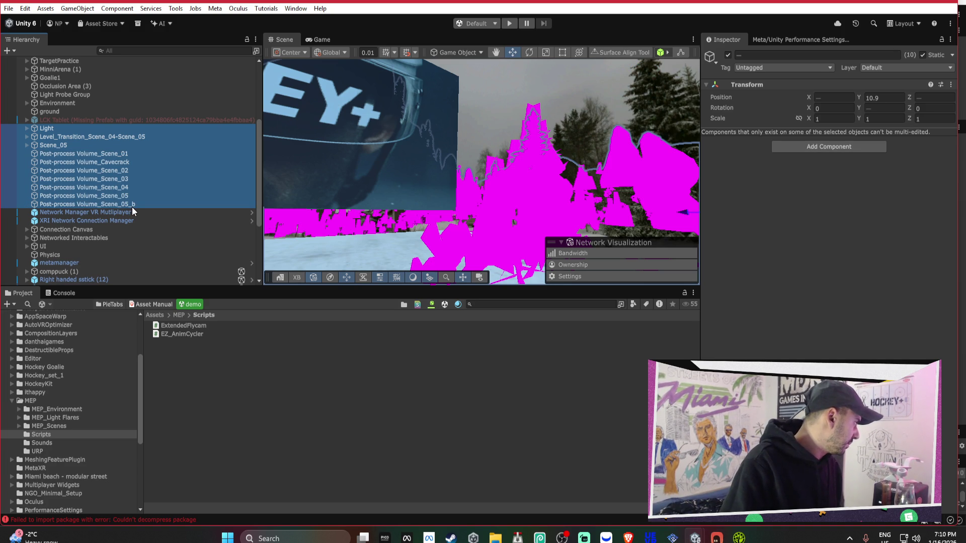
key(Delete)
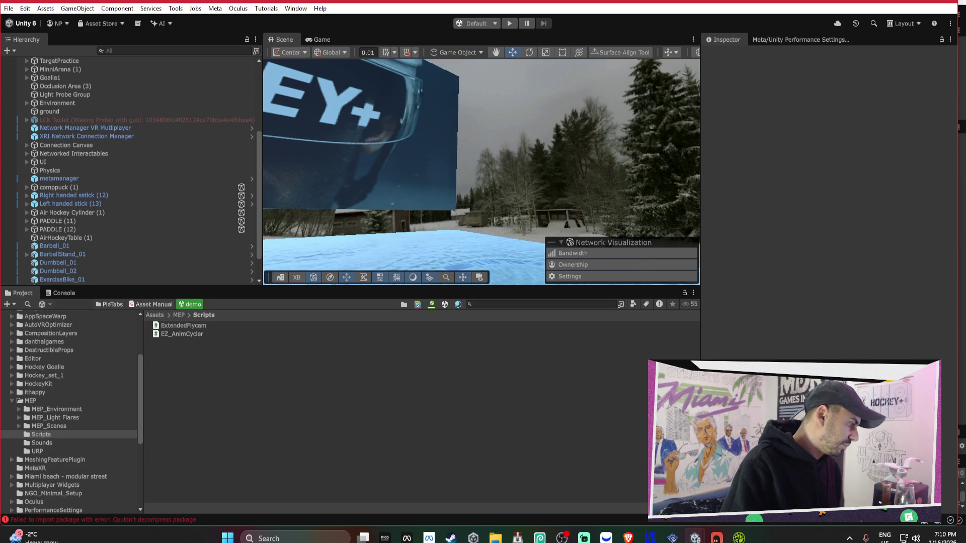
right_click(422, 233)
click(738, 537)
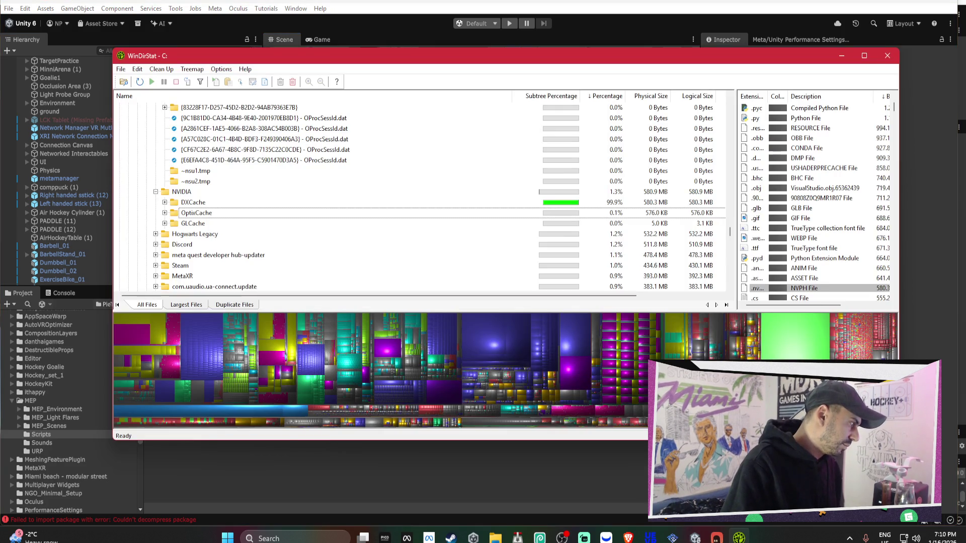
Collapse the Unity and Temp folders in the Local list.
scroll(332, 272, up, 5)
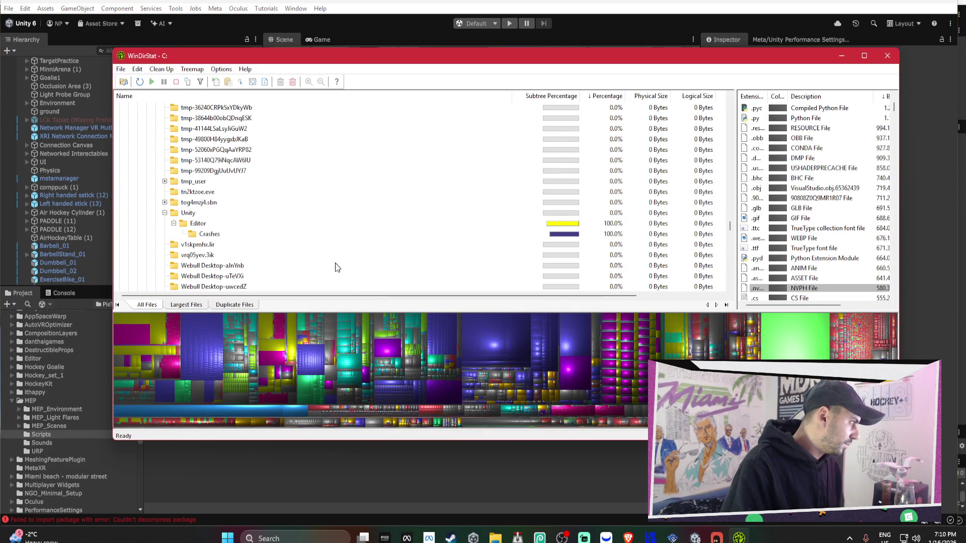
click(165, 213)
scroll(173, 218, up, 10)
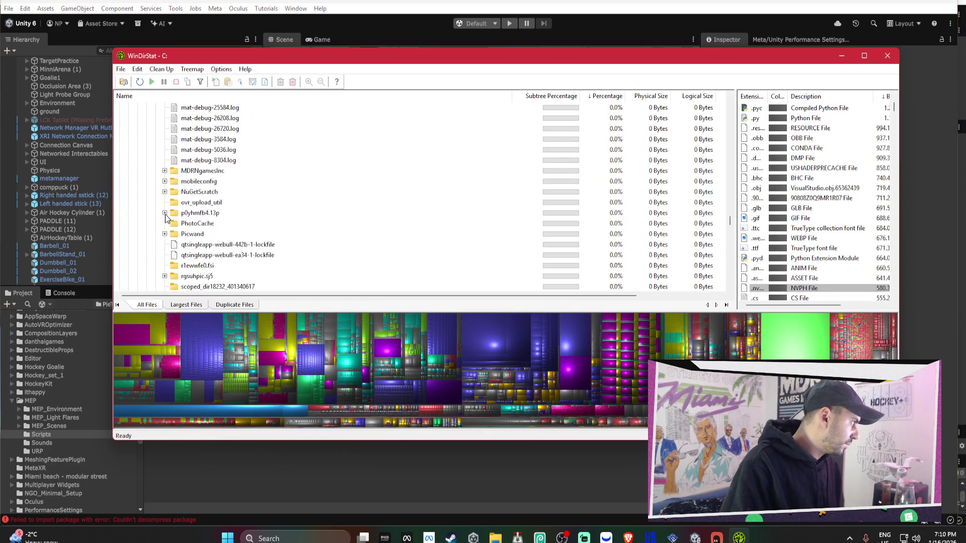
drag(729, 211, 712, 117)
scroll(168, 193, up, 8)
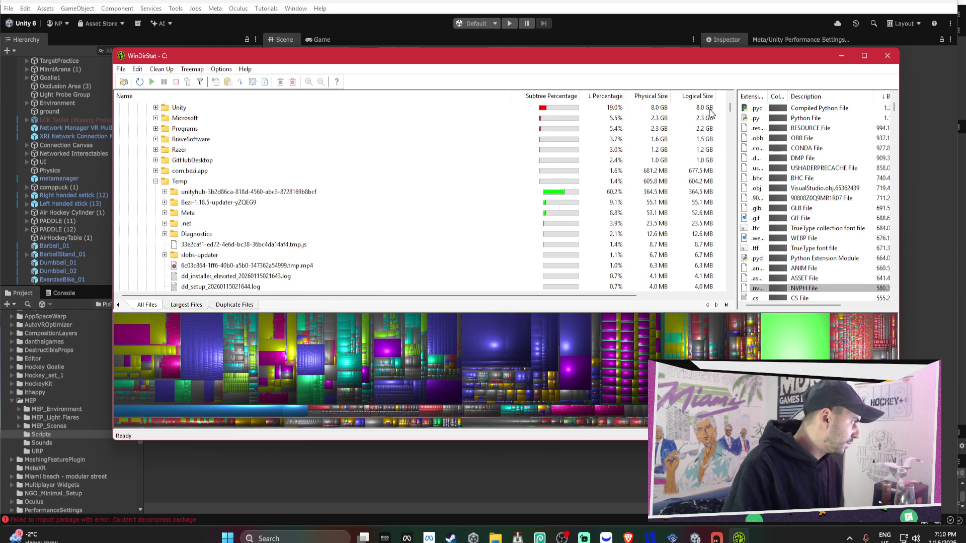
click(156, 182)
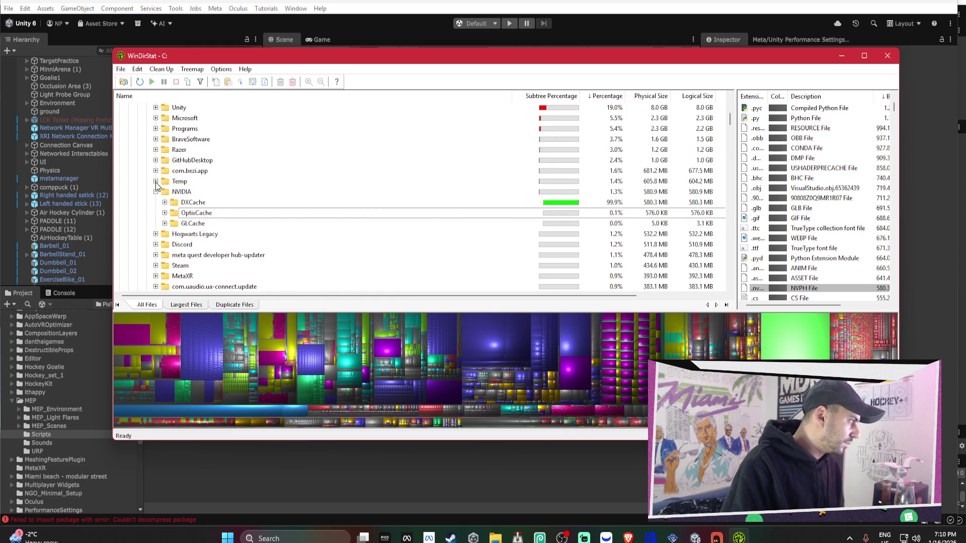
click(179, 182)
Expand the 19.0 GB Packages folder and select the 17.9 GB Clipchamp package.
click(199, 172)
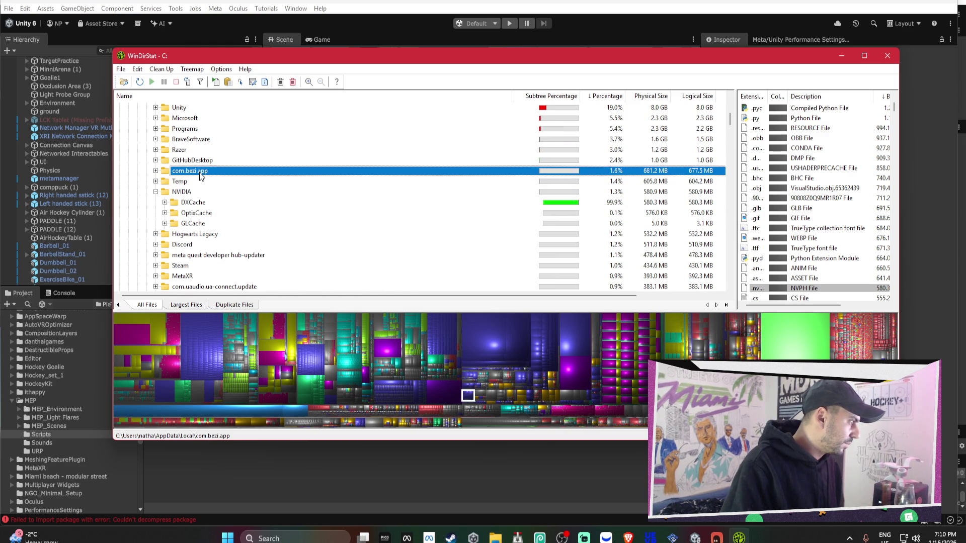
scroll(199, 172, up, 2)
click(201, 161)
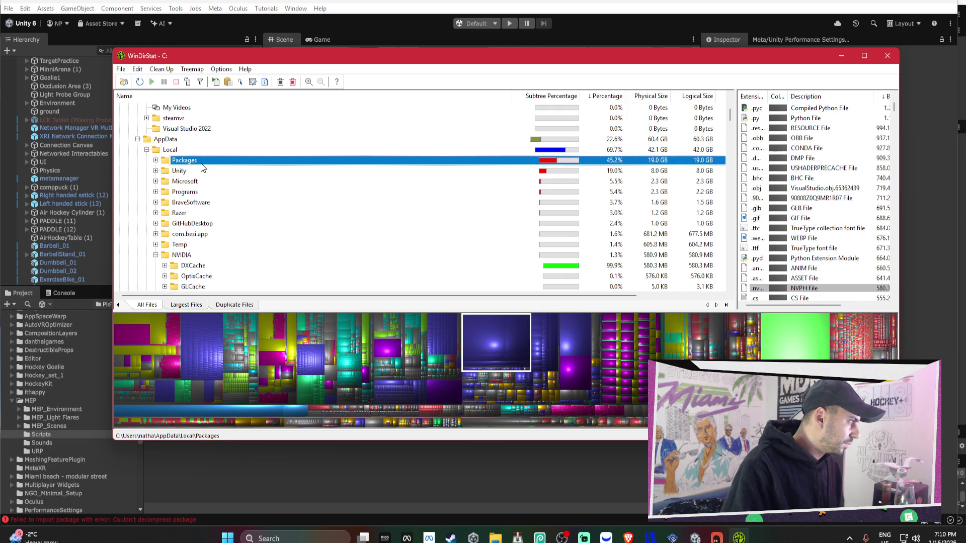
click(155, 161)
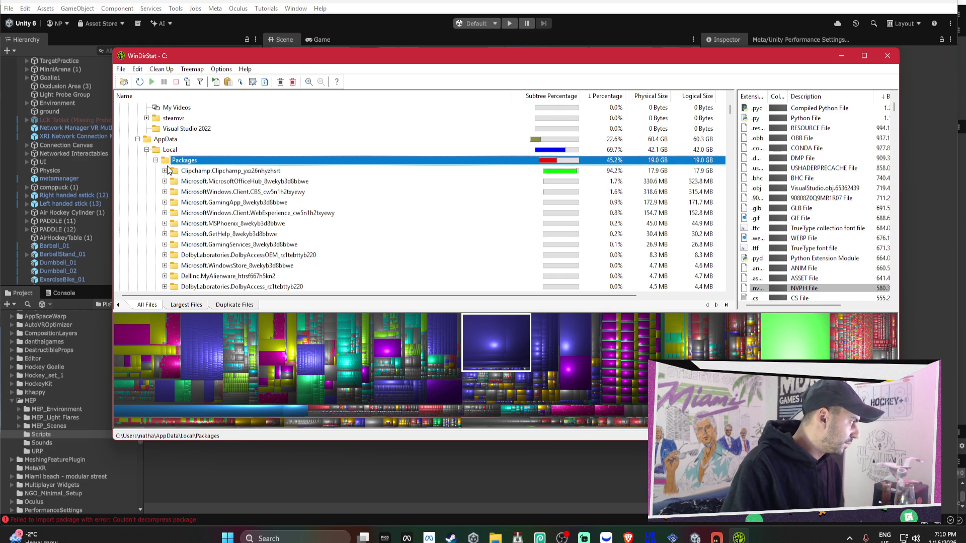
scroll(198, 170, down, 1)
scroll(231, 168, down, 4)
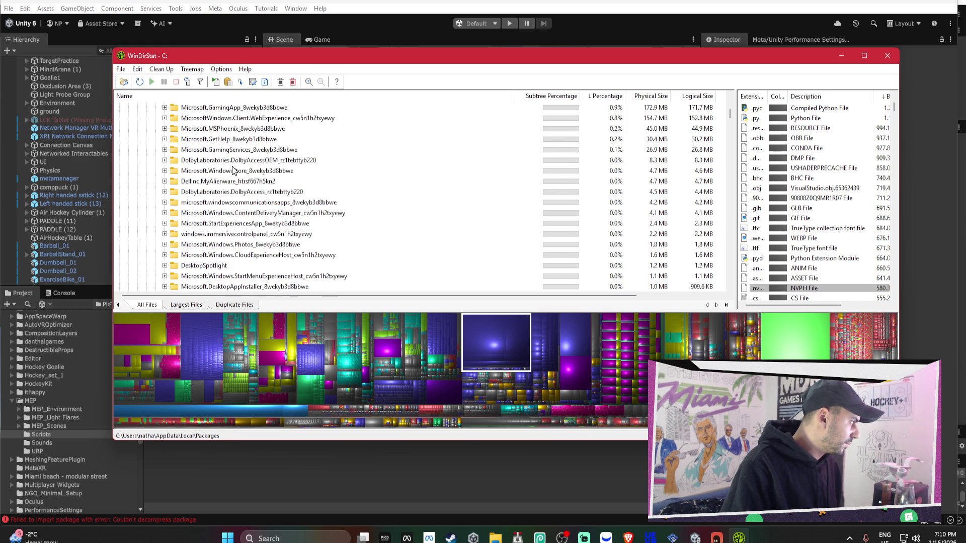
scroll(233, 169, down, 3)
scroll(241, 173, up, 6)
scroll(250, 180, up, 1)
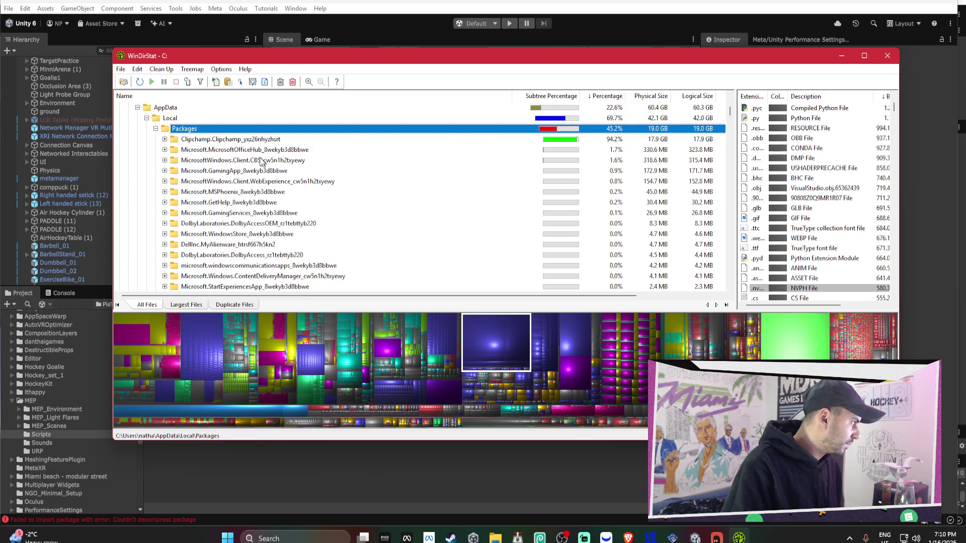
click(236, 140)
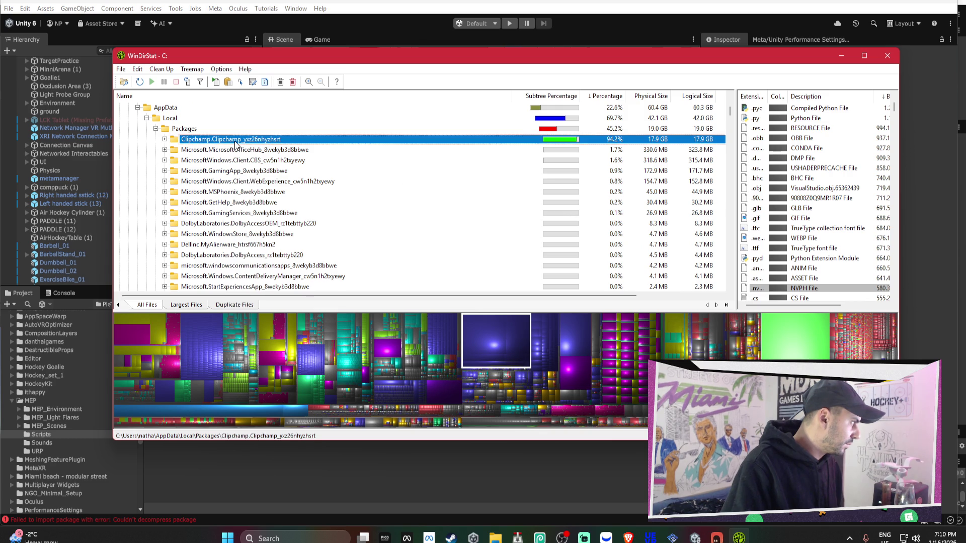
Drill into Clipchamp's LocalState > EBWebView > Default to reach the 16.3 GB IndexedDB folder.
click(164, 139)
click(191, 151)
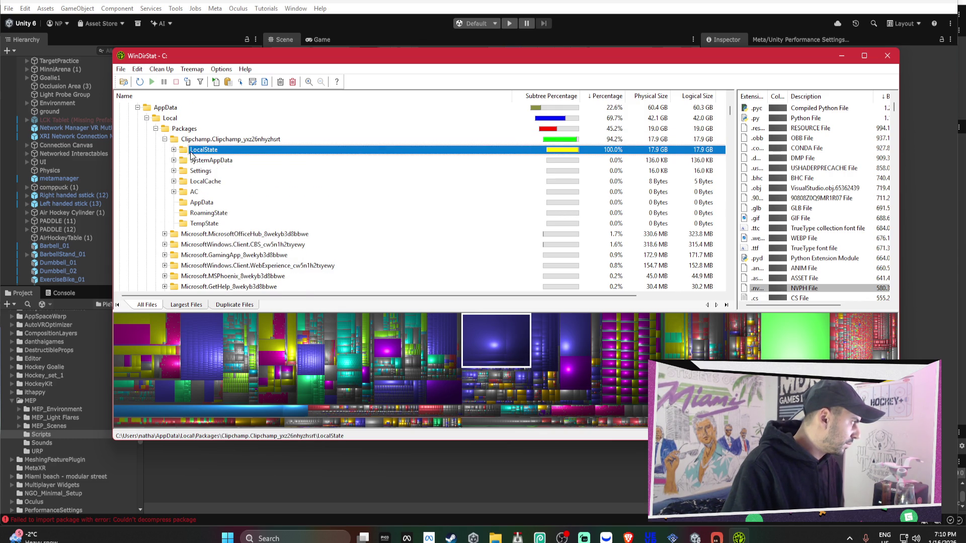
click(173, 150)
click(194, 160)
click(182, 160)
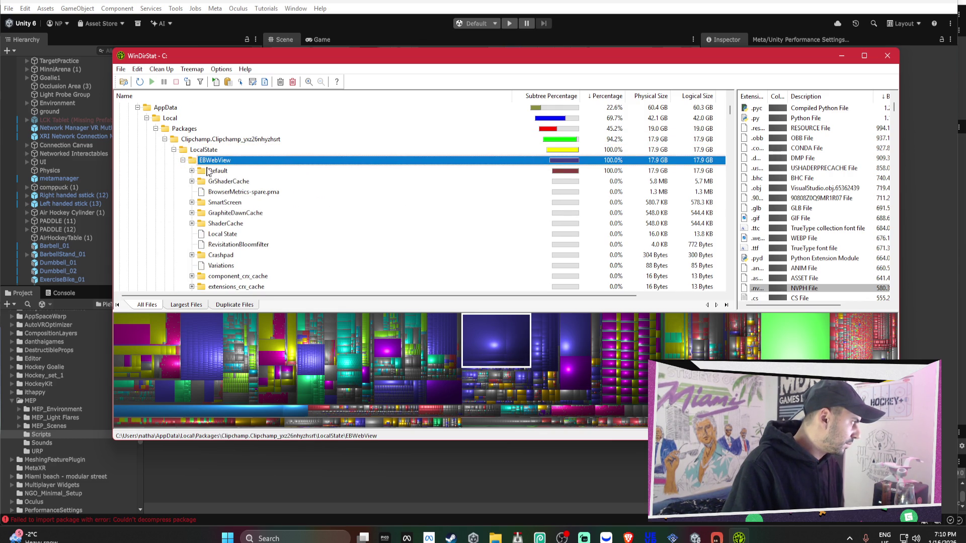
click(217, 171)
click(191, 170)
click(222, 183)
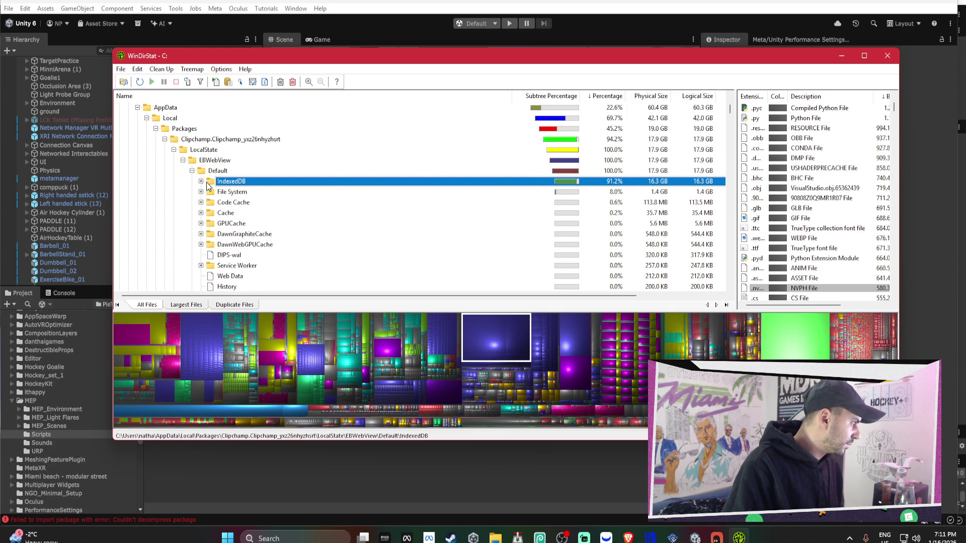
click(200, 182)
Open indexeddb.blob folder 2 and permanently delete the 16.3 GB folder 00.
click(239, 194)
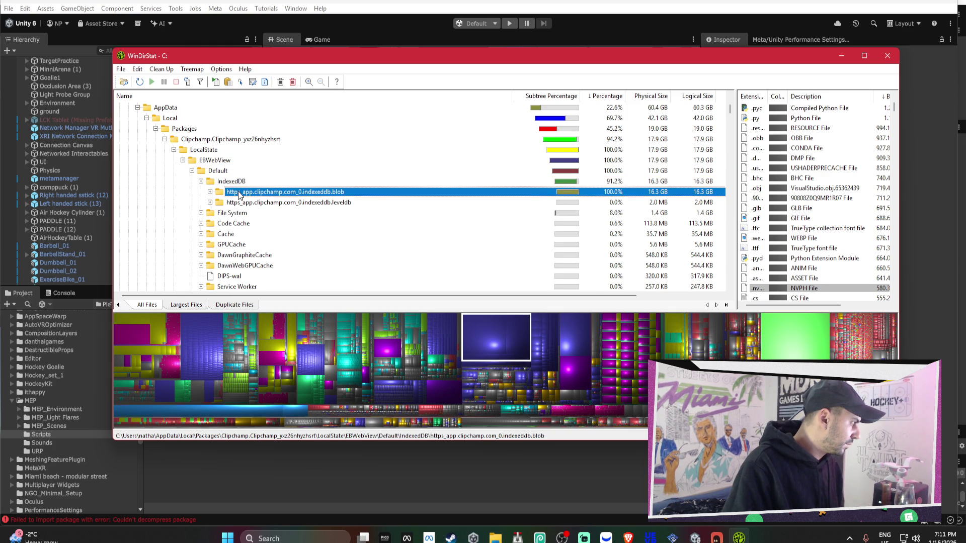
click(209, 192)
click(223, 203)
click(220, 202)
click(233, 214)
click(228, 213)
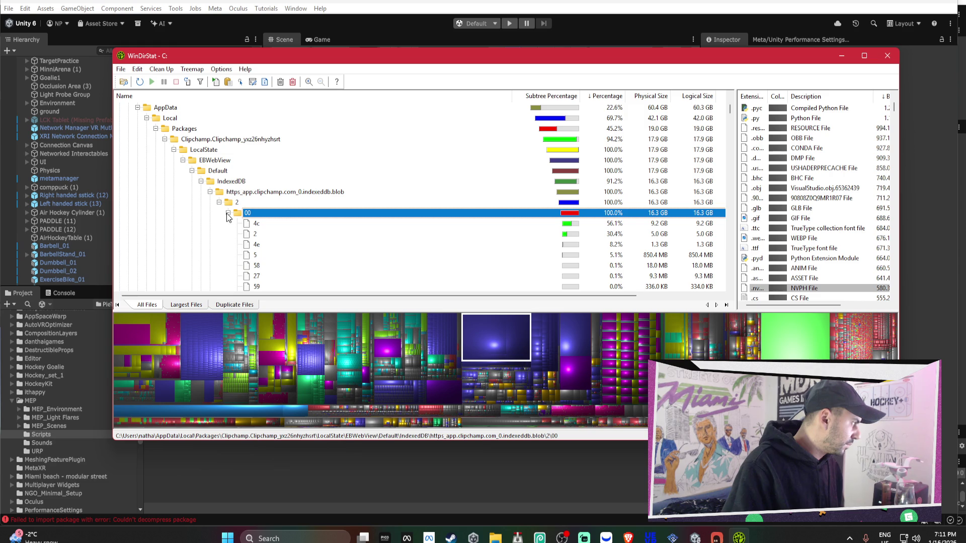
click(227, 214)
right_click(249, 214)
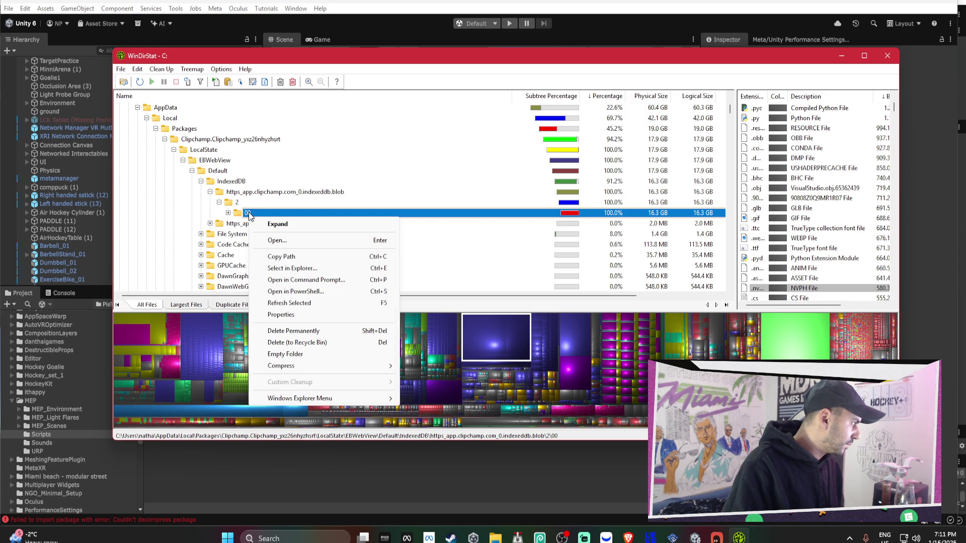
click(318, 332)
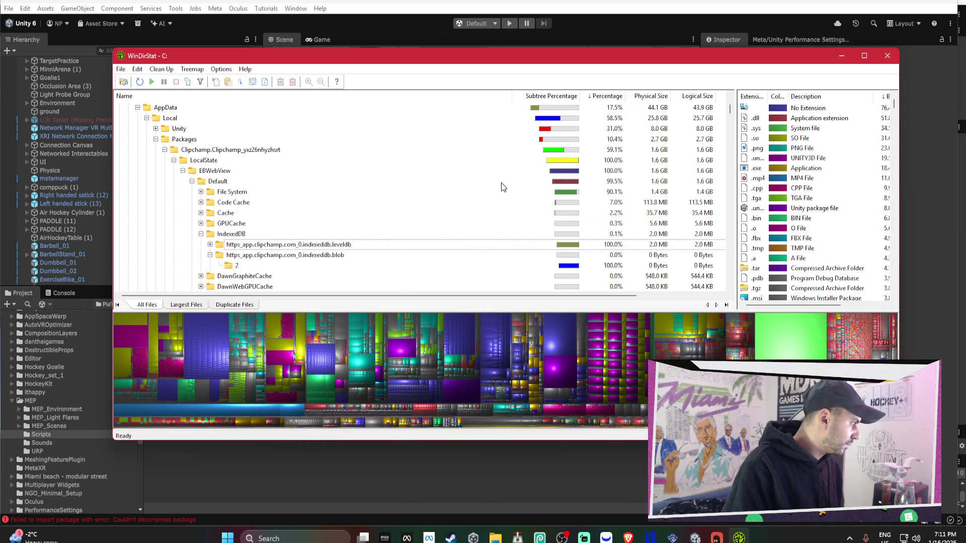
Collapse the Clipchamp and Packages folders and close WinDirStat with Alt+F4.
scroll(455, 181, up, 2)
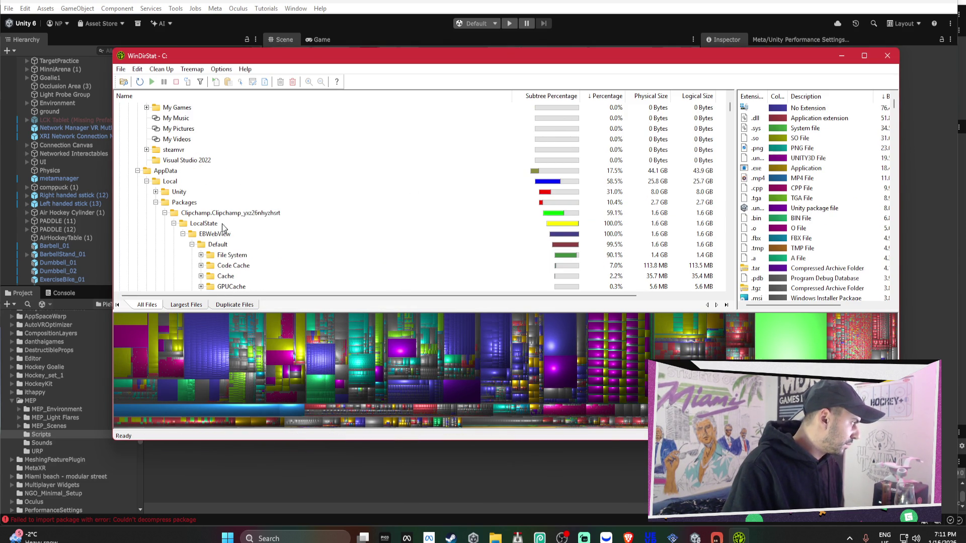
click(165, 214)
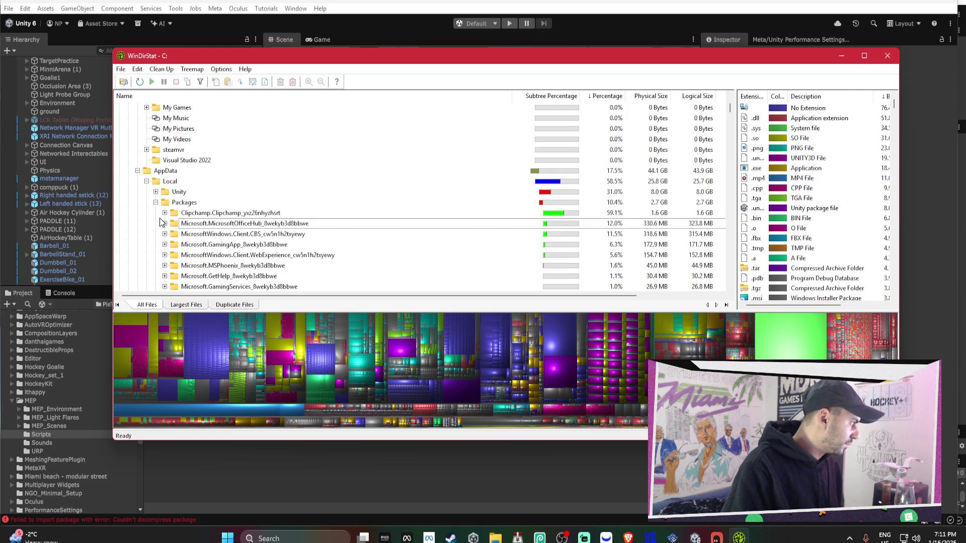
click(156, 201)
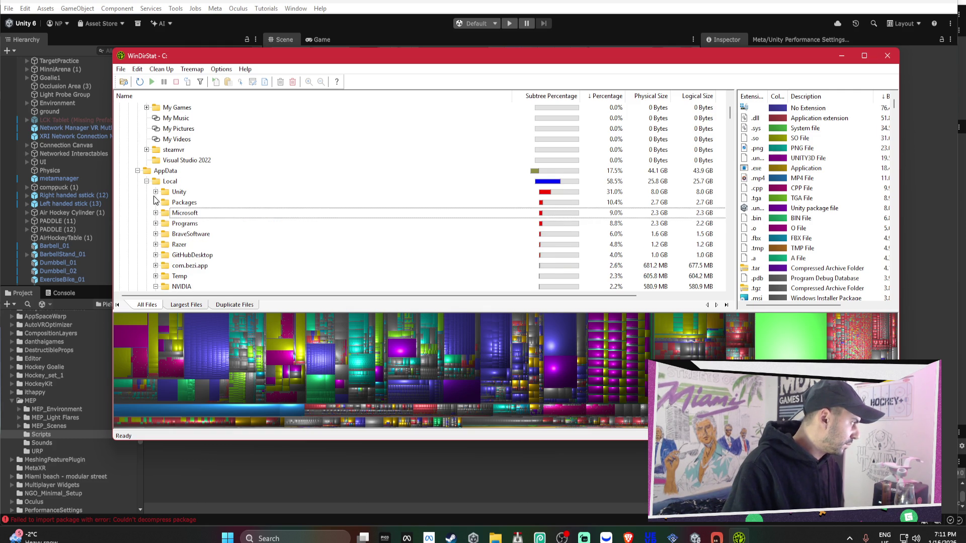
scroll(169, 181, up, 2)
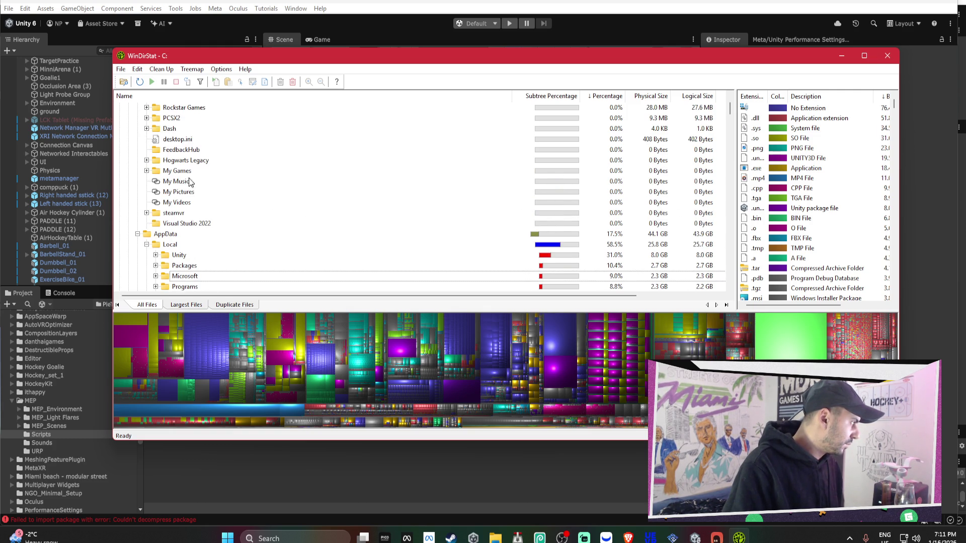
key(alt+F4)
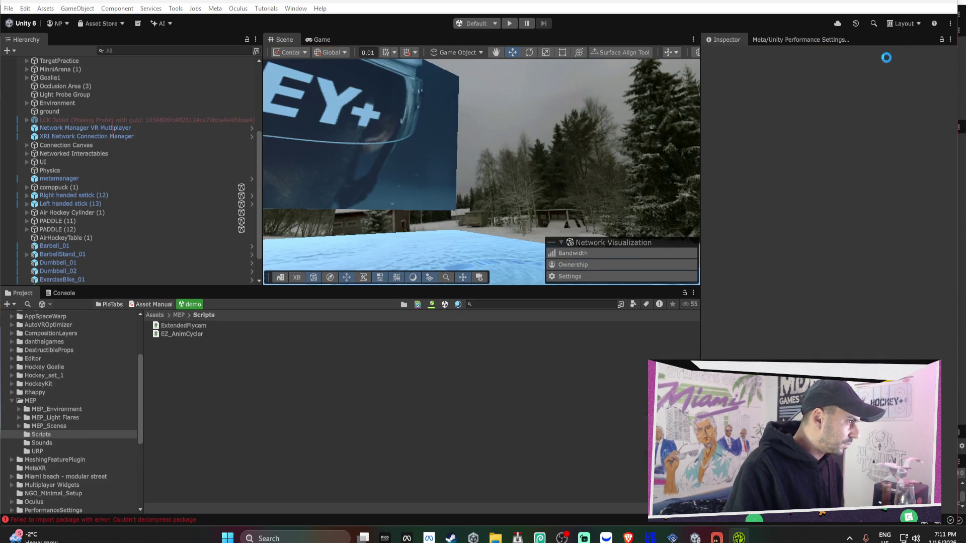
Open Assets > MEP and paste the Scene_05 light and volume objects into the hierarchy.
mouse_move(437, 192)
mouse_down()
mouse_move(334, 179)
mouse_move(346, 249)
mouse_move(380, 191)
mouse_move(362, 179)
mouse_up()
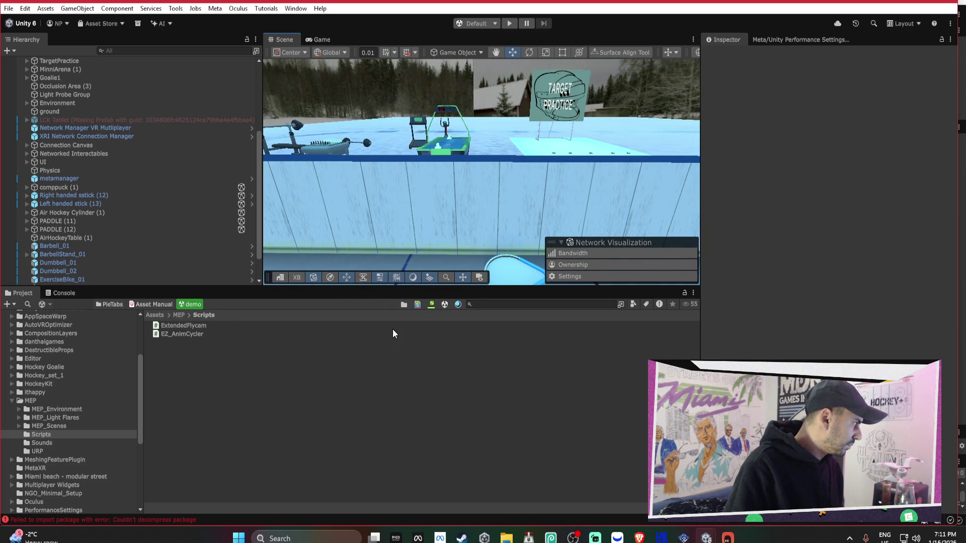
click(506, 538)
click(244, 366)
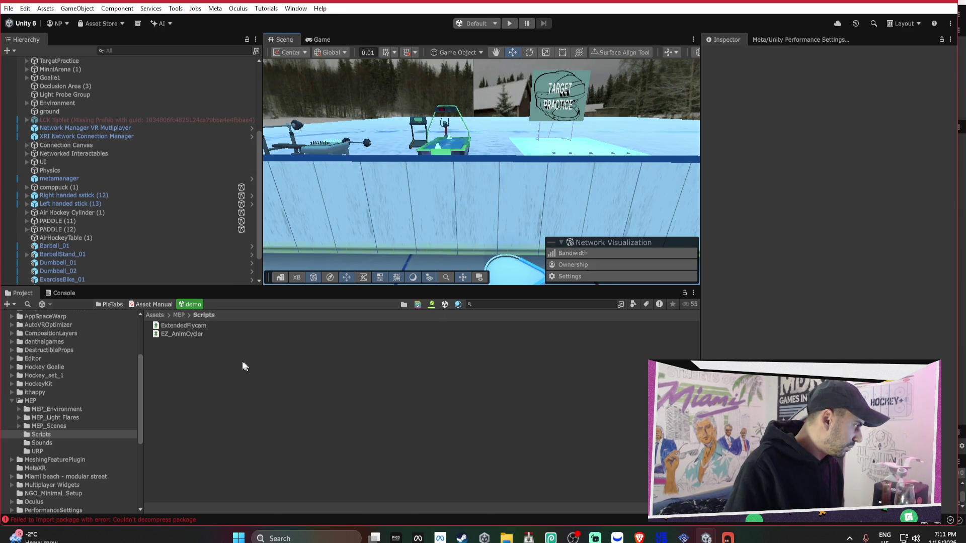
click(43, 400)
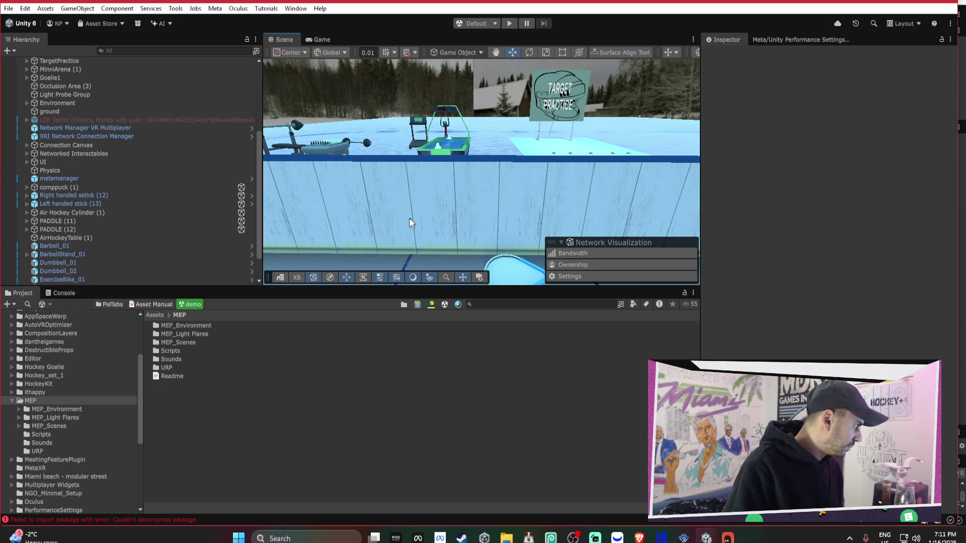
drag(410, 222, 346, 218)
key(ctrl+v)
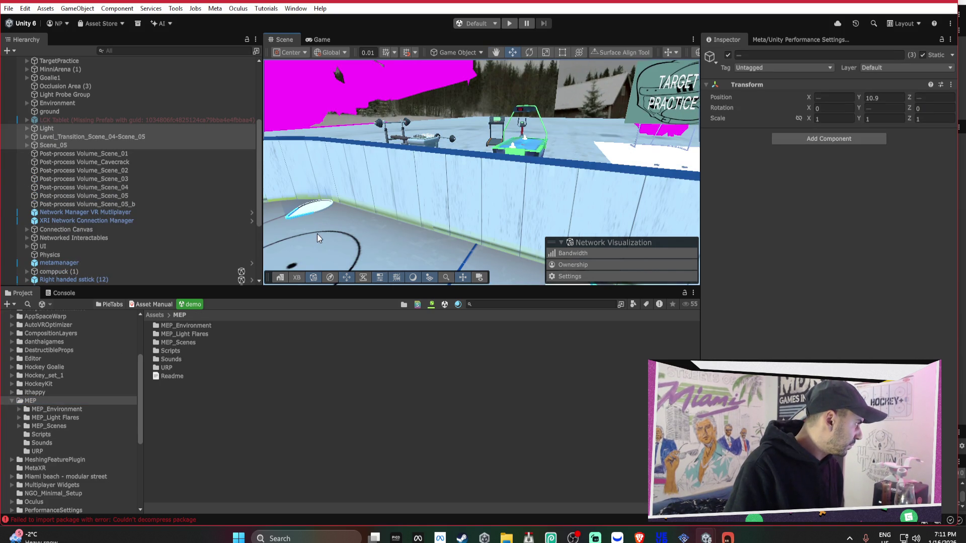
Open the URP folder inside MEP to reveal the MEP_Resurrected URP package.
click(174, 351)
click(184, 334)
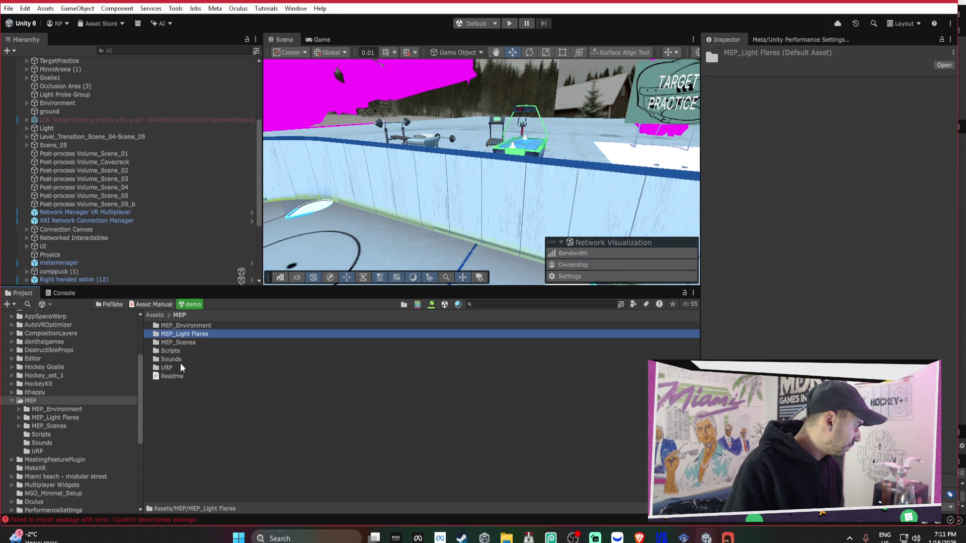
double_click(179, 366)
double_click(189, 325)
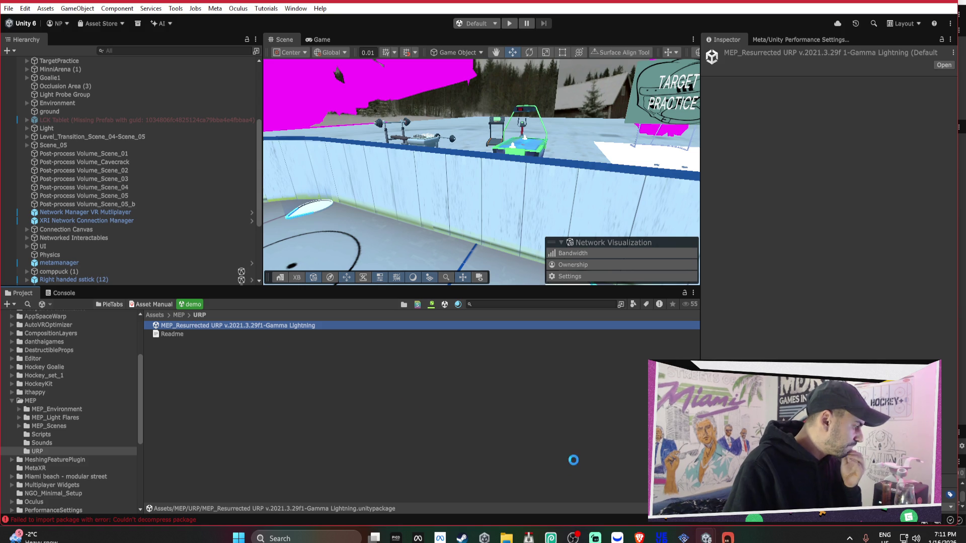
Confirm C: has 23.3 GB free, then start importing the MEP_Resurrected URP package.
mouse_move(551, 537)
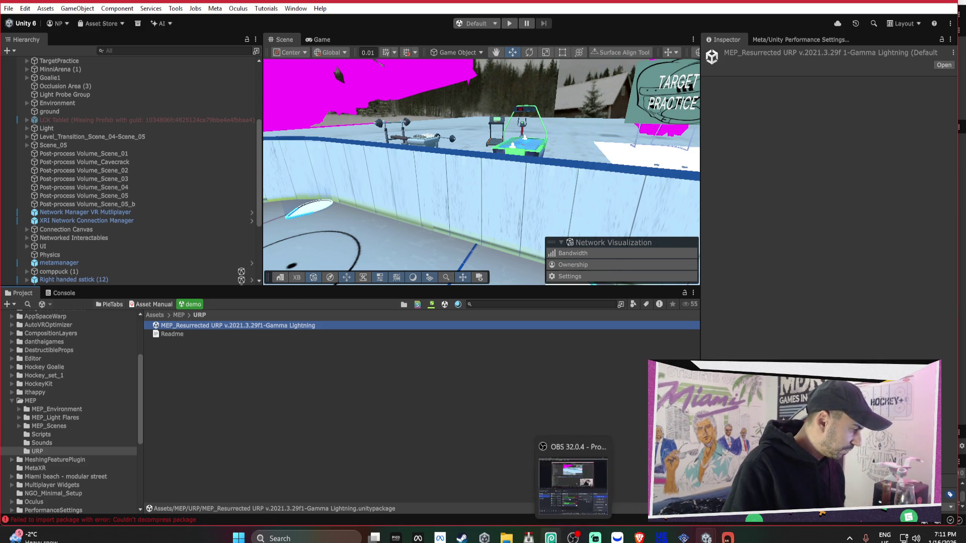
click(506, 537)
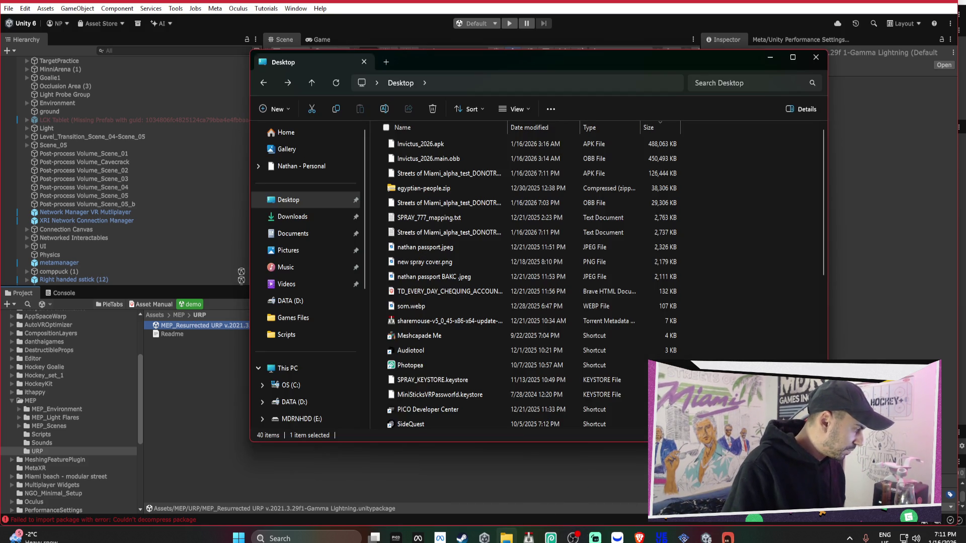
click(293, 373)
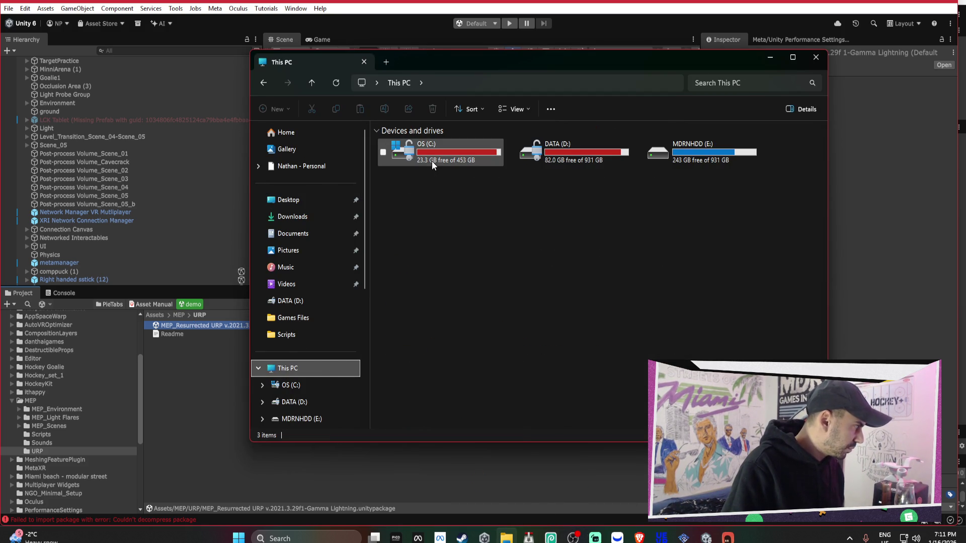
double_click(201, 326)
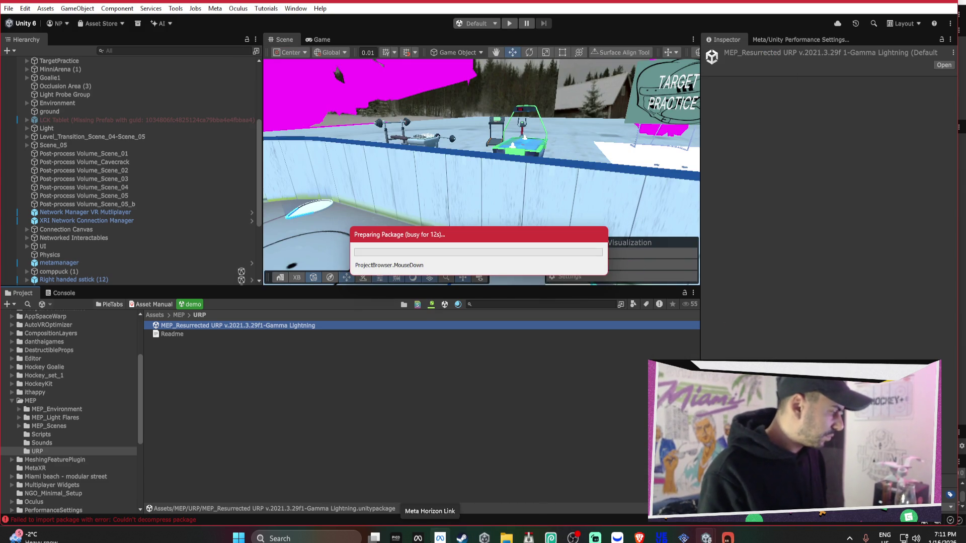
mouse_move(418, 539)
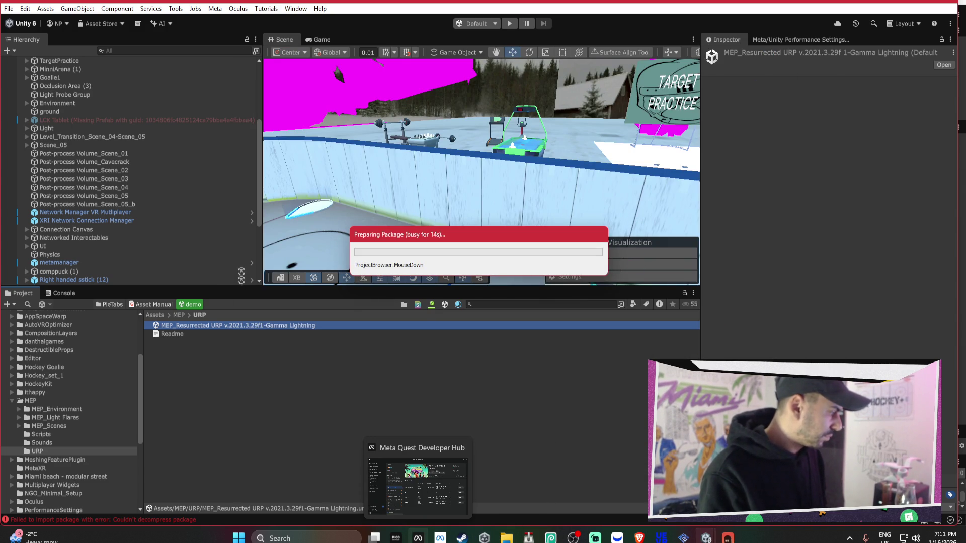
mouse_move(706, 538)
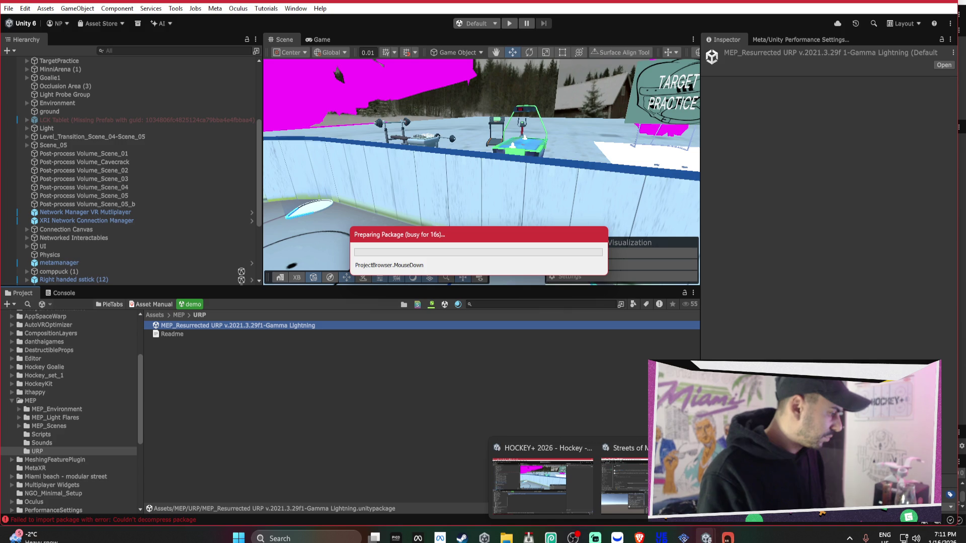
click(701, 483)
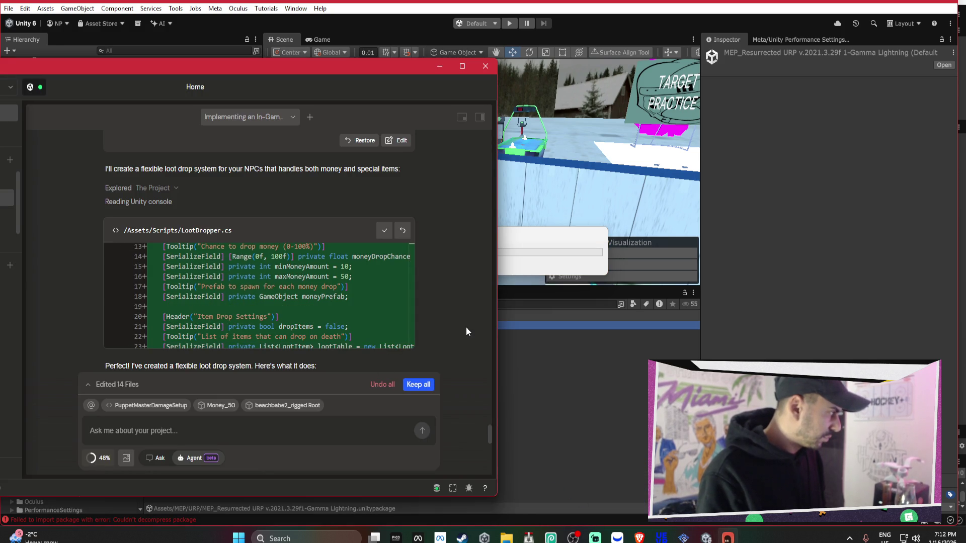
scroll(466, 327, down, 15)
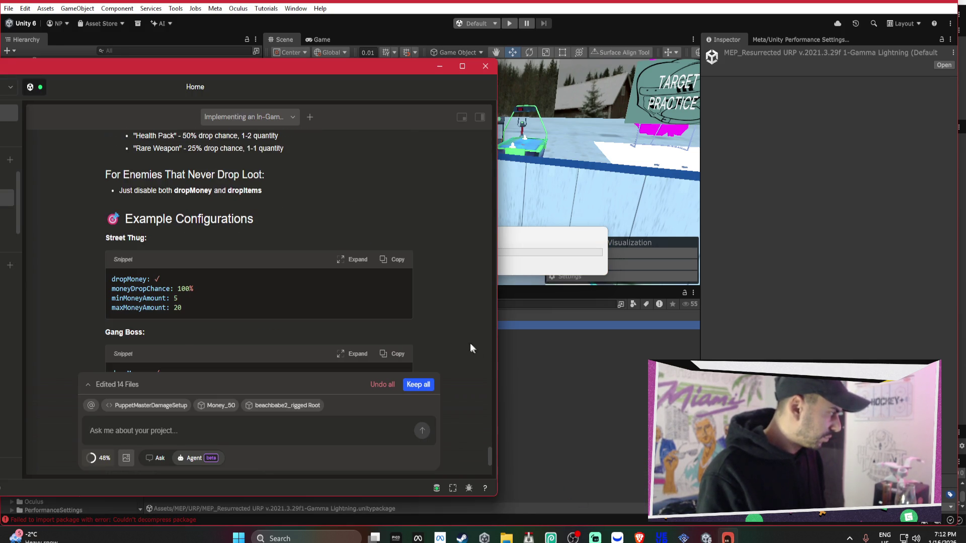
scroll(470, 344, down, 5)
click(571, 266)
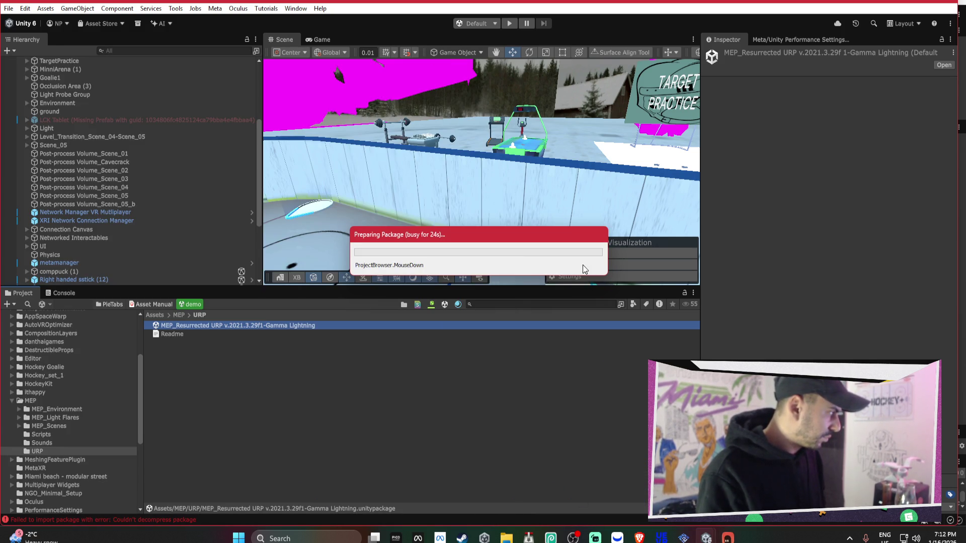
mouse_move(707, 537)
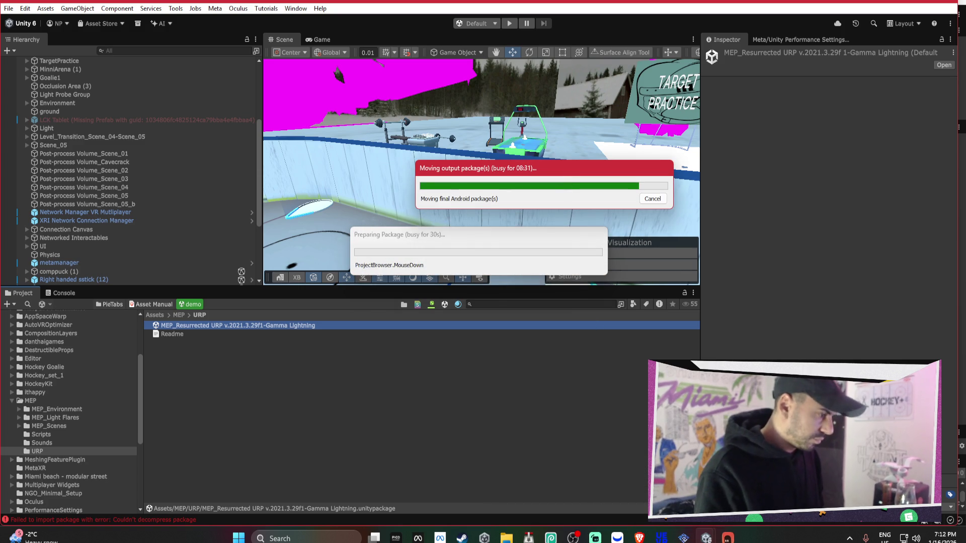
mouse_move(639, 537)
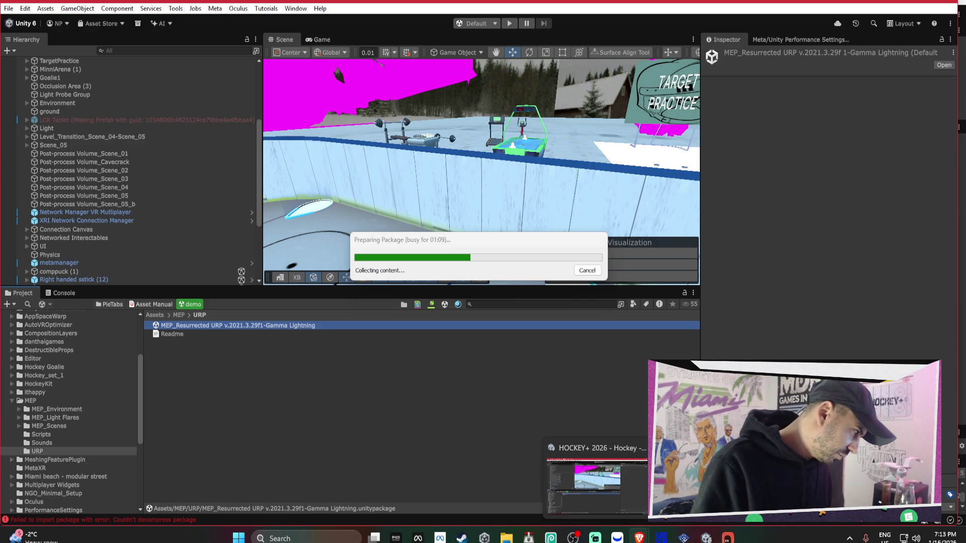
Upload the Streets of Miami alpha test APK to the ALPHA channel in Meta Quest Developer Hub.
click(595, 537)
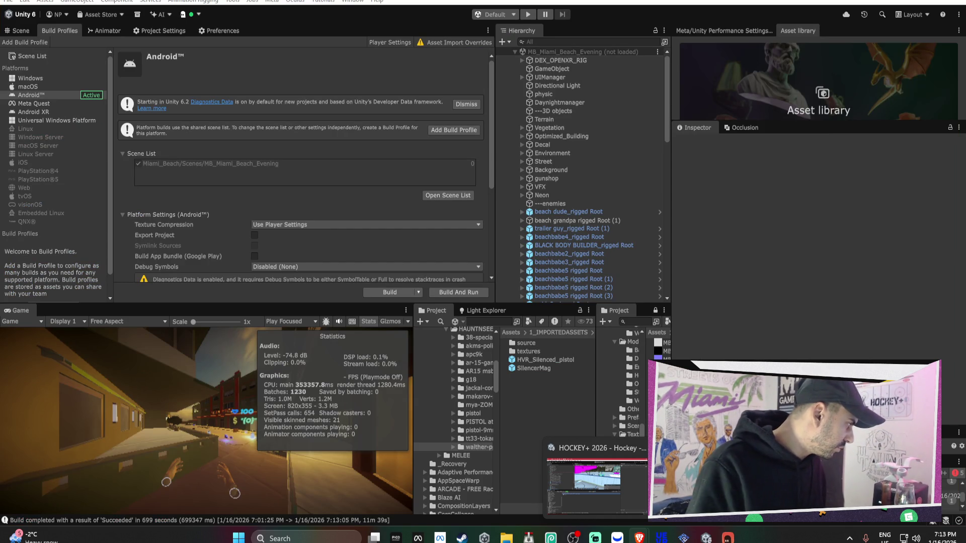
click(418, 538)
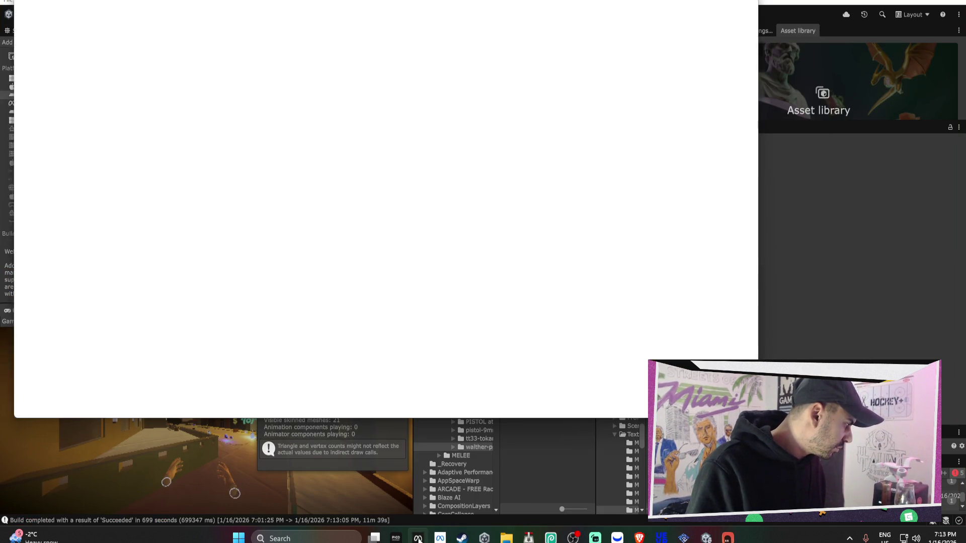
click(694, 328)
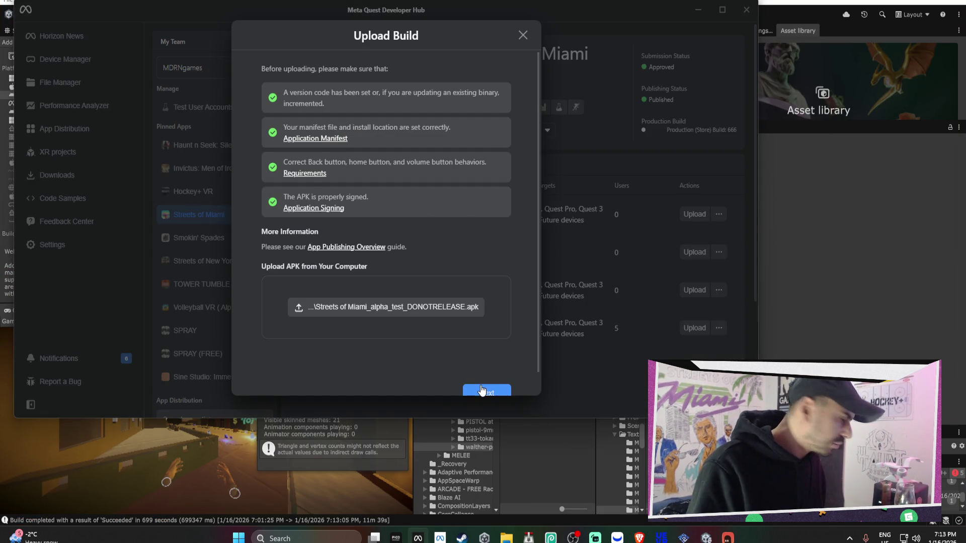
click(481, 390)
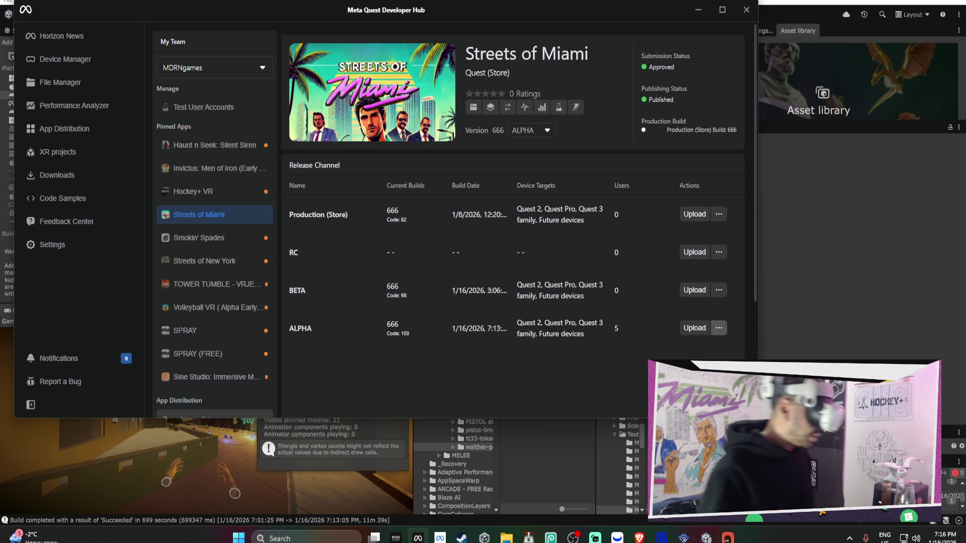
Switch Brave to the horizon.meta.com casting tab and show the headset stream full screen.
mouse_move(639, 537)
click(571, 510)
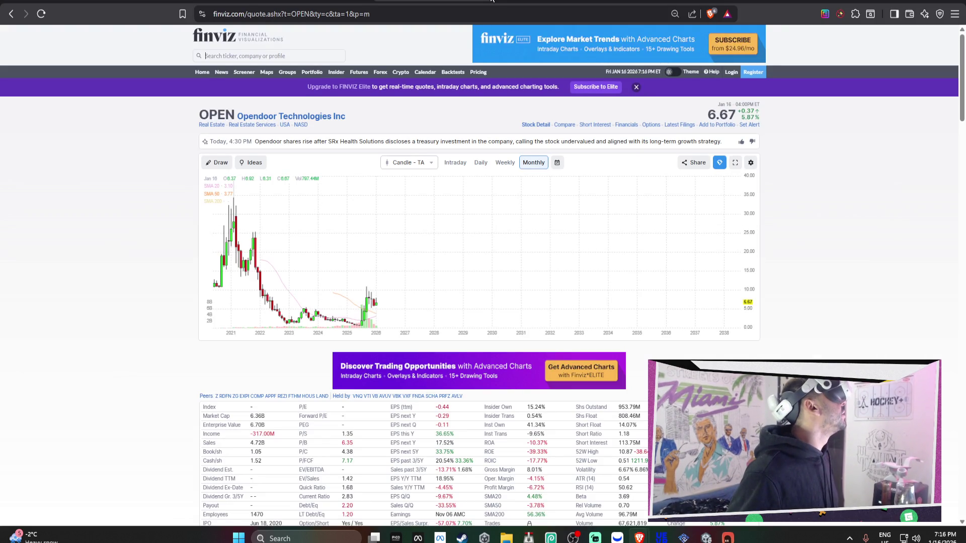
click(491, 2)
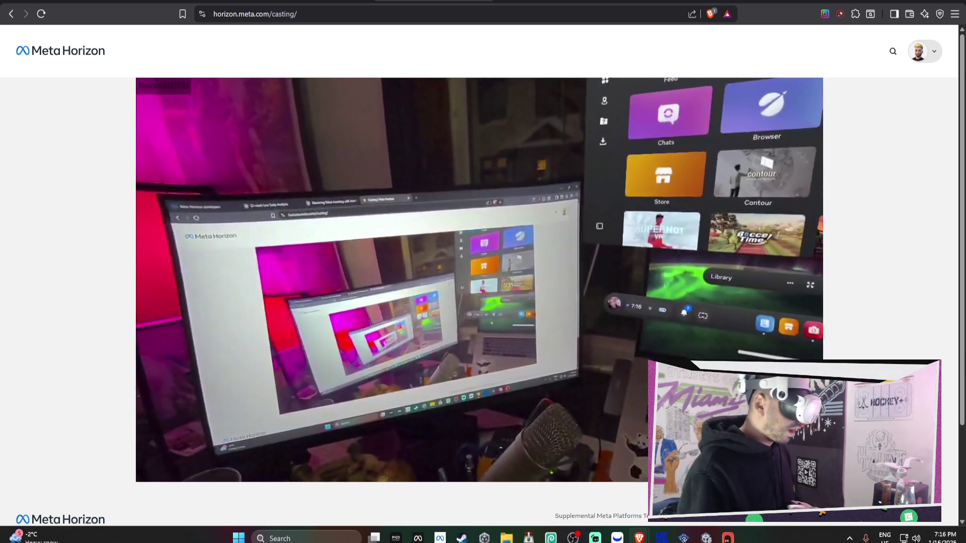
key(f)
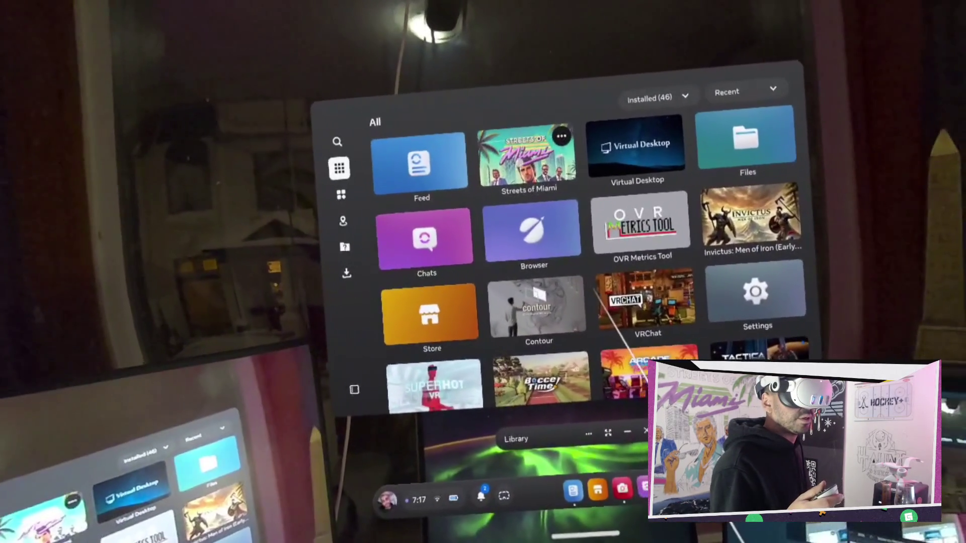
Launch Streets of Miami on the headset and toggle the Meta system menu while it loads.
click(525, 156)
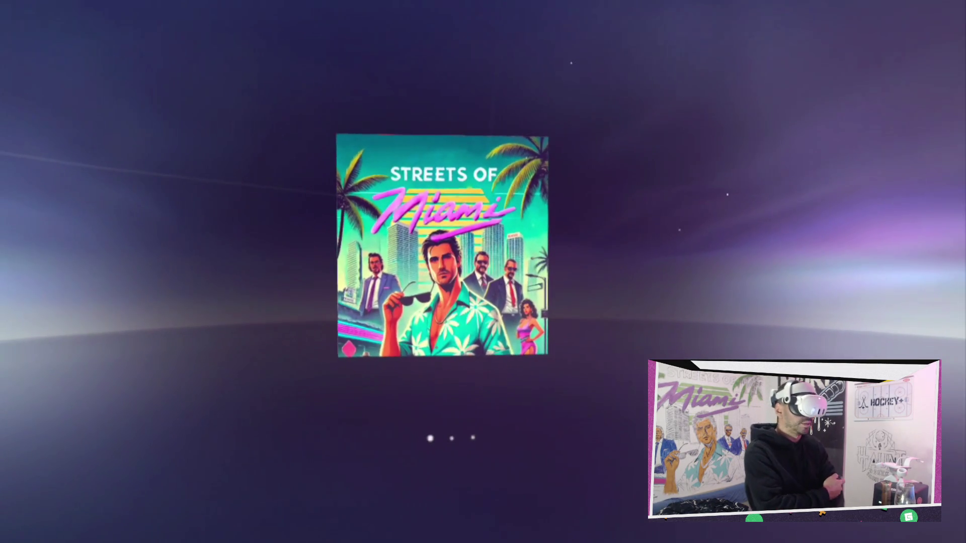
key(super)
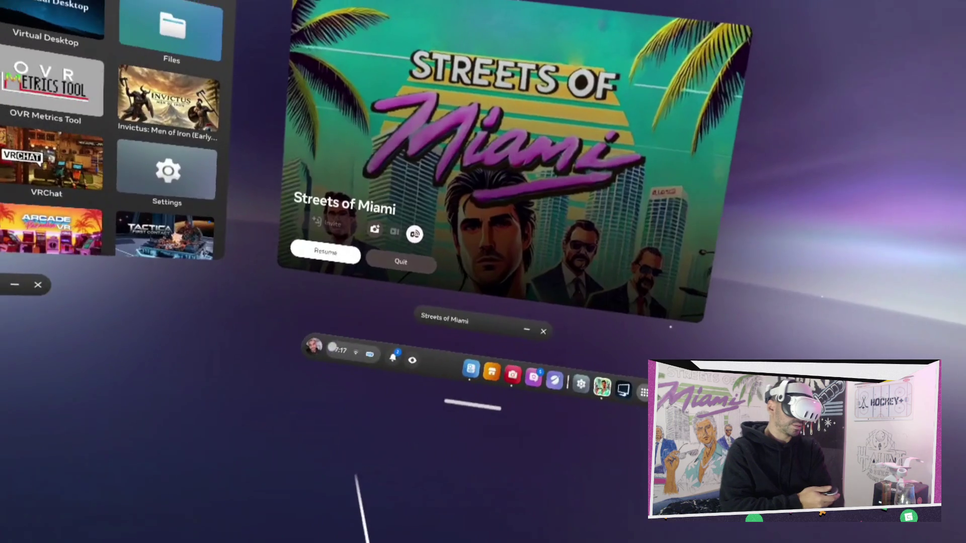
key(super)
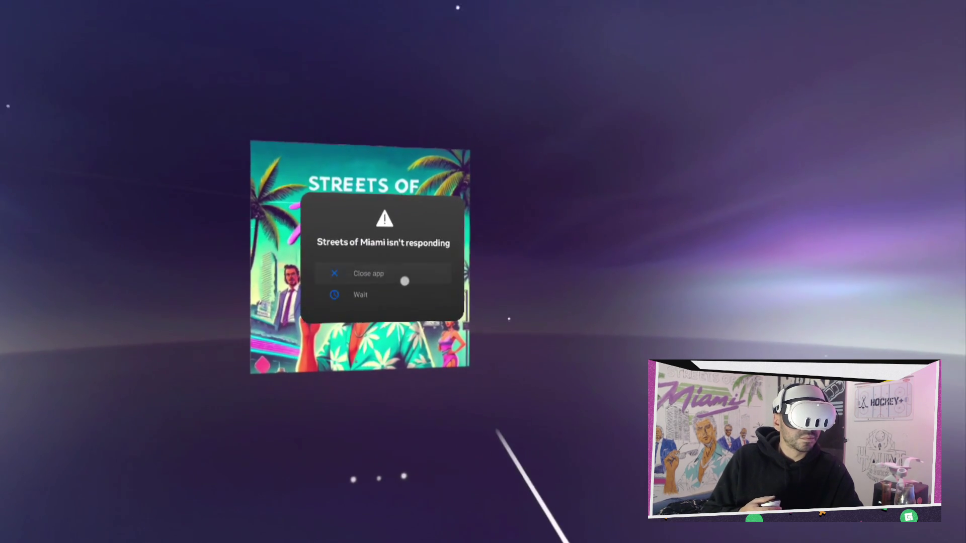
Wait once on the 'isn't responding' dialog, then choose Close app for Streets of Miami.
click(411, 294)
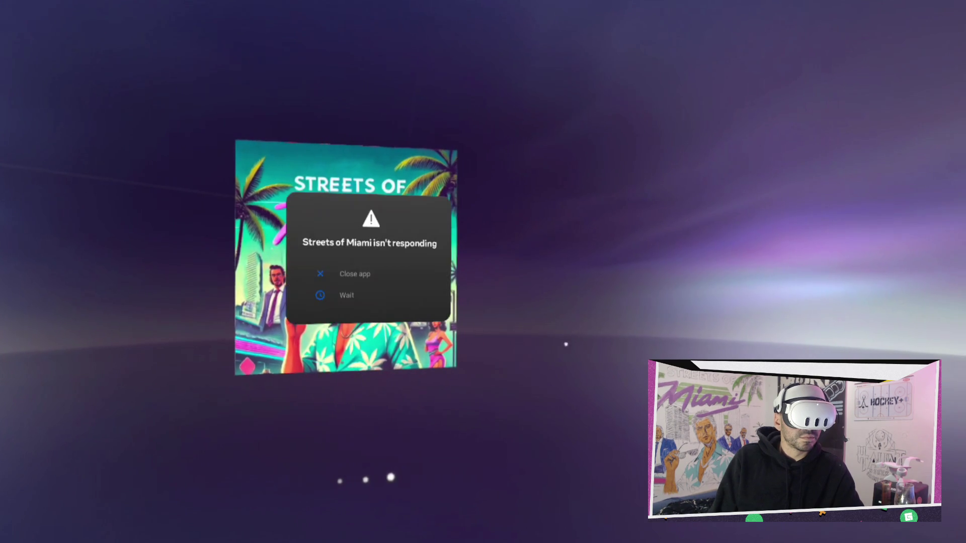
click(390, 266)
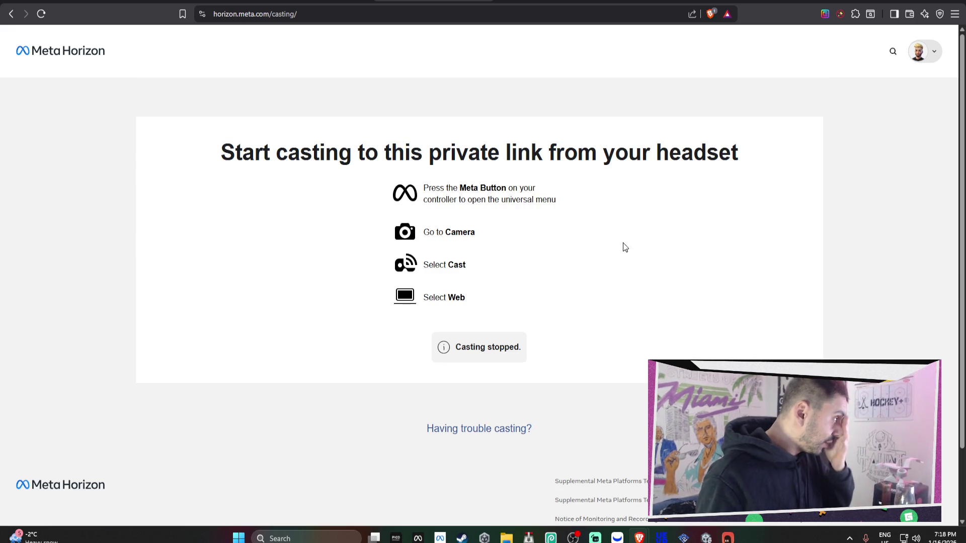
Bring the Unity editor forward and switch the main panel to the Scene view.
mouse_move(706, 537)
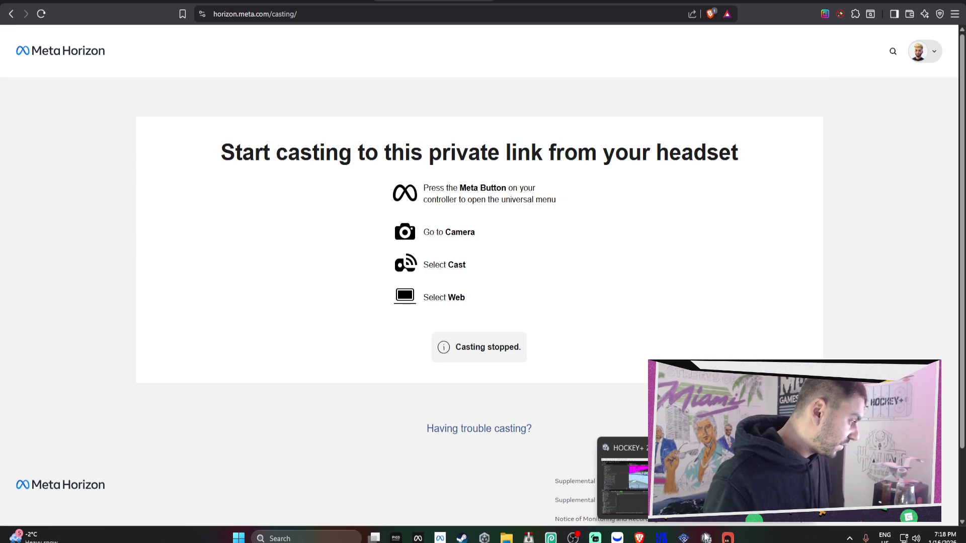
click(706, 483)
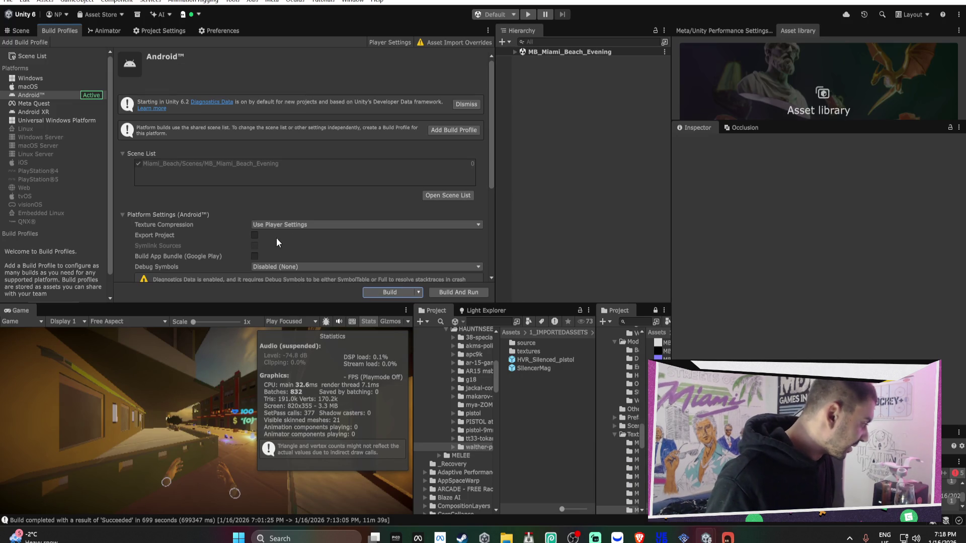
click(28, 31)
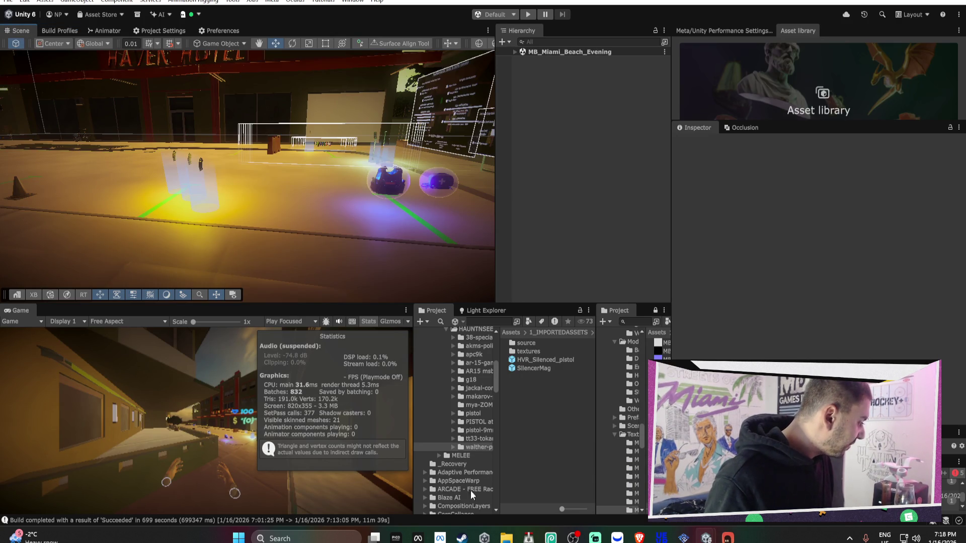
Briefly check File Explorer, then fly the Scene camera out to the palm-lined street.
click(505, 537)
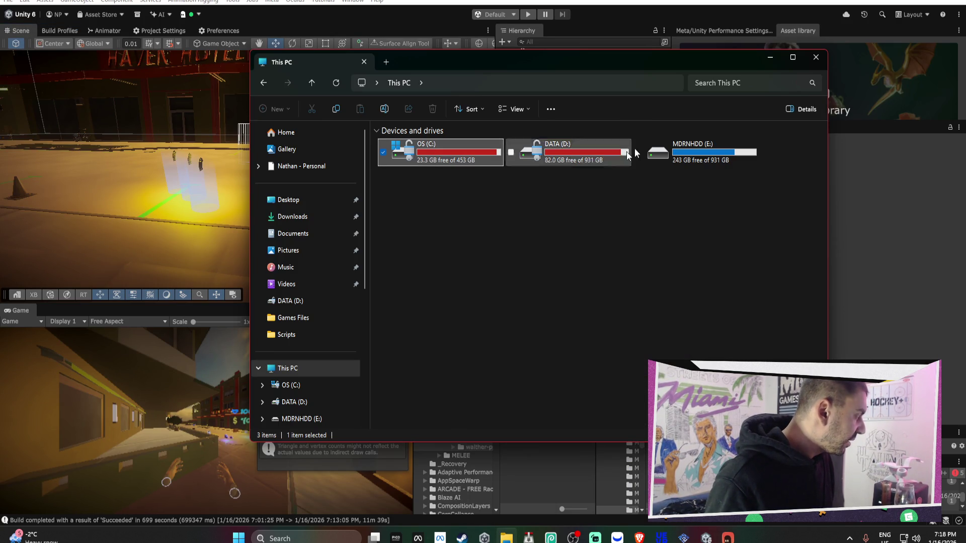
click(815, 57)
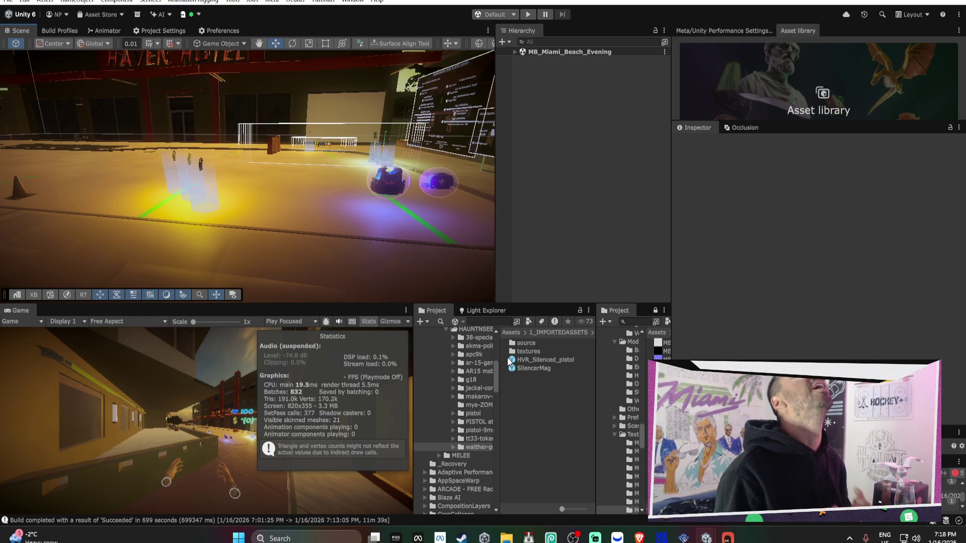
mouse_move(334, 188)
mouse_down()
mouse_move(146, 208)
mouse_move(53, 154)
mouse_up()
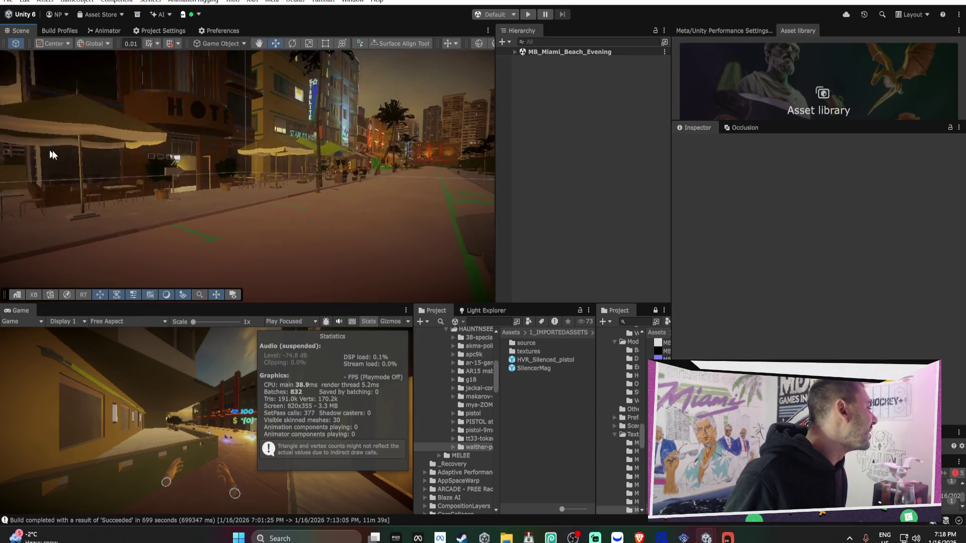
click(735, 537)
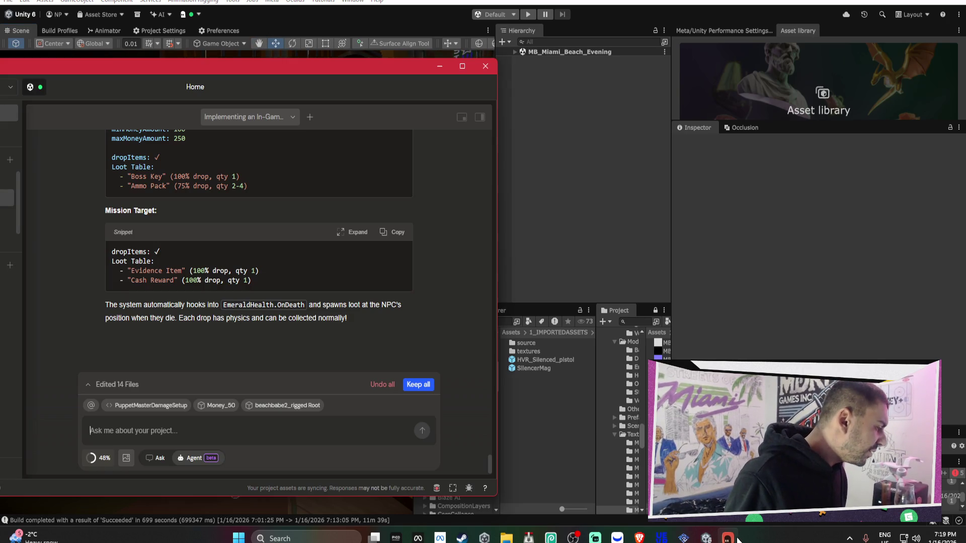
Switch Bezi to the 'Designing A 24h…' thread, keeping all pending file edits.
scroll(361, 285, up, 10)
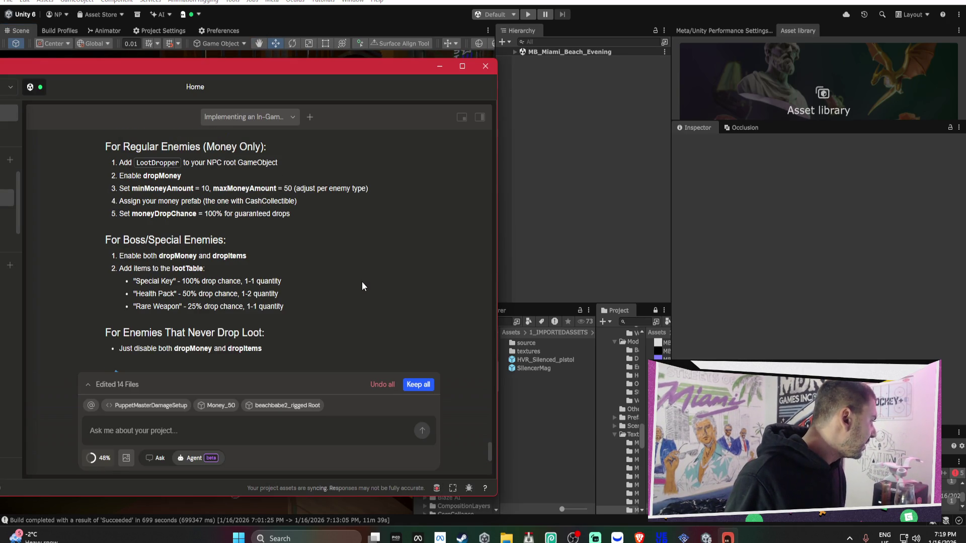
drag(316, 71, 470, 76)
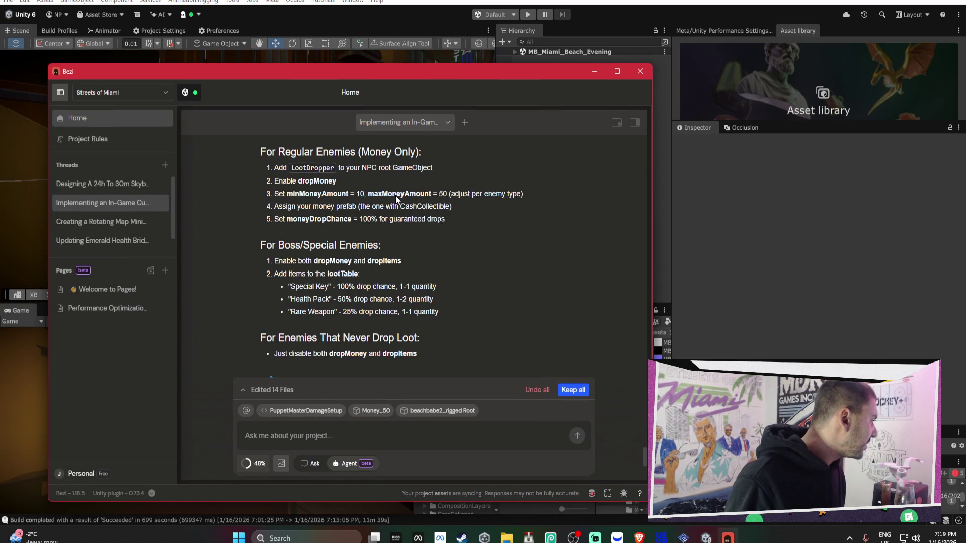
mouse_move(564, 74)
mouse_down()
mouse_move(339, 80)
mouse_move(482, 75)
mouse_up()
scroll(304, 305, up, 3)
click(112, 196)
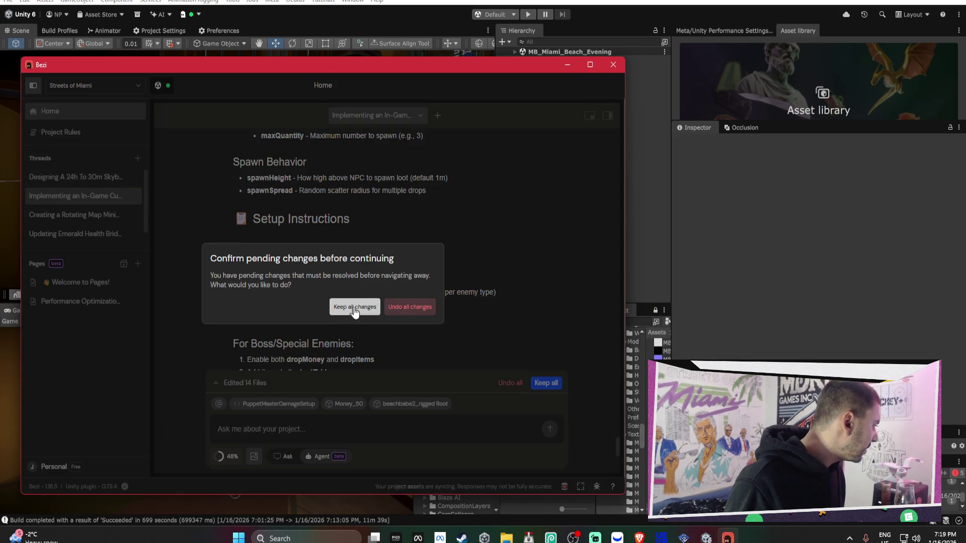
click(367, 308)
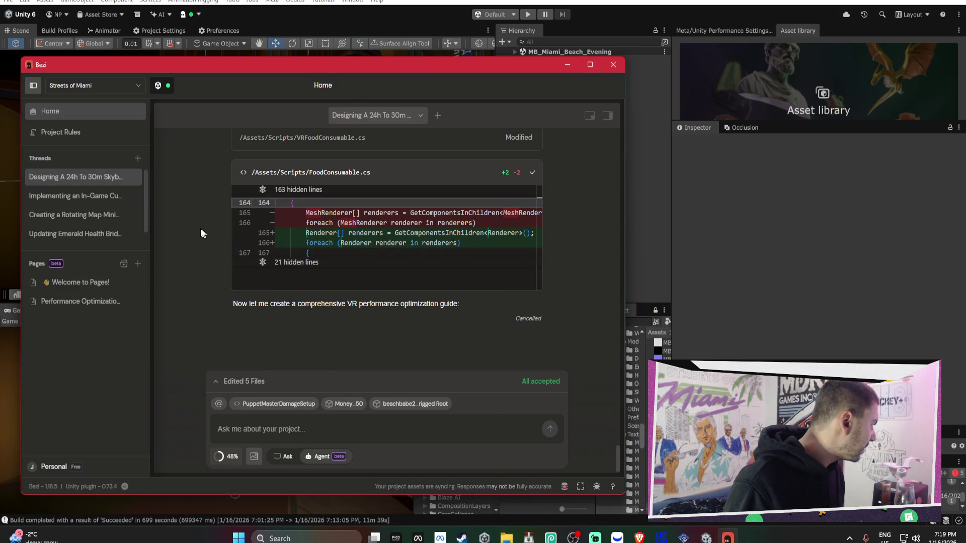
Review the optimized DayNightCycle.cs diff, then minimize the Bezi chat.
scroll(353, 276, up, 2)
scroll(344, 262, up, 10)
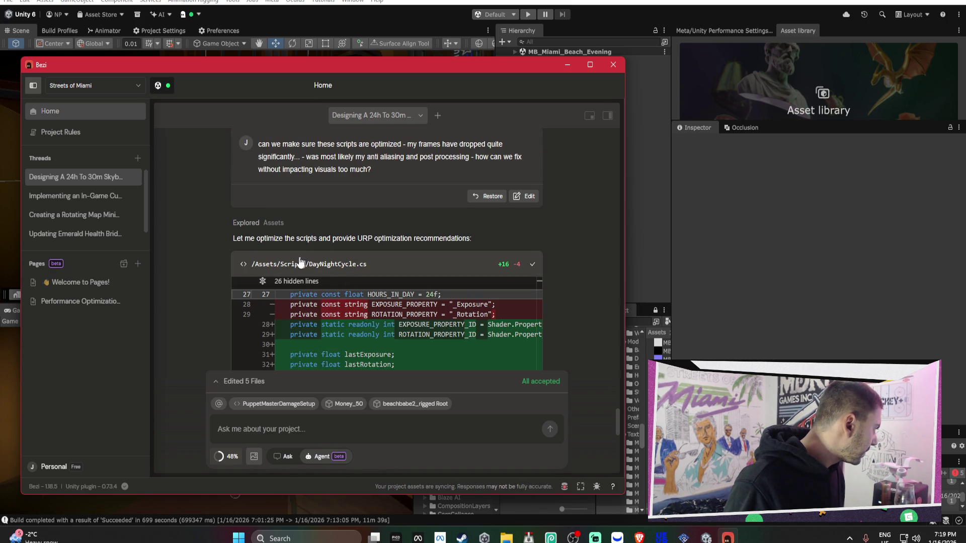
scroll(565, 300, down, 1)
scroll(473, 302, up, 1)
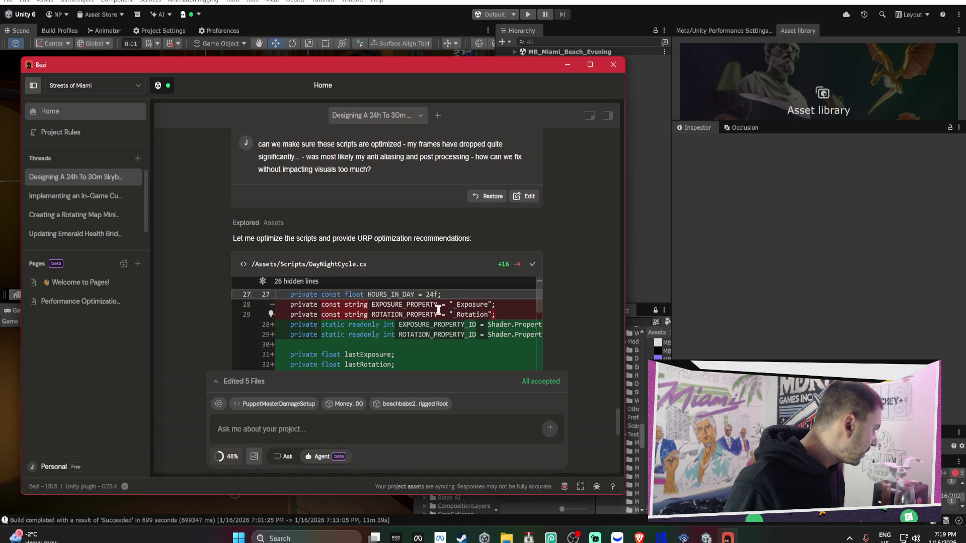
scroll(423, 308, down, 1)
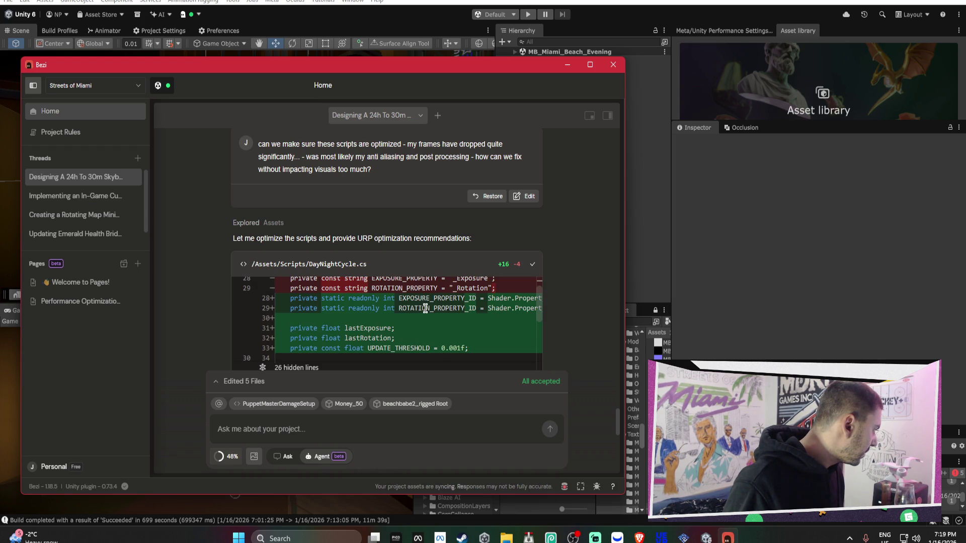
scroll(425, 309, down, 3)
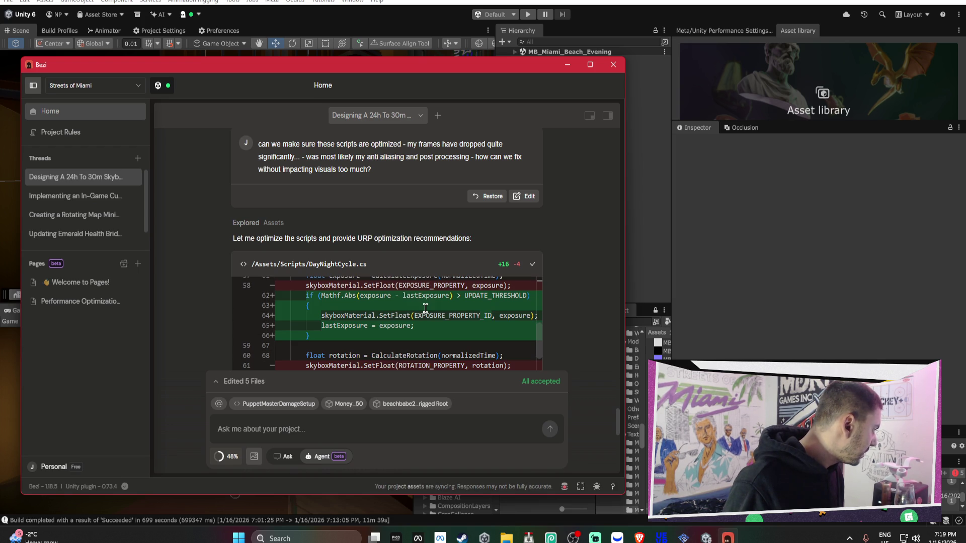
scroll(425, 308, down, 1)
scroll(425, 308, down, 5)
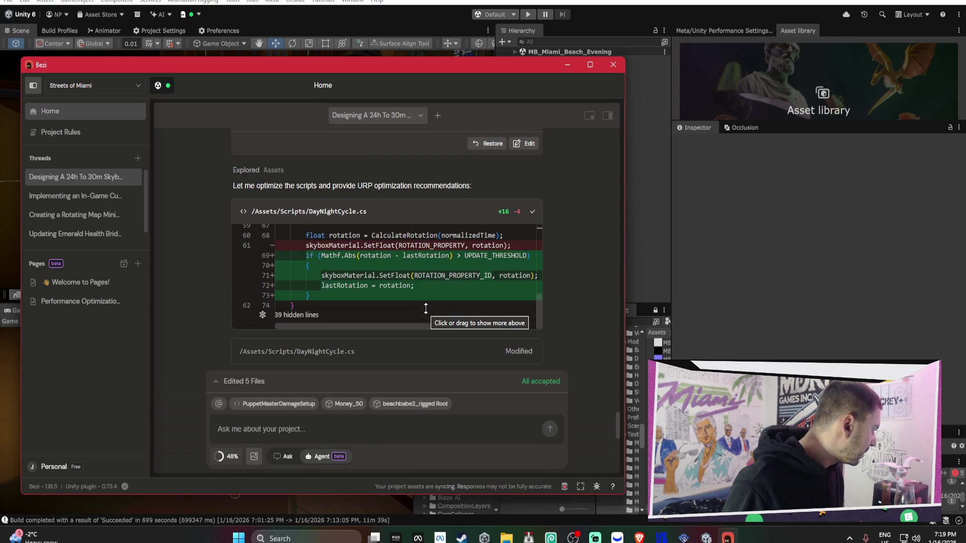
scroll(425, 308, down, 4)
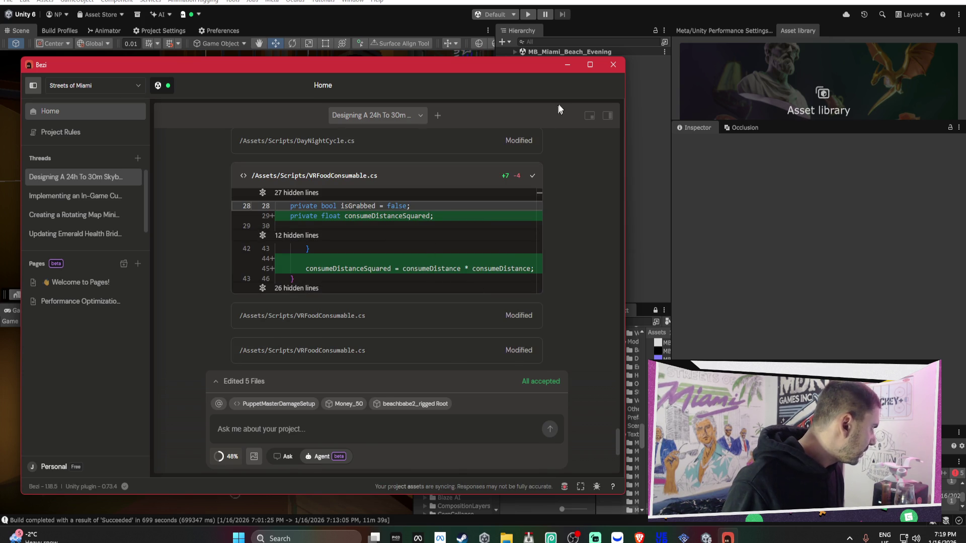
click(567, 64)
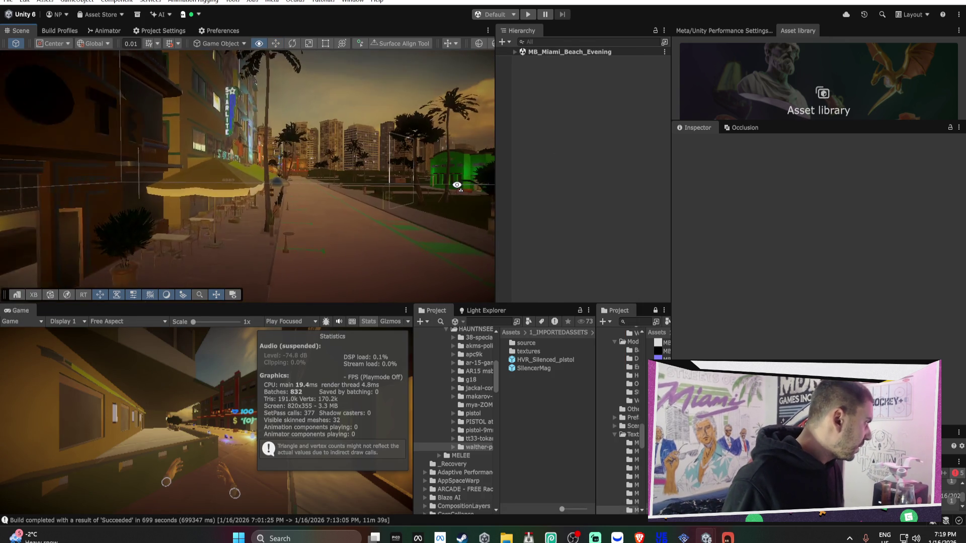
Collapse Emerald AI, HurricaneVR and Miami beach folders, then select VRMPAssets/Settings/URP-Performant.
scroll(483, 442, down, 10)
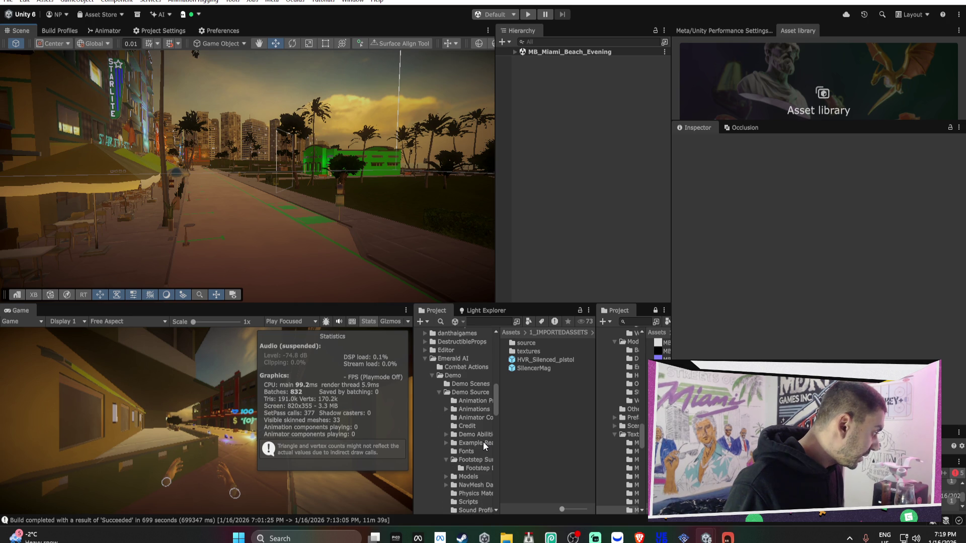
scroll(482, 441, down, 2)
scroll(449, 370, down, 2)
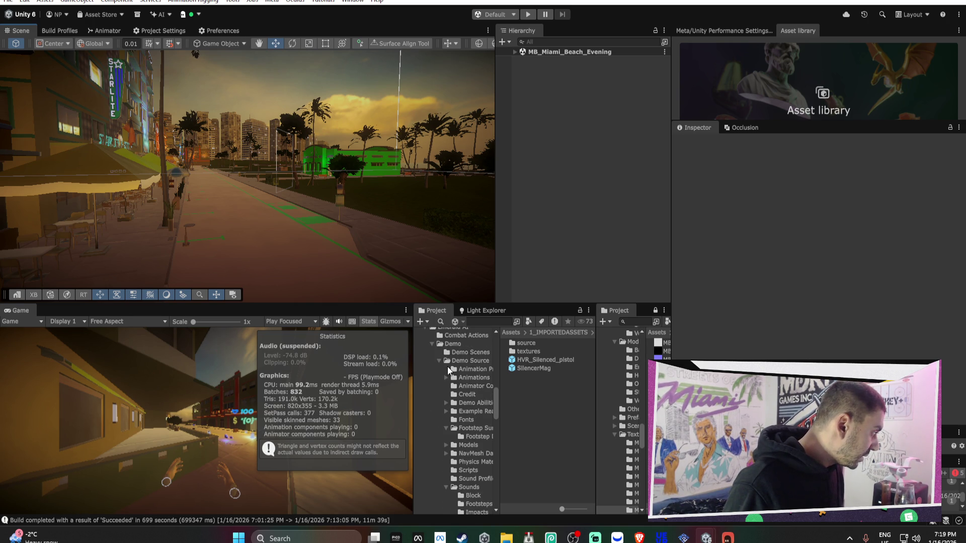
click(434, 345)
scroll(428, 353, up, 2)
click(425, 358)
click(425, 367)
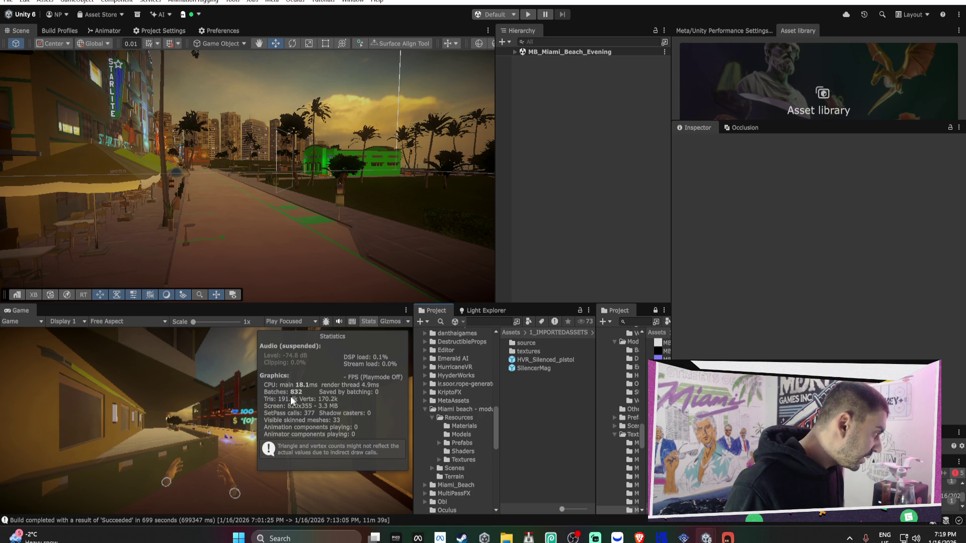
click(424, 409)
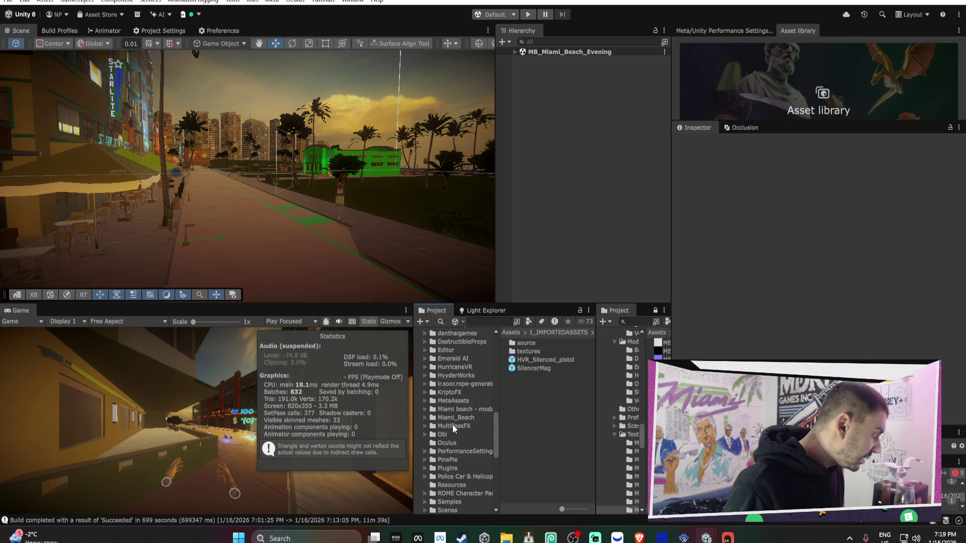
scroll(452, 424, down, 3)
scroll(451, 437, down, 5)
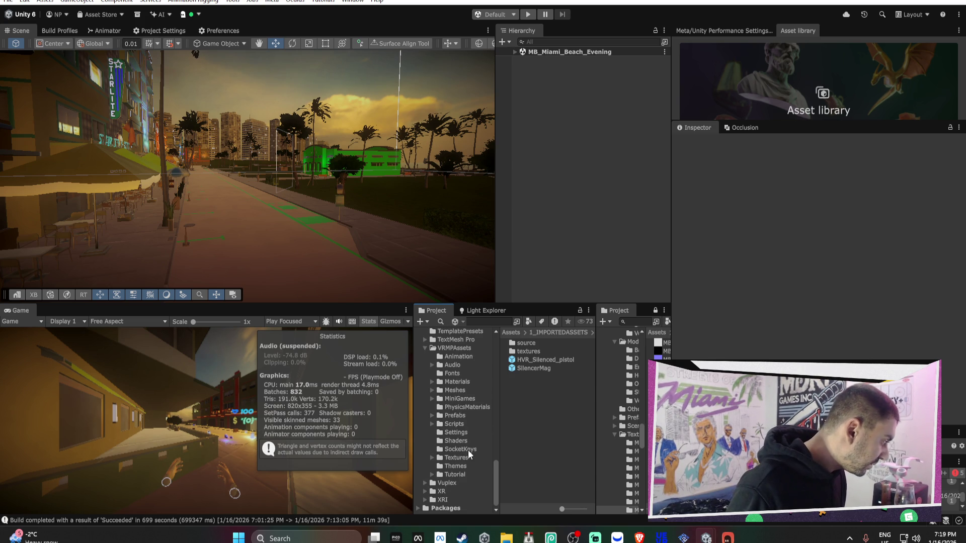
click(550, 351)
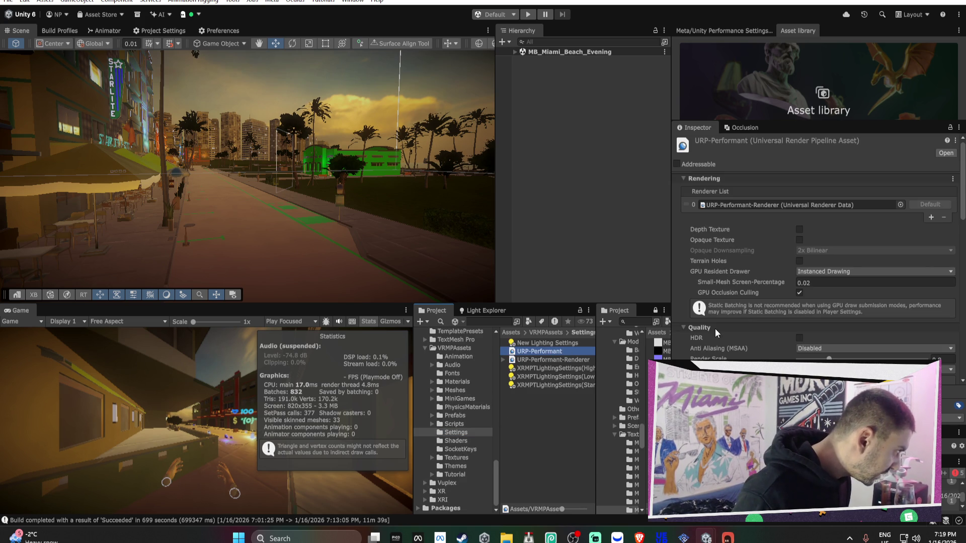
Set the URP-Performant asset's Additional Lights to Per Vertex, trying Disabled first, and check the scene.
scroll(741, 327, down, 3)
scroll(825, 296, down, 2)
click(826, 282)
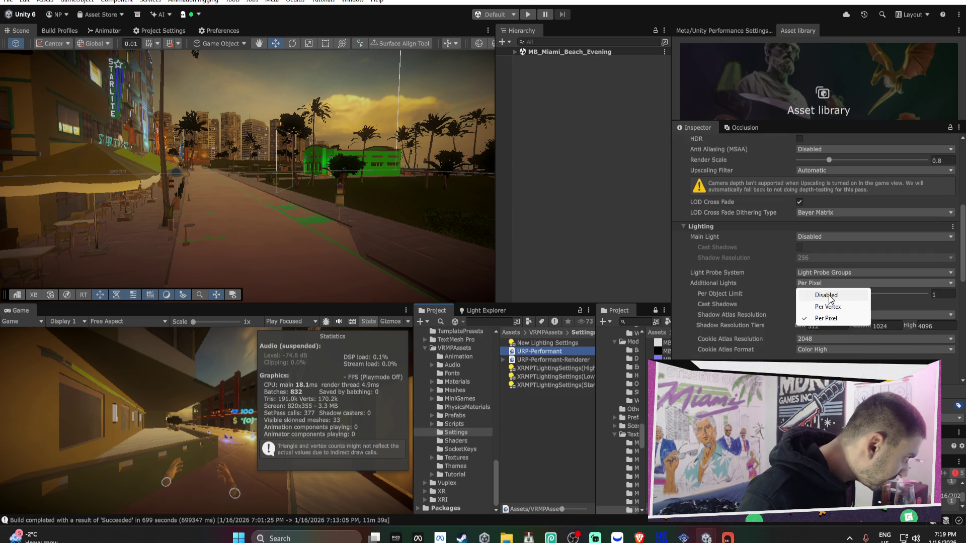
click(828, 295)
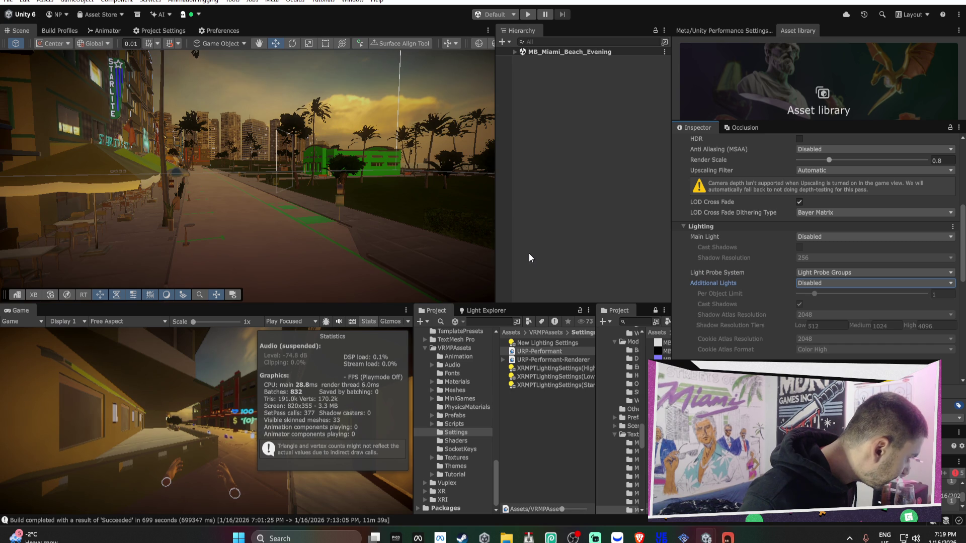
click(824, 282)
click(828, 306)
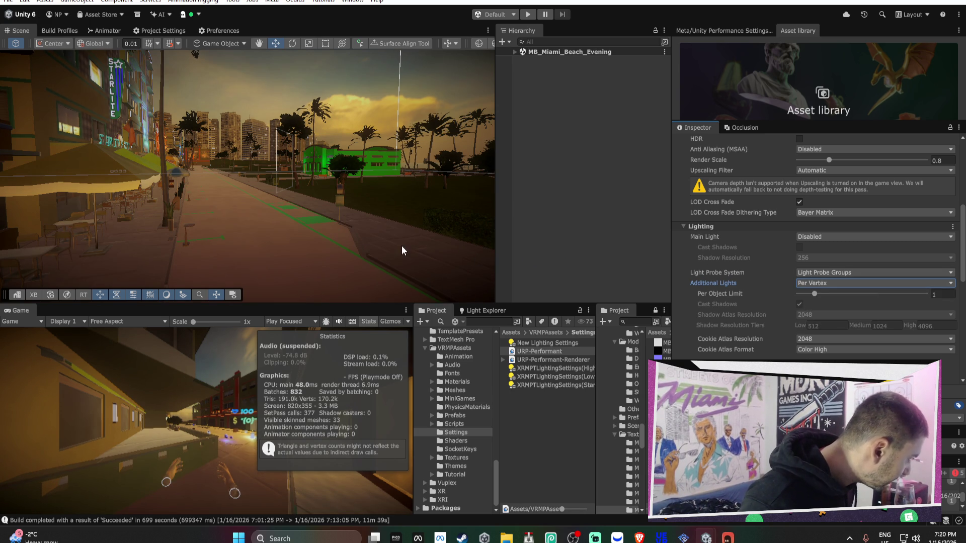
mouse_move(396, 253)
mouse_down()
mouse_move(403, 220)
mouse_move(75, 220)
mouse_move(322, 235)
mouse_move(351, 221)
mouse_move(183, 194)
mouse_move(166, 202)
mouse_move(281, 226)
mouse_move(429, 235)
mouse_move(390, 231)
mouse_up()
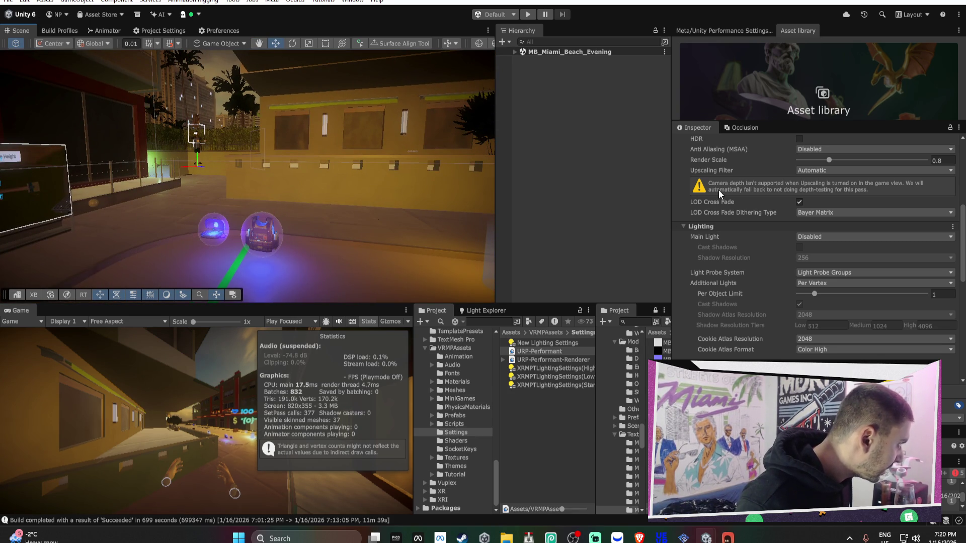
In the enlarged Lighting window's Baked Lightmaps view, assign LightingData as the Lighting Data Asset.
click(479, 310)
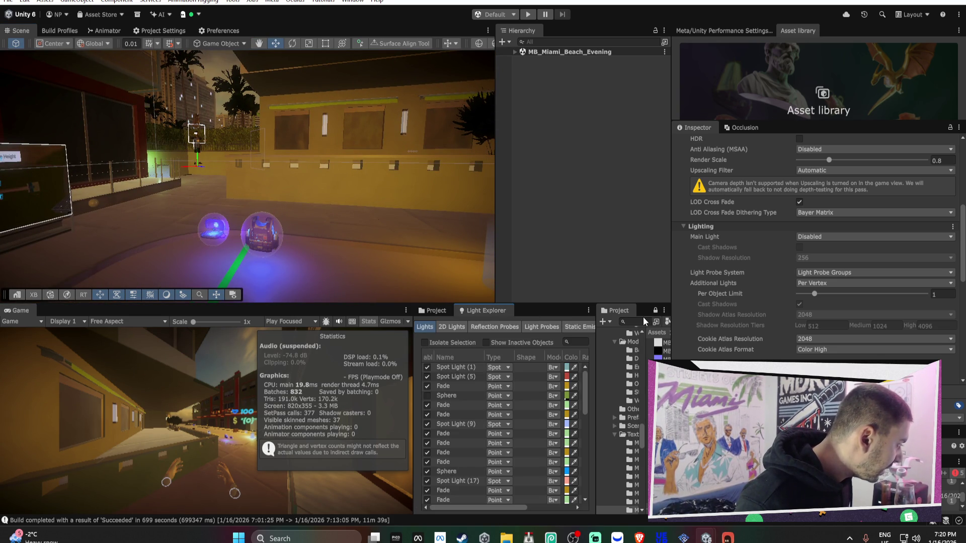
drag(907, 432, 908, 269)
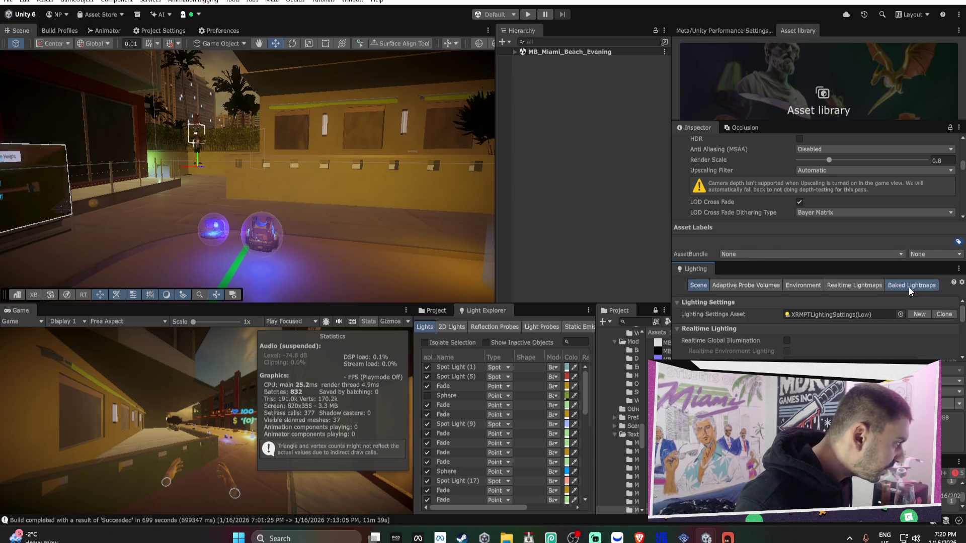
click(908, 286)
scroll(867, 326, down, 6)
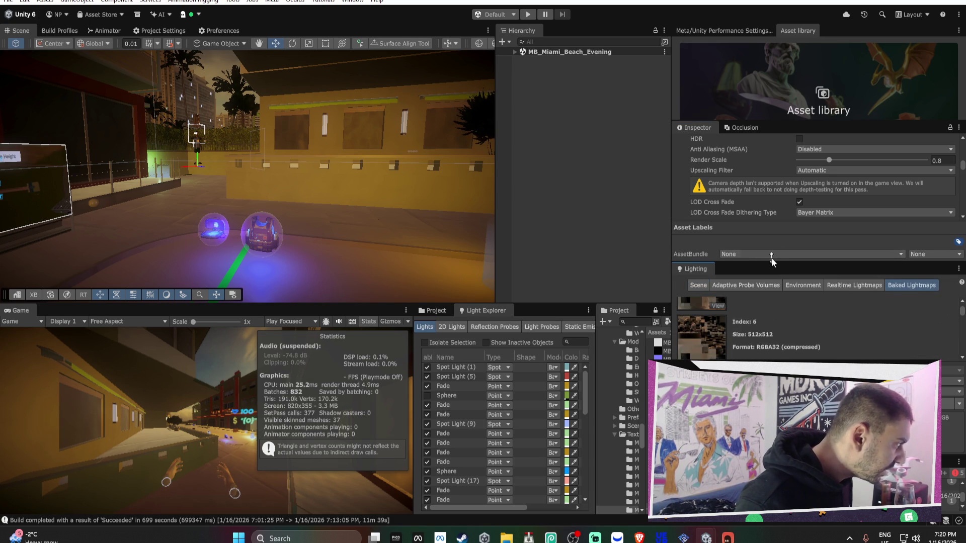
drag(769, 260, 787, 95)
scroll(790, 219, up, 6)
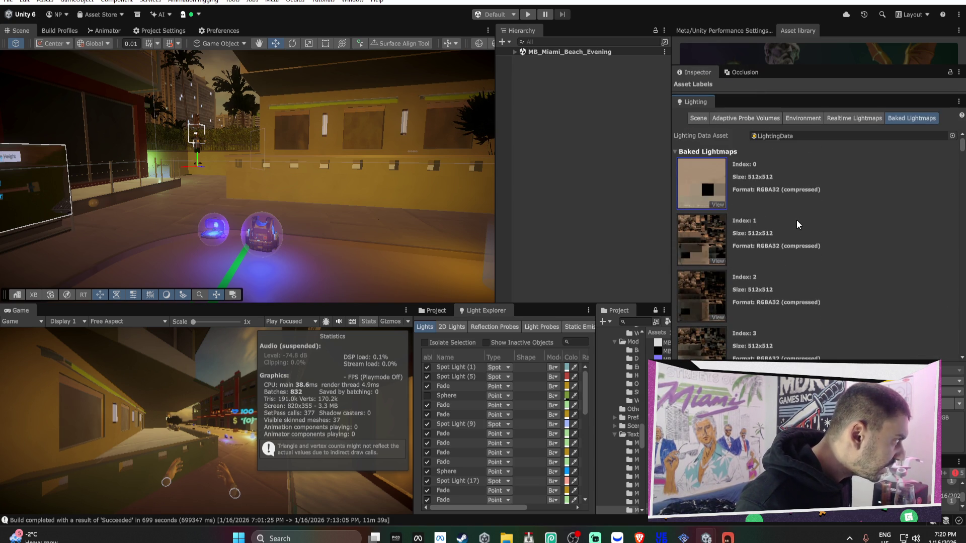
click(951, 135)
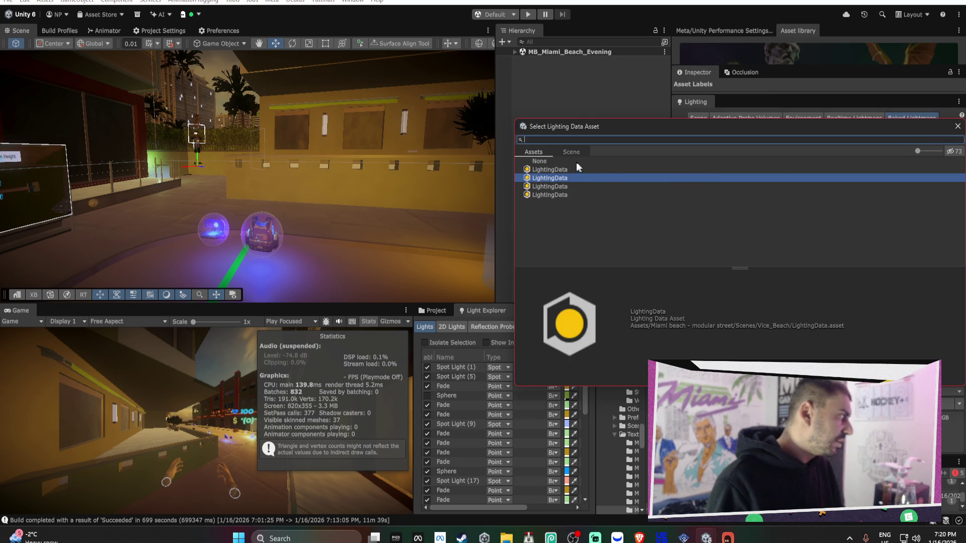
click(563, 162)
double_click(564, 169)
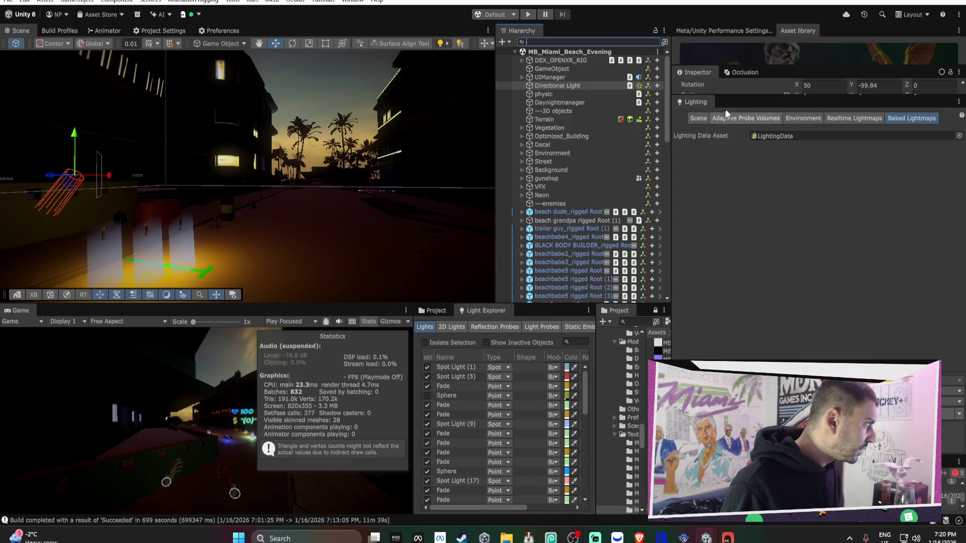
Set the Directional Light's temperature to 6855 K and tint its filter colour yellow.
drag(739, 97, 739, 277)
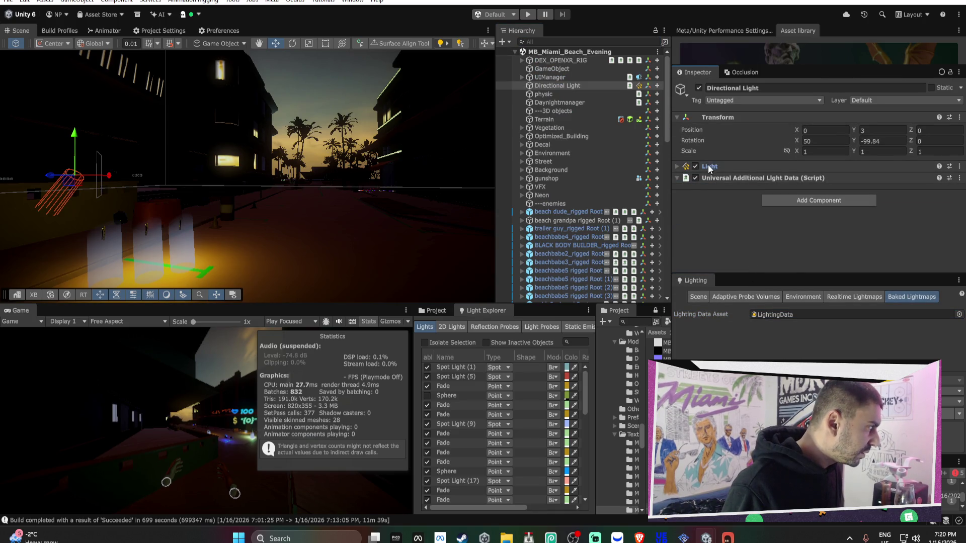
scroll(813, 194, down, 2)
mouse_move(719, 208)
mouse_down()
mouse_move(938, 221)
mouse_move(699, 219)
mouse_move(802, 209)
mouse_move(945, 219)
mouse_move(2, 202)
mouse_up()
mouse_move(852, 189)
mouse_down()
mouse_move(899, 190)
mouse_move(794, 191)
mouse_move(953, 190)
mouse_move(764, 195)
mouse_move(931, 194)
mouse_move(777, 206)
mouse_move(934, 196)
mouse_move(850, 191)
mouse_move(890, 190)
mouse_move(866, 188)
mouse_up()
click(862, 178)
mouse_move(949, 240)
mouse_down()
mouse_move(939, 219)
mouse_move(915, 247)
mouse_up()
click(956, 167)
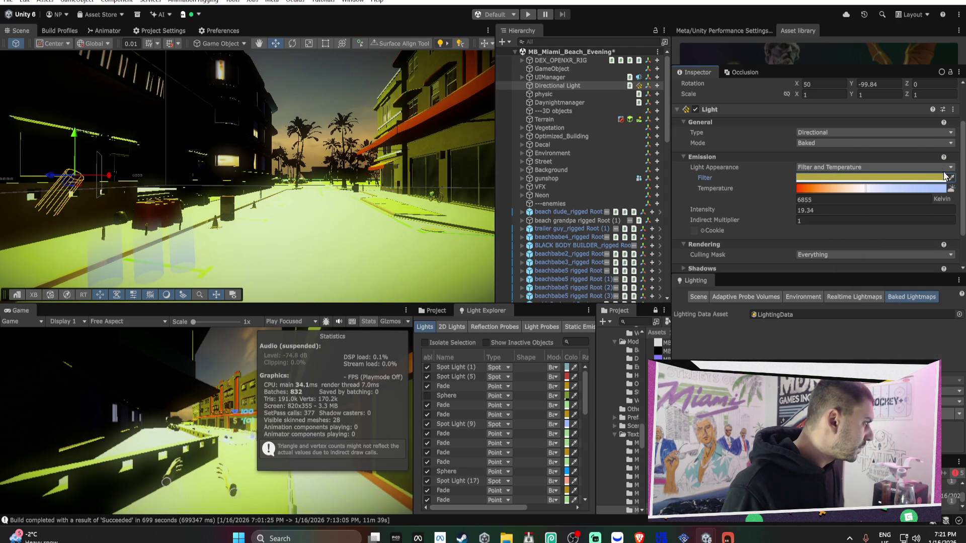
Lower the Directional Light's intensity to 0.54 and bring Bezi forward.
drag(826, 210, 722, 211)
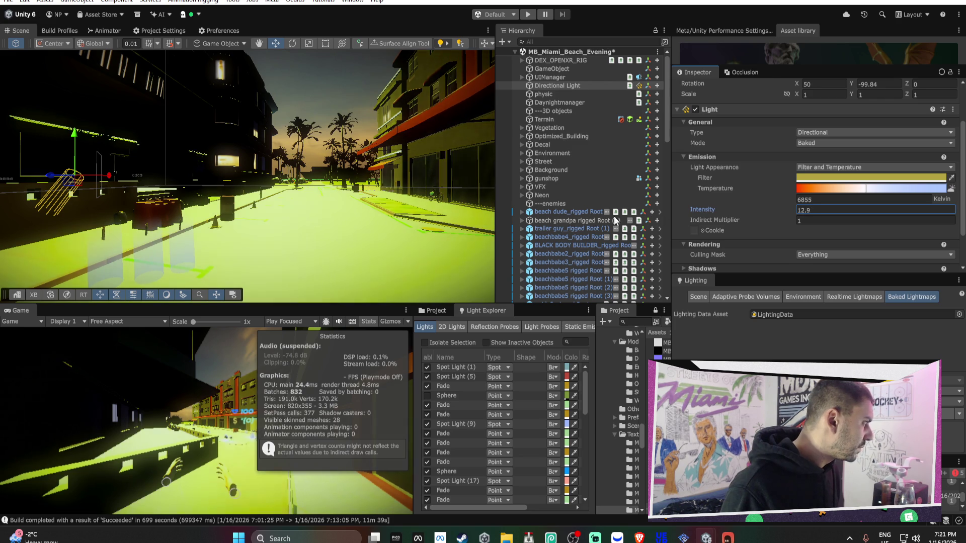
drag(533, 220, 402, 219)
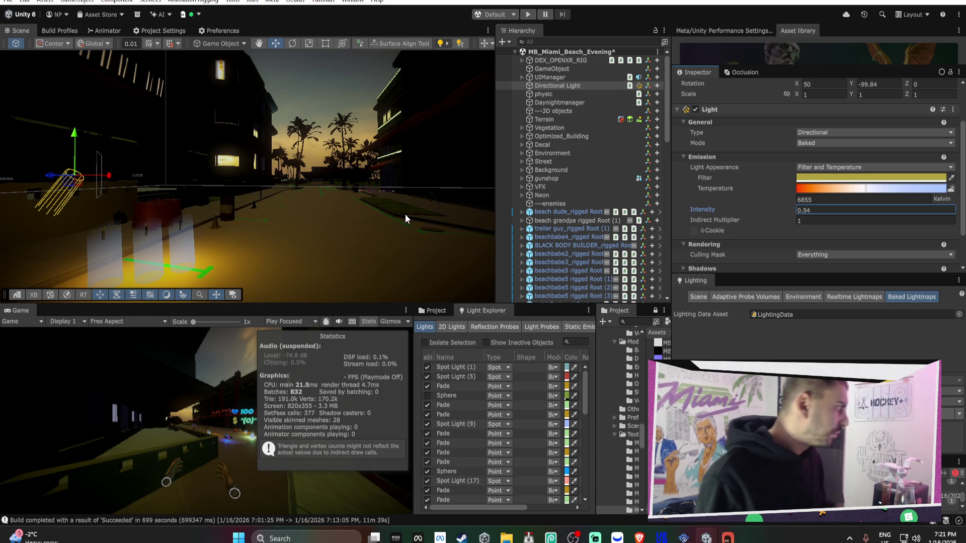
click(727, 537)
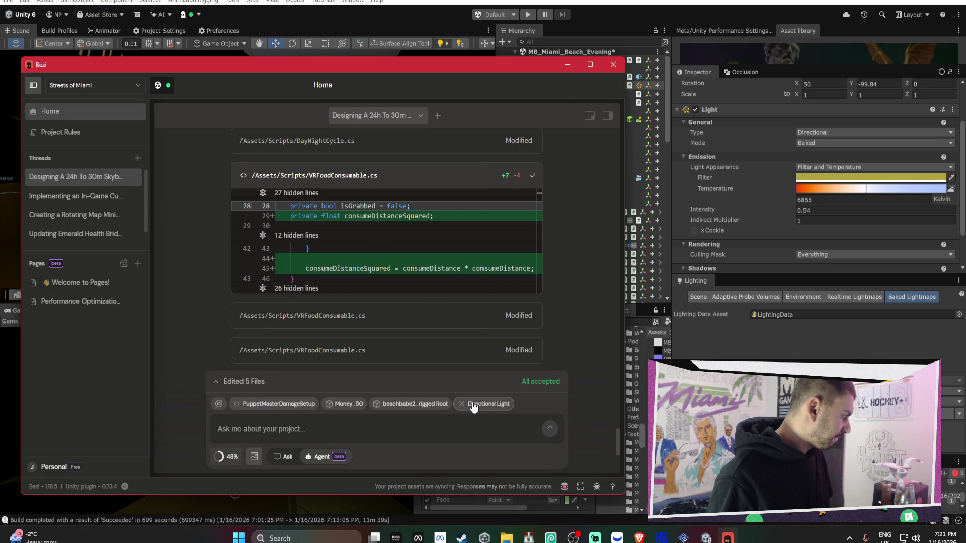
Remove the beachbabe2_rigged Root, Money_50 and PuppetMasterDamageSetup chips from Bezi's chat context.
click(376, 404)
click(336, 405)
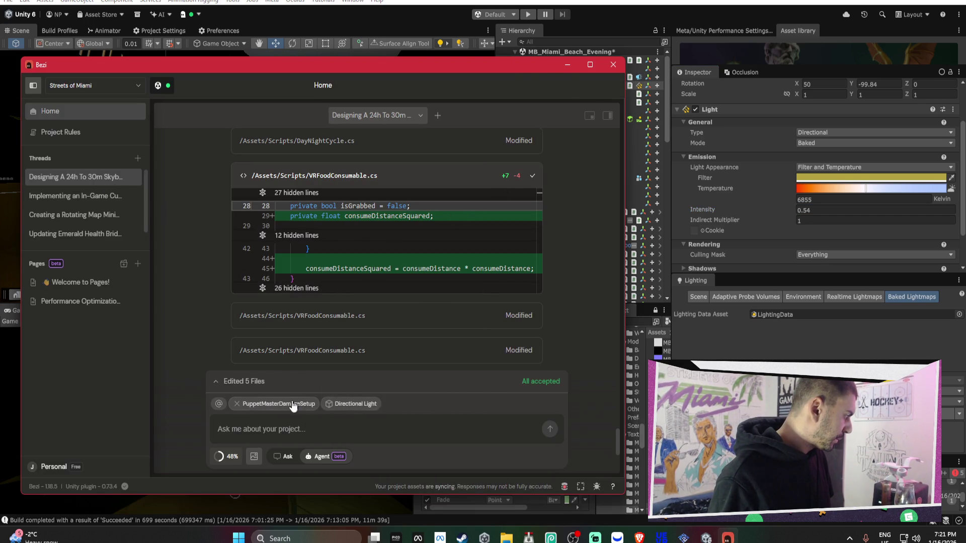
click(236, 404)
Lower the Directional Light's temperature to 2516 K for a warm sunset glow.
mouse_move(516, 71)
mouse_down()
mouse_move(513, 252)
mouse_move(503, 274)
mouse_up()
mouse_move(869, 194)
mouse_down()
mouse_move(930, 193)
mouse_move(829, 197)
mouse_up()
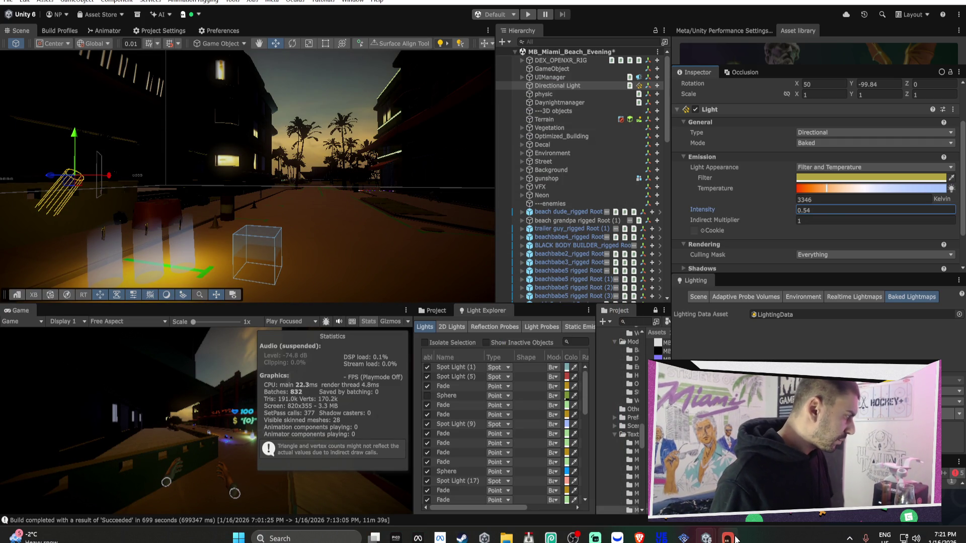
drag(822, 190, 813, 188)
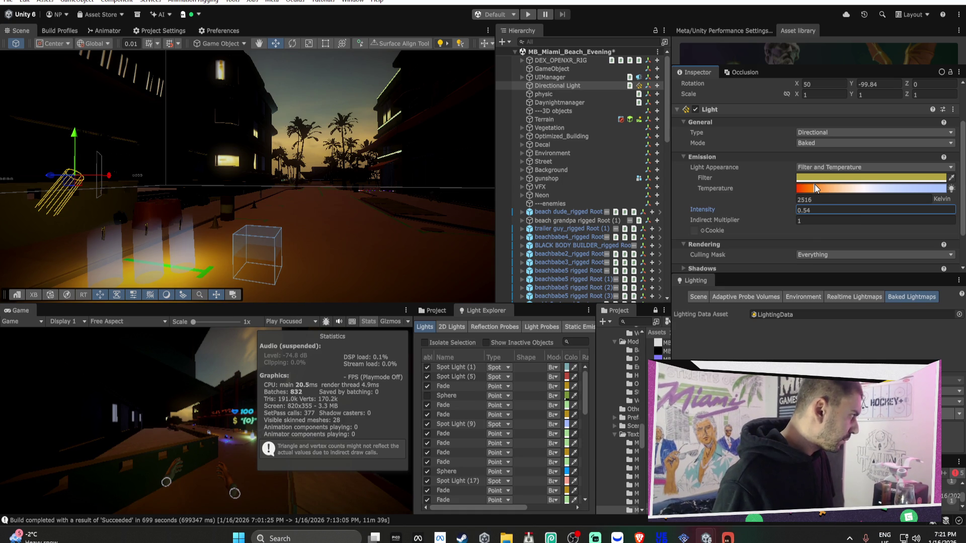
click(727, 537)
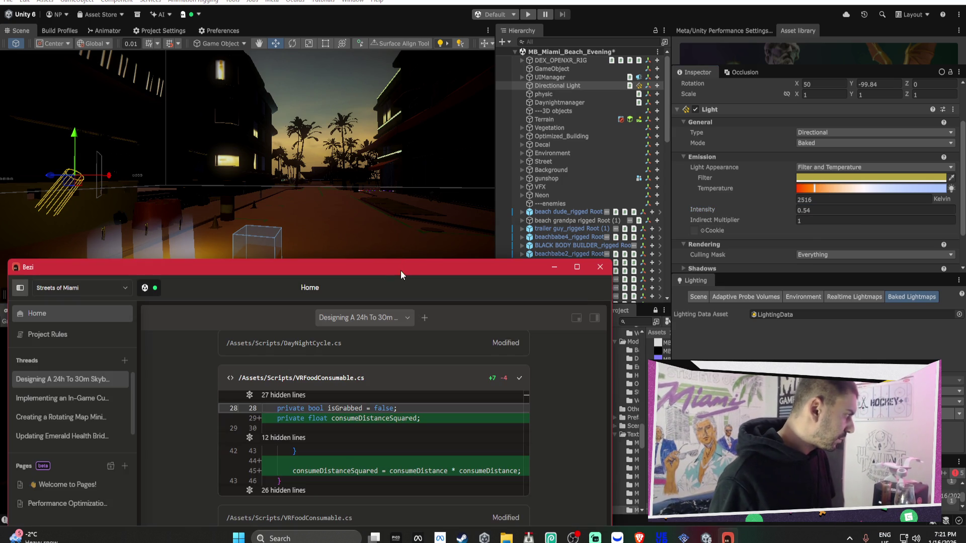
Start the Bezi request for a light automation from 2500 K, checking 16640 K in Unity.
drag(401, 269, 367, 61)
text(can)
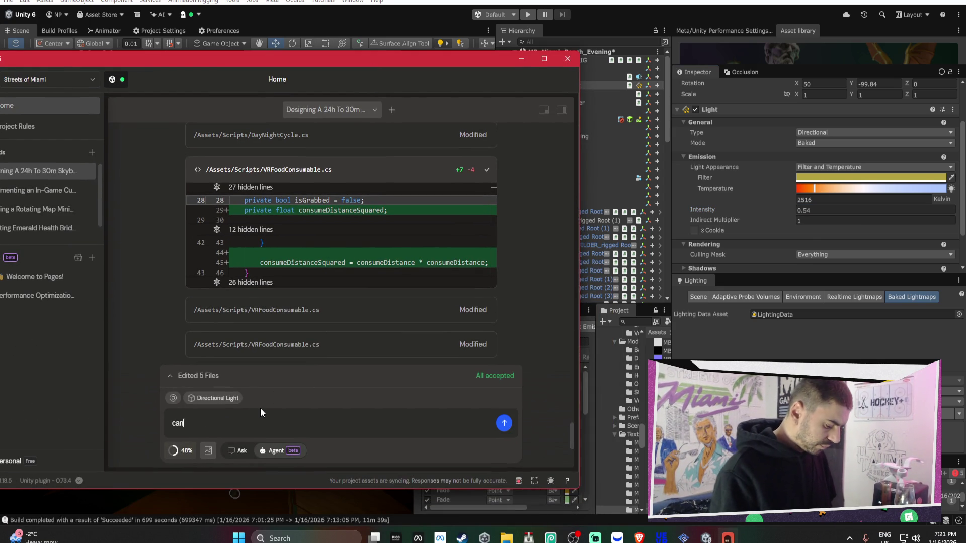
text( we add a )
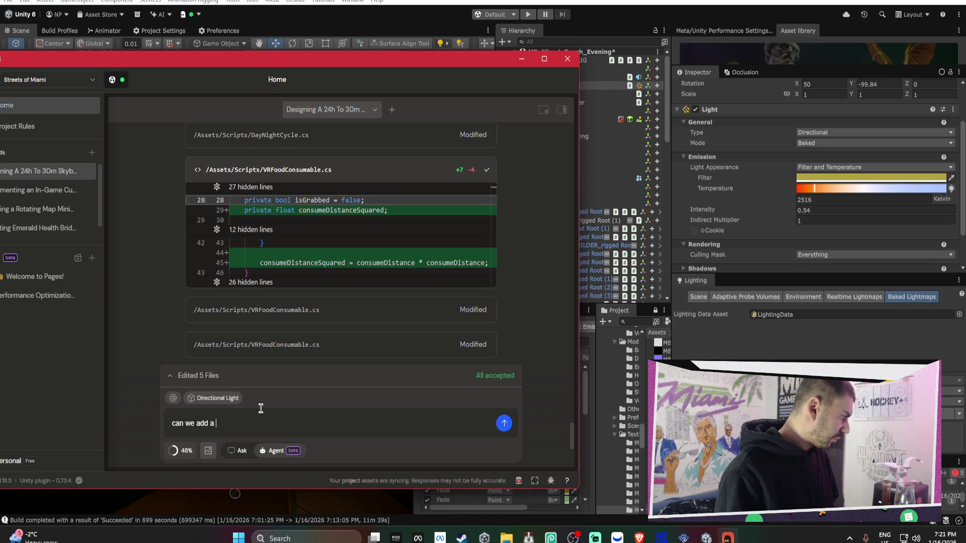
text(directional light )
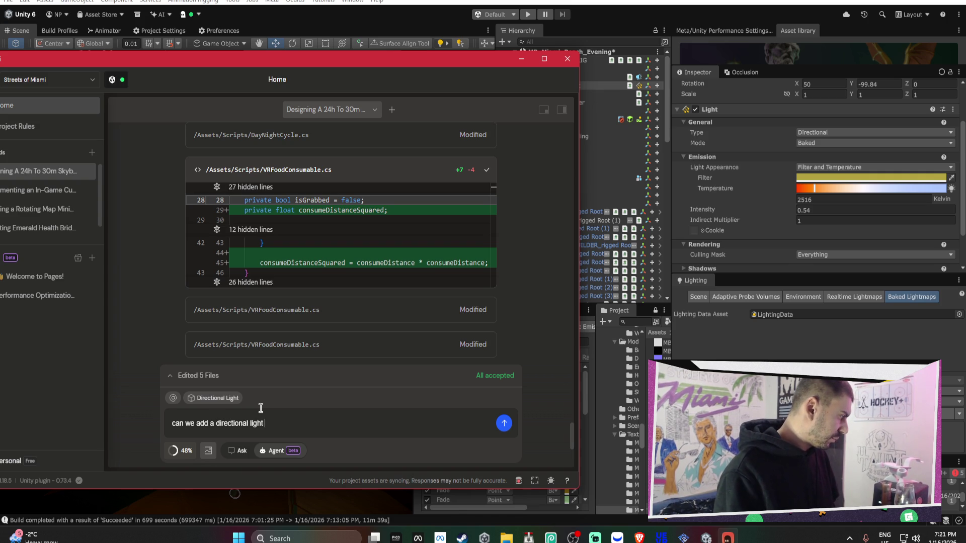
text(automation)
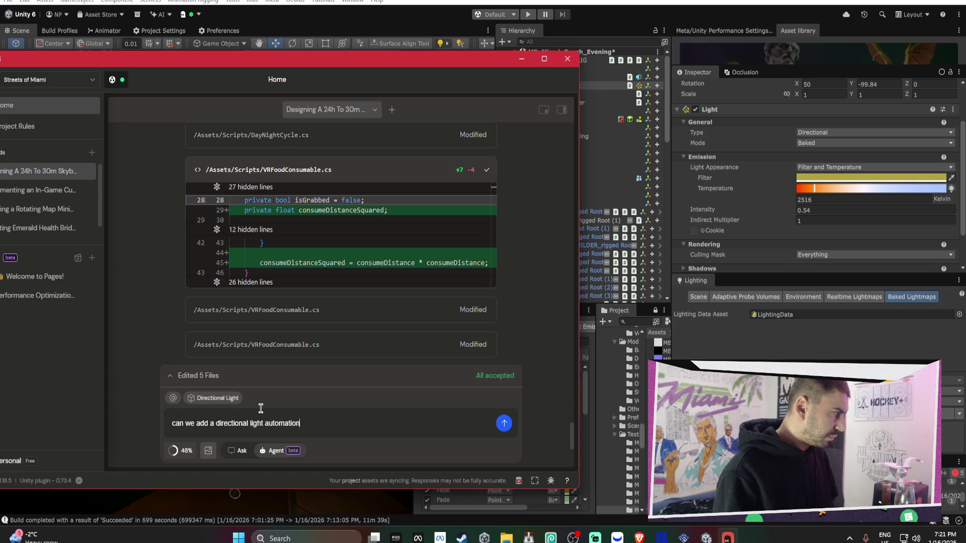
text( where the )
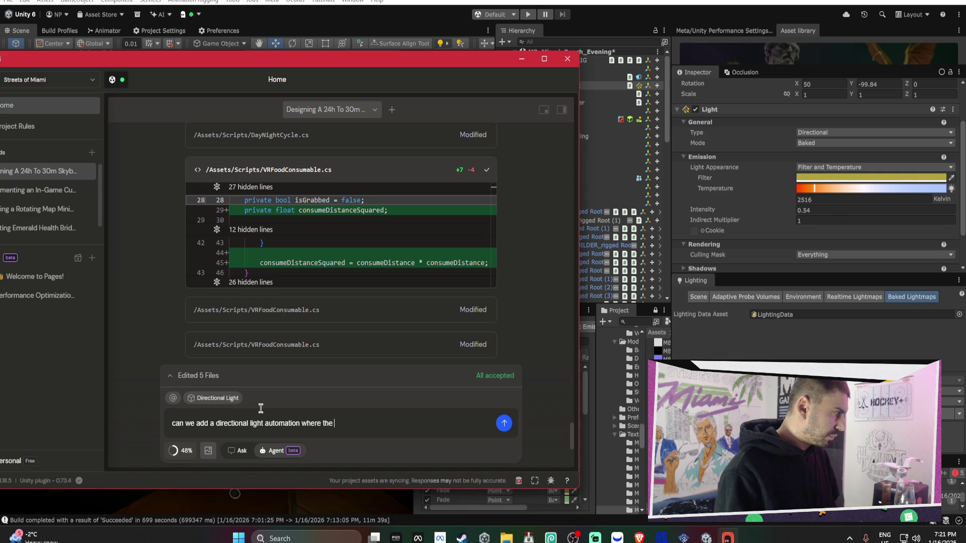
text(temprature )
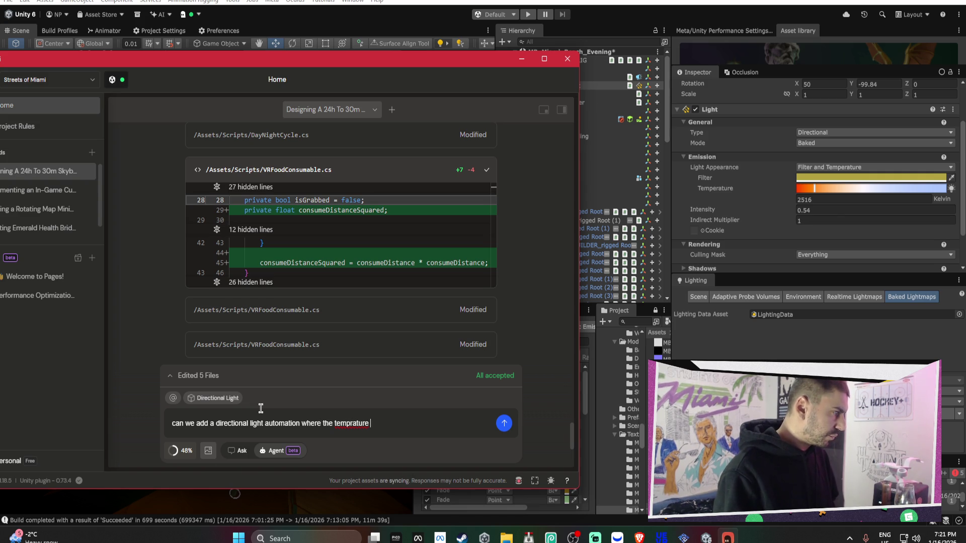
text(kelvin go)
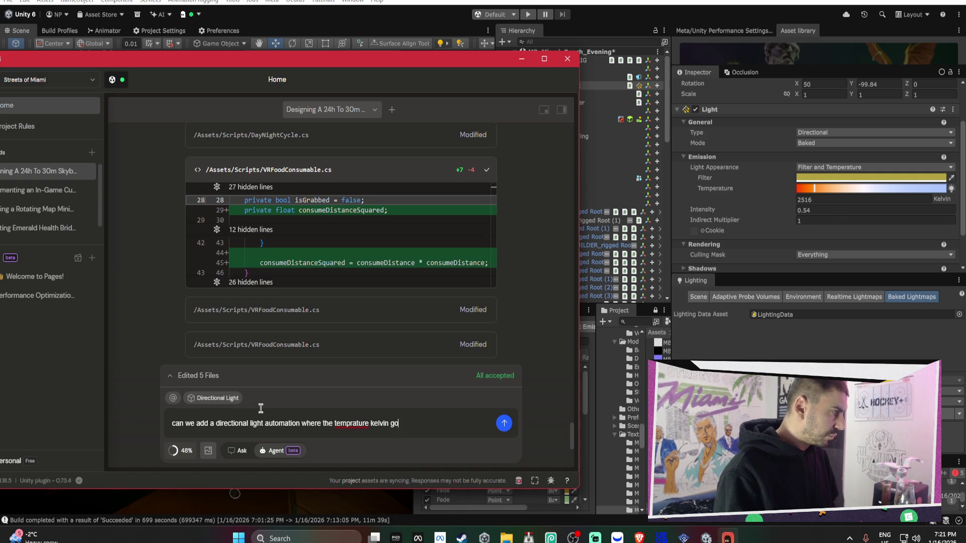
text(es from 25)
text(00 in peak day to)
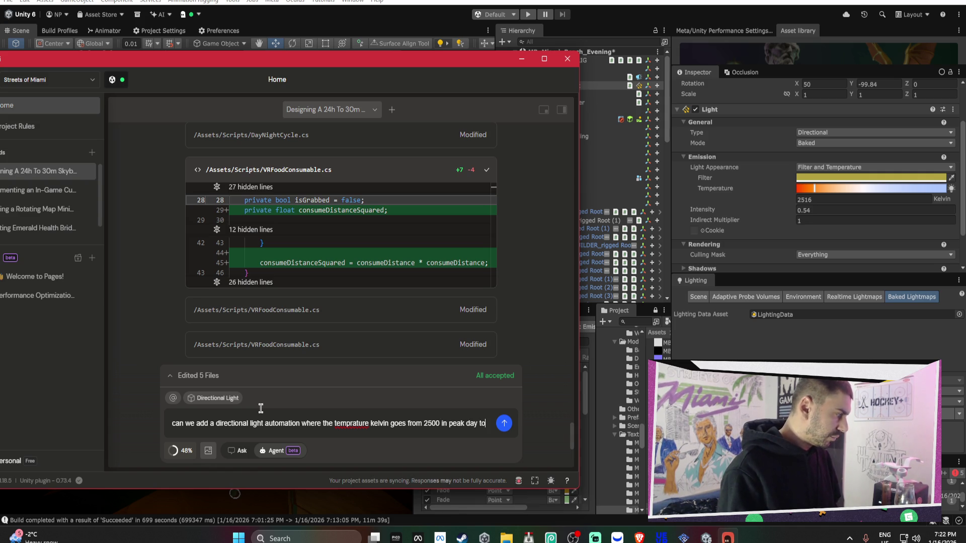
click(912, 189)
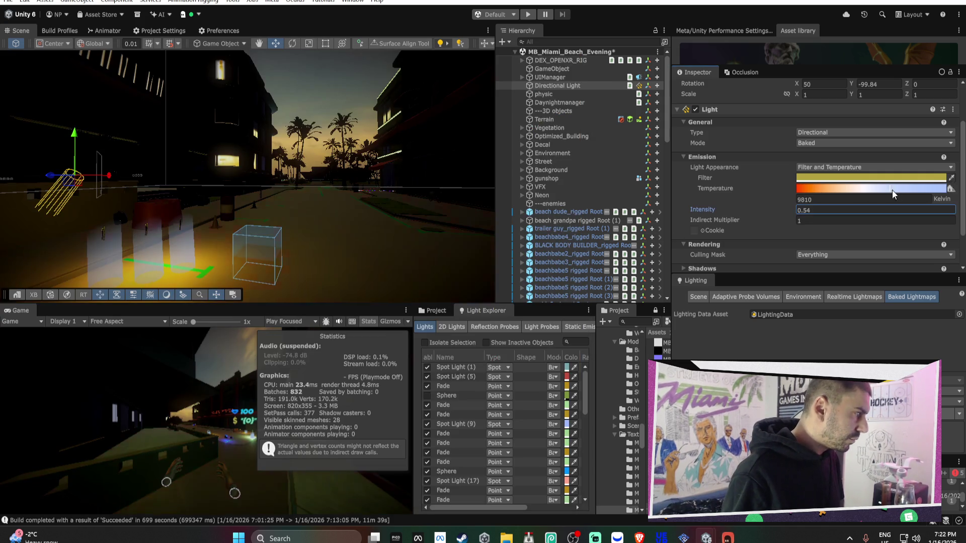
mouse_move(913, 194)
mouse_down()
mouse_move(940, 192)
mouse_move(930, 197)
mouse_up()
click(876, 199)
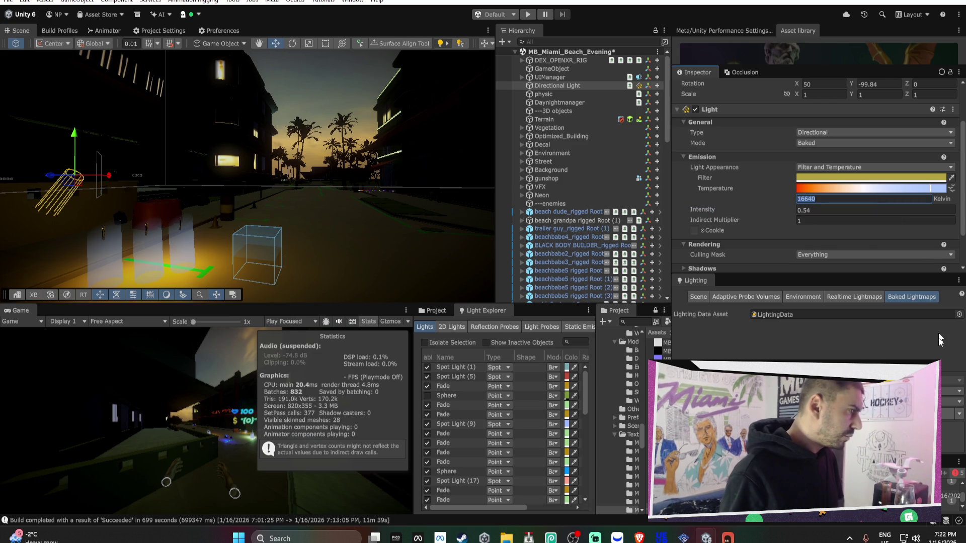
Finish the prompt with 16660 K as the peak-night temperature.
key(alt+Tab)
text(16640)
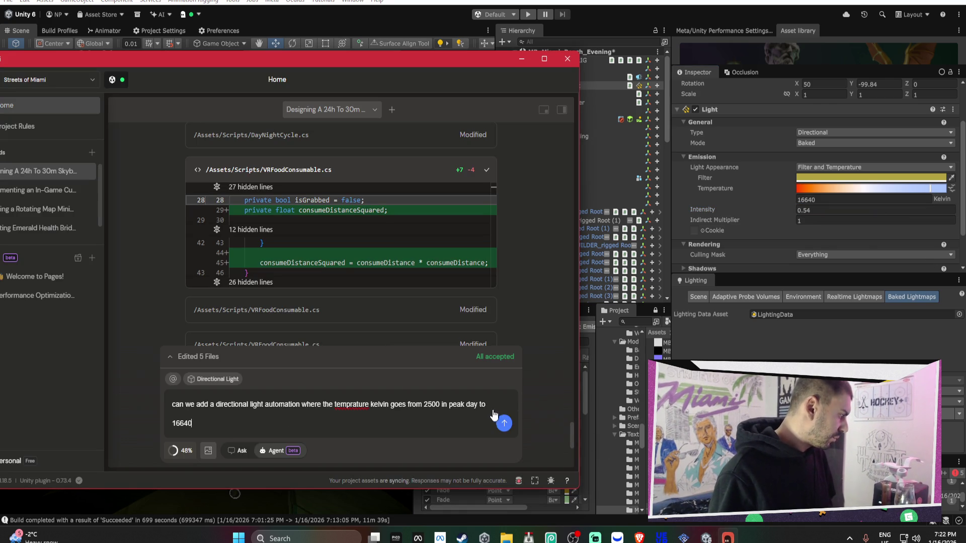
key(BackSpace)
key(BackSpace)
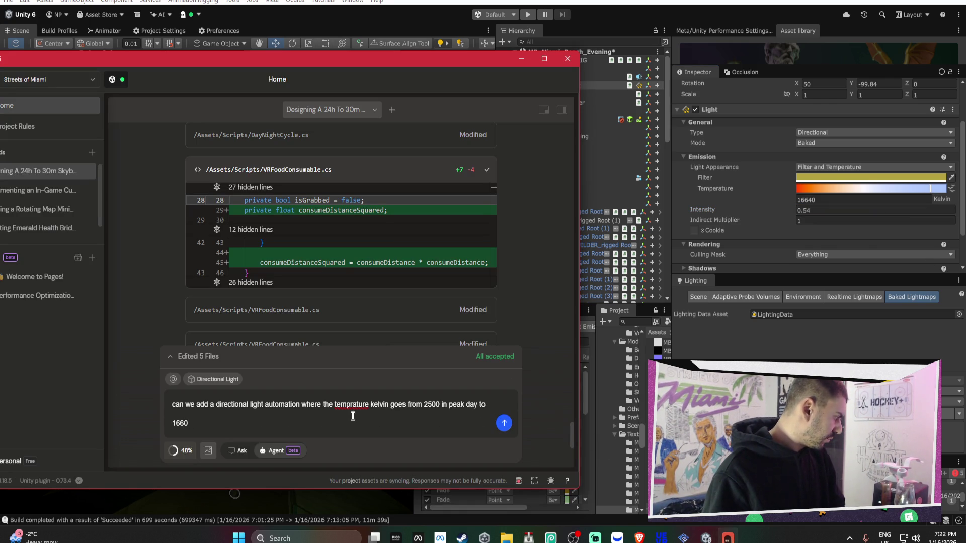
text(60)
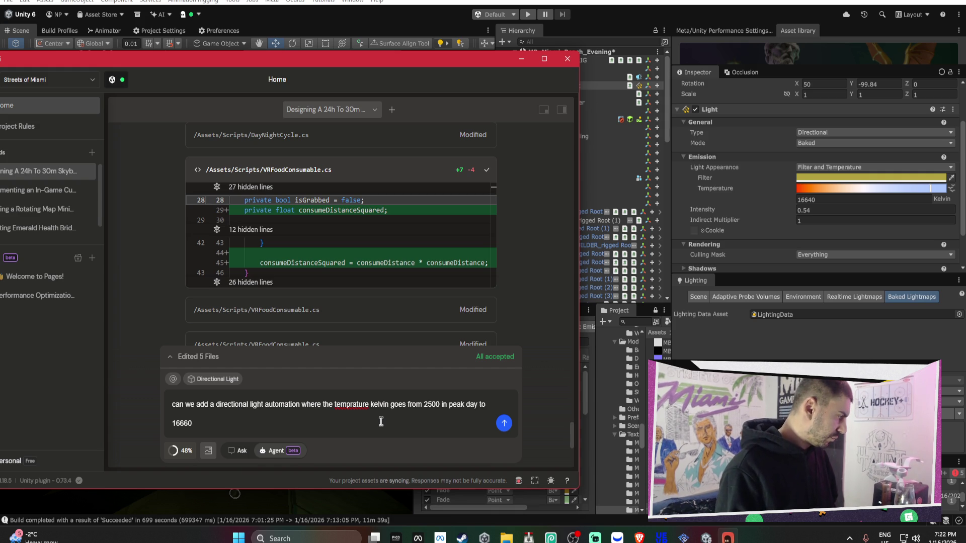
text( time)
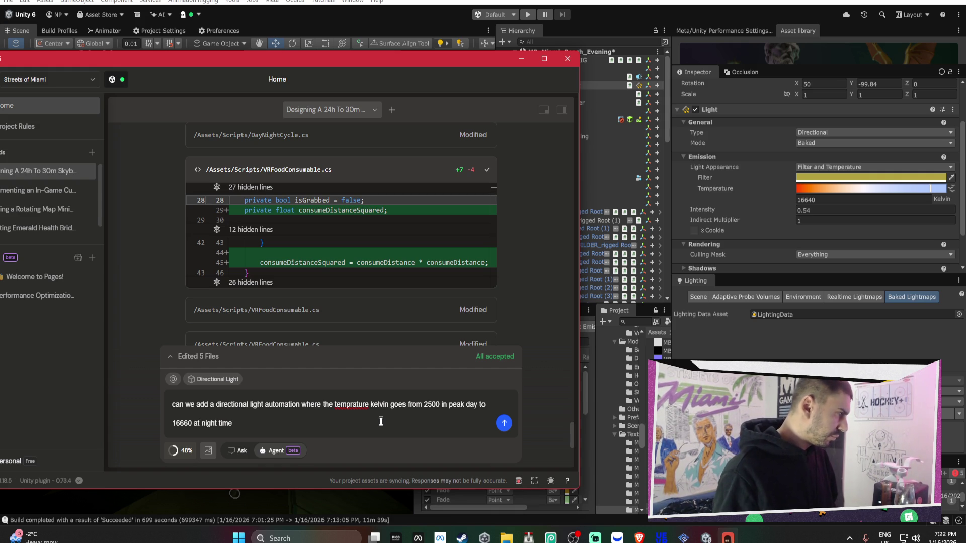
text( -)
key(BackSpace)
key(BackSpace)
key(BackSpace)
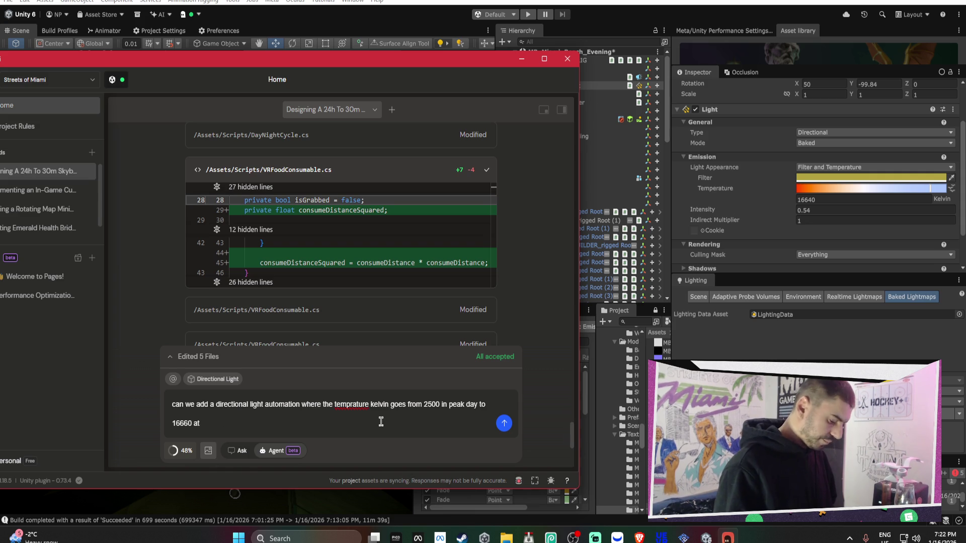
text( peak night time -)
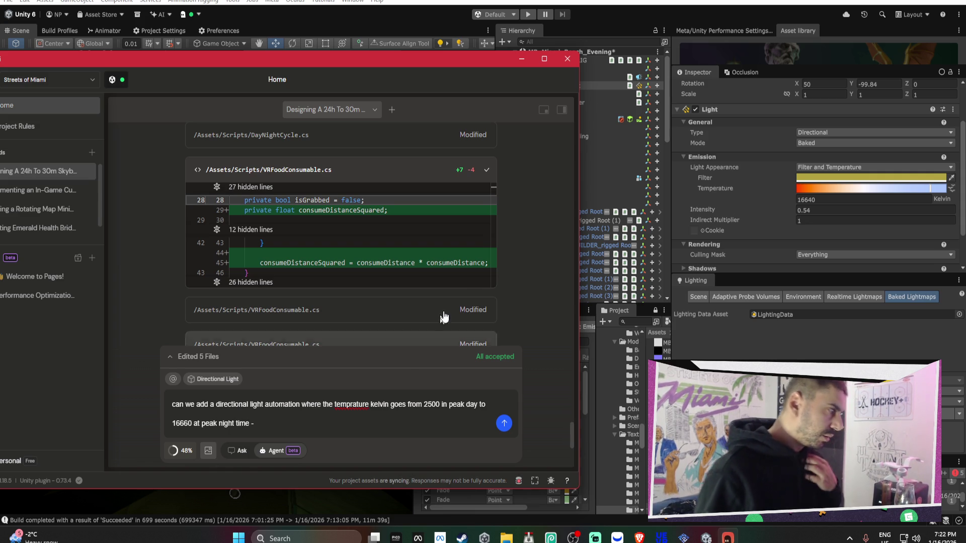
mouse_move(452, 59)
mouse_down()
mouse_move(500, 242)
mouse_move(501, 215)
mouse_up()
Lower the Directional Light's intensity to 0.1 and fly the view out to the sunset street.
drag(727, 211, 704, 207)
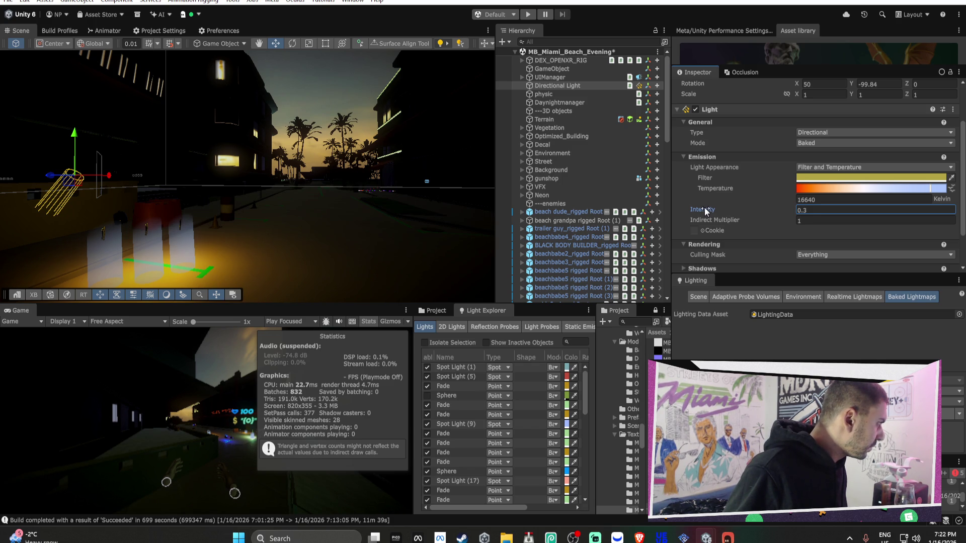
mouse_move(417, 161)
mouse_down()
mouse_move(387, 154)
mouse_move(212, 179)
mouse_move(2, 185)
mouse_move(961, 189)
mouse_up()
mouse_move(13, 186)
mouse_down()
mouse_move(276, 183)
mouse_move(356, 161)
mouse_move(201, 178)
mouse_move(49, 173)
mouse_move(668, 197)
mouse_up()
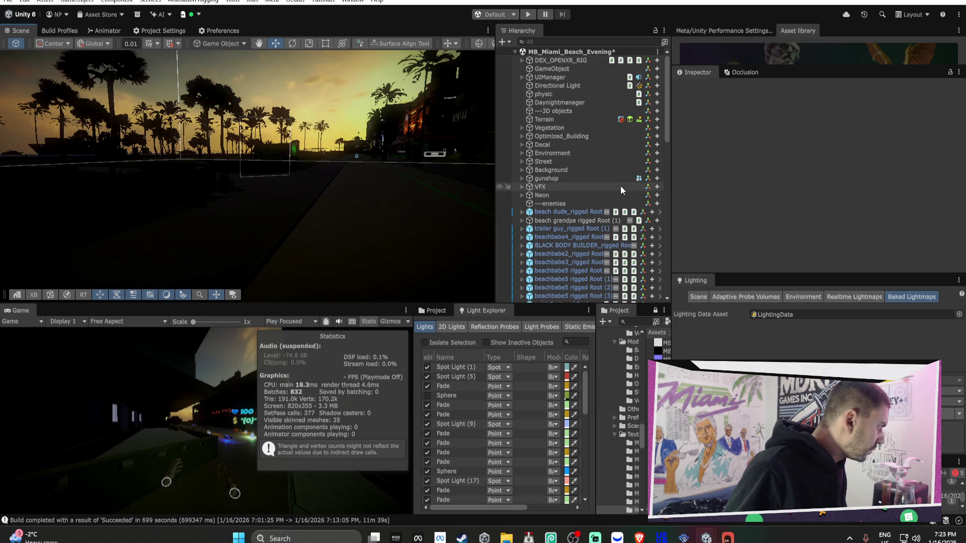
Set the Directional Light's intensity to 0.48 and move Bezi's chat to the screen top.
click(557, 85)
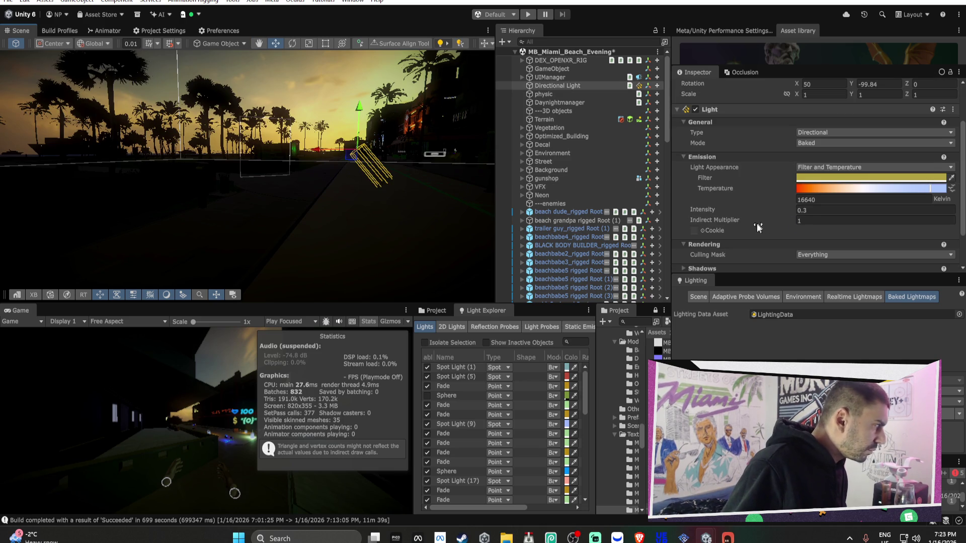
drag(706, 212, 711, 211)
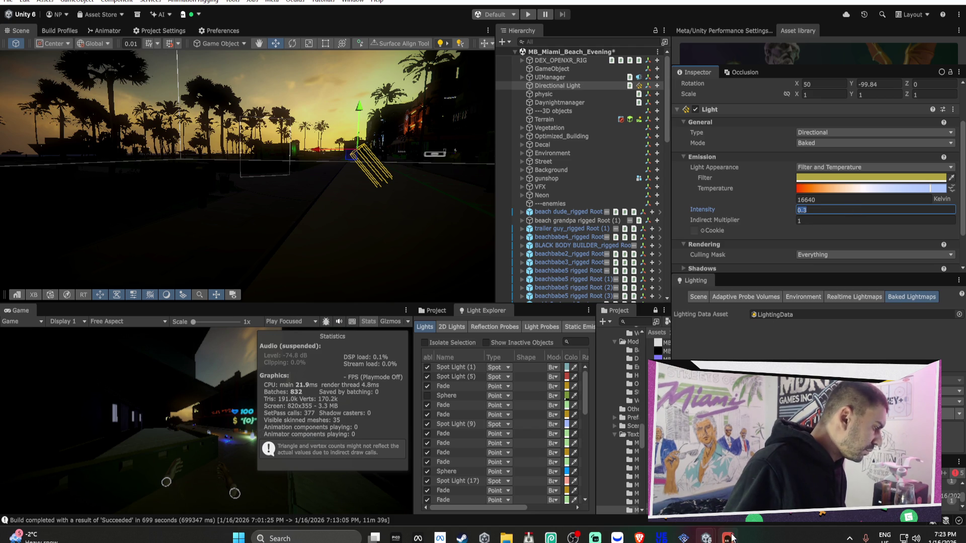
click(728, 537)
drag(452, 216, 447, 53)
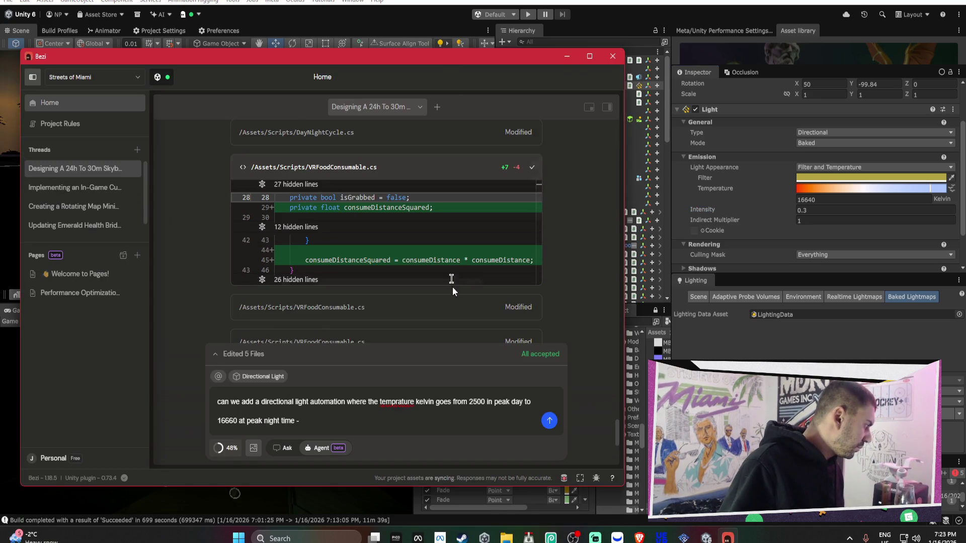
Add to the Bezi prompt that intensity at peak night should be 0.3.
text(the intensit)
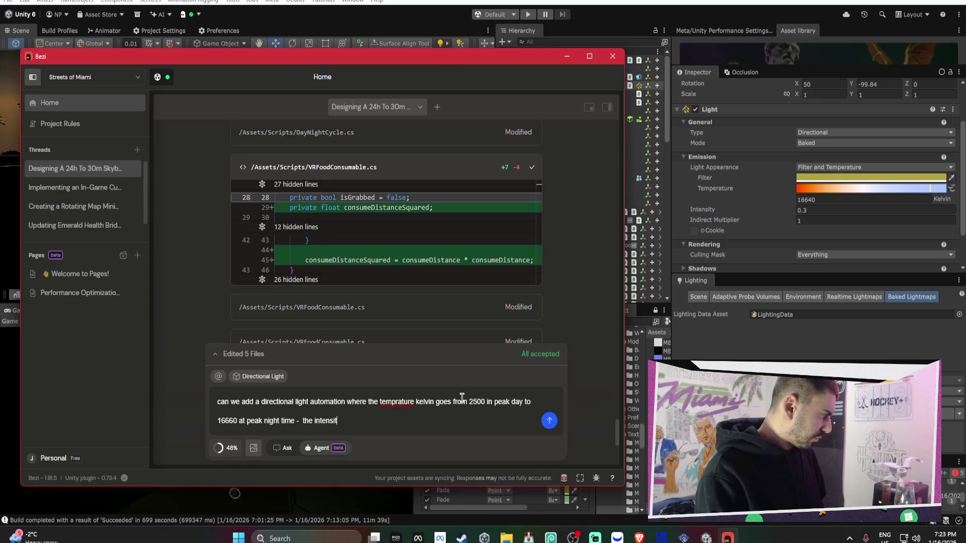
text(y at peak night will be)
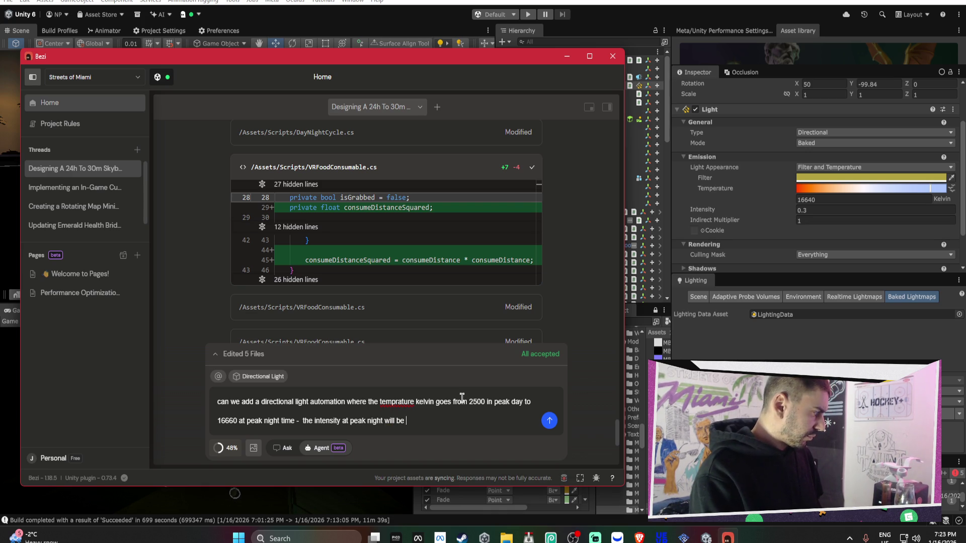
key(shift+Return)
text(0.3)
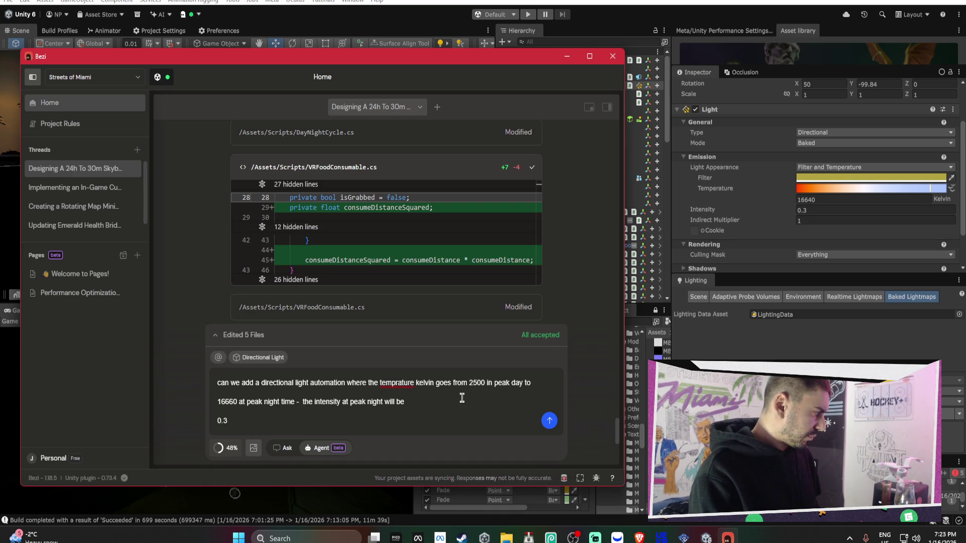
key(BackSpace)
key(BackSpace)
text(3 and)
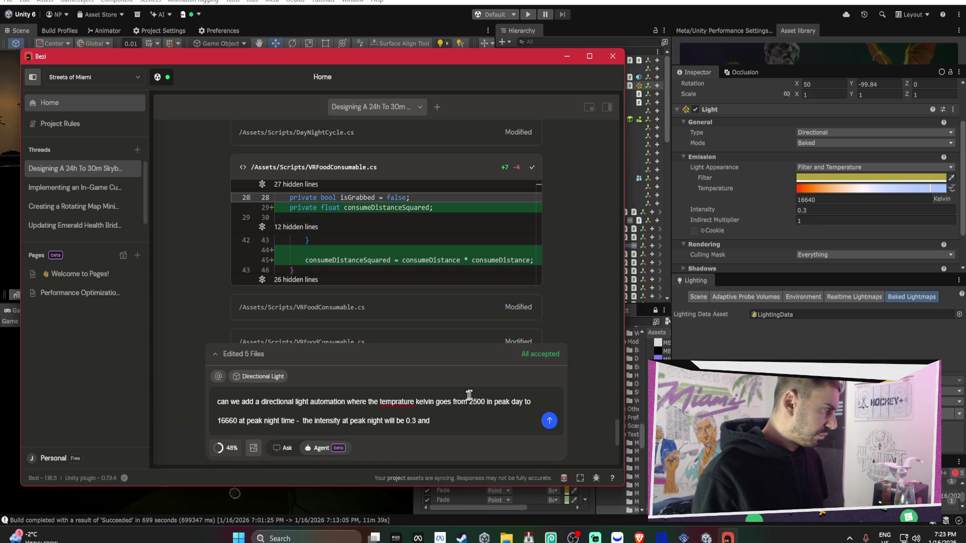
Compare Directional Light intensities of 2 and 3 in the Inspector, leaving it at 3.
click(820, 211)
text(12)
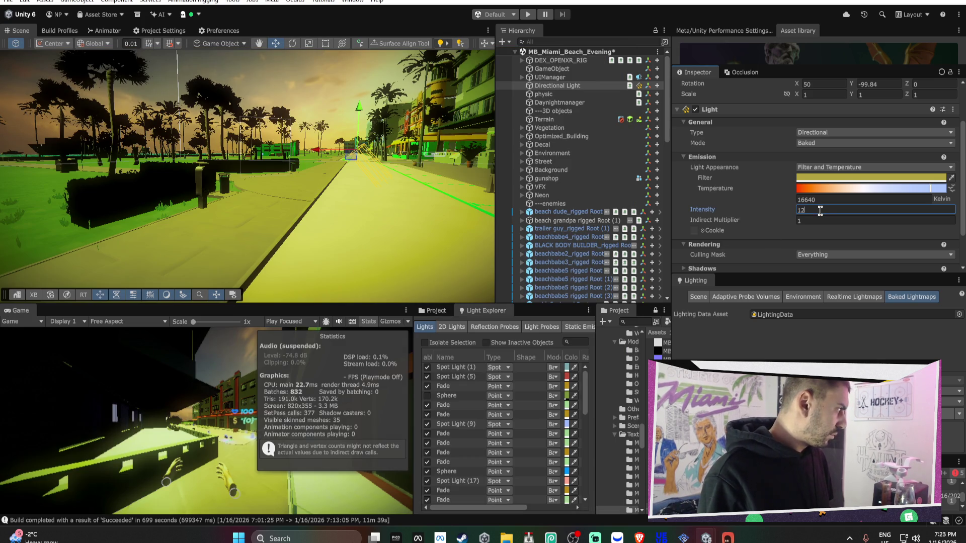
text(2)
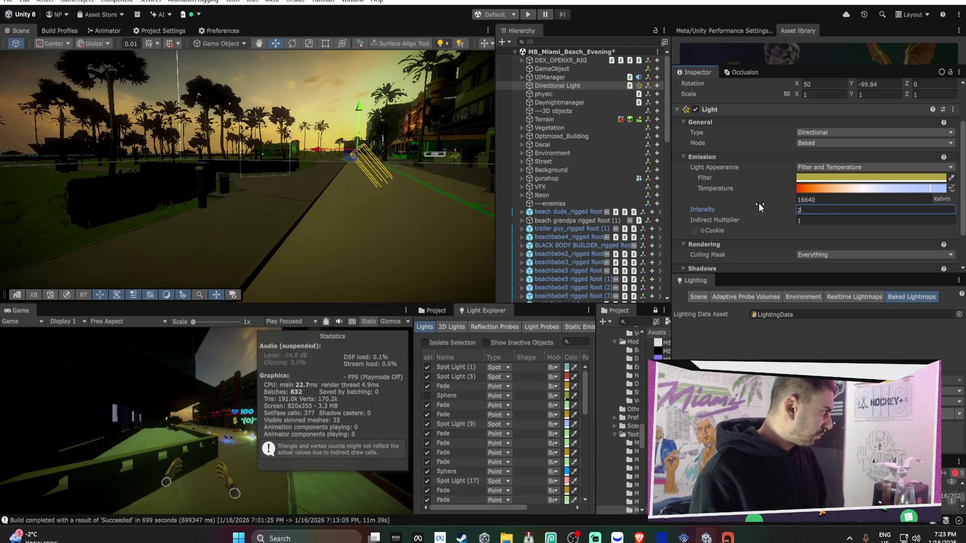
key(BackSpace)
text(3)
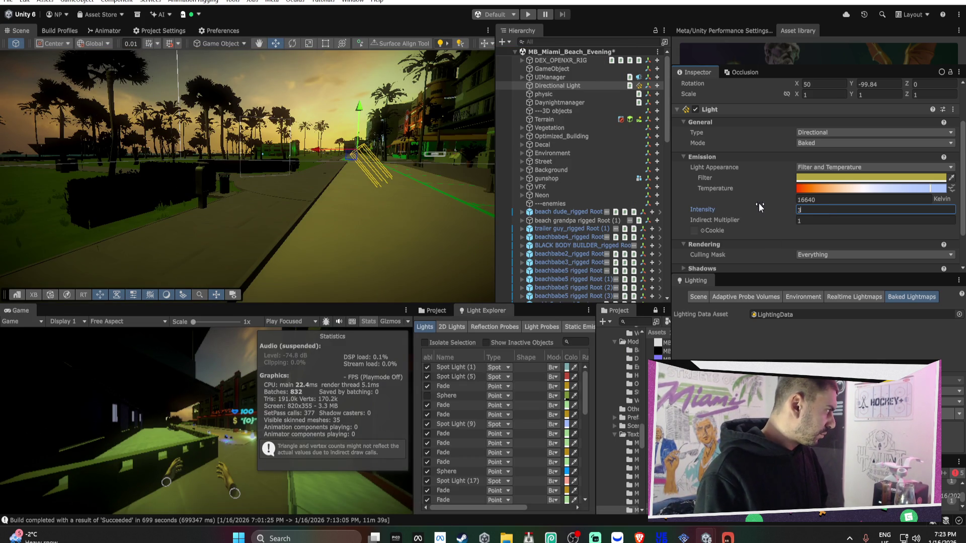
key(BackSpace)
text(2)
key(BackSpace)
text(3)
key(BackSpace)
text(2)
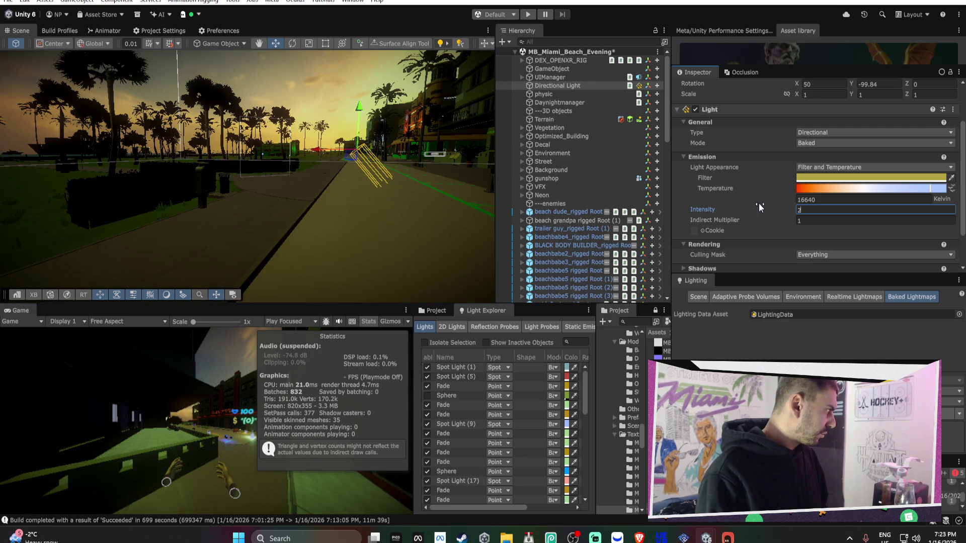
key(BackSpace)
text(3)
key(BackSpace)
text(2)
key(BackSpace)
text(3)
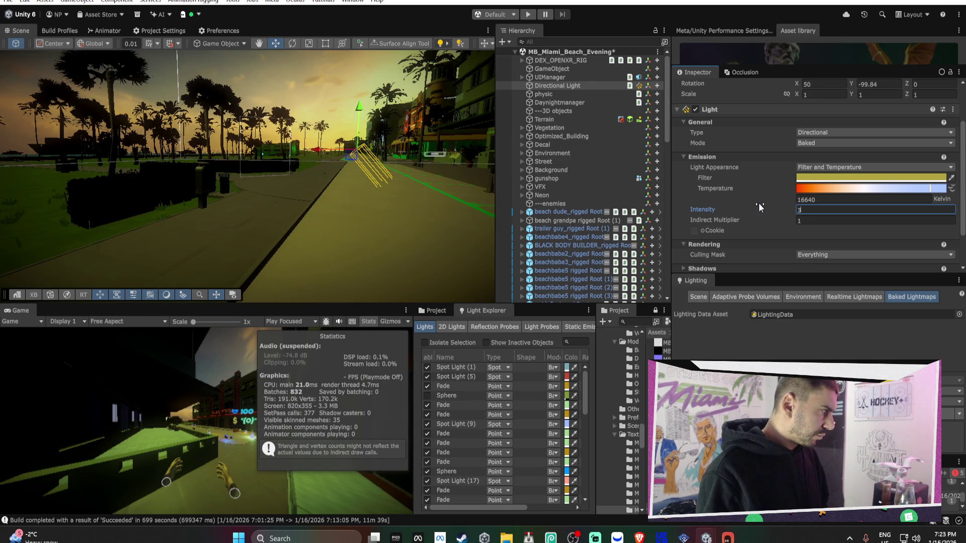
Add peak-day intensity 2 to the prompt, then select Daynightmanager in the Hierarchy.
click(733, 539)
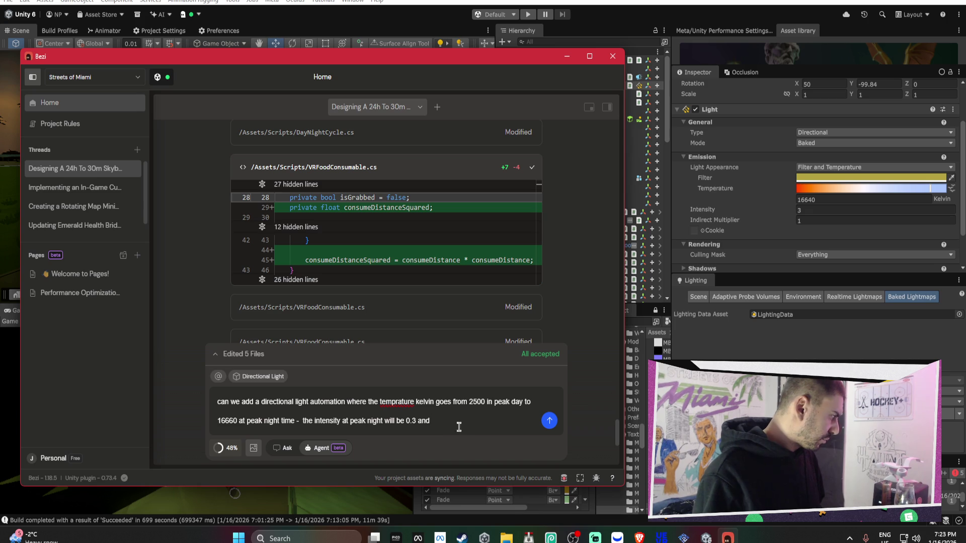
text(intesnity)
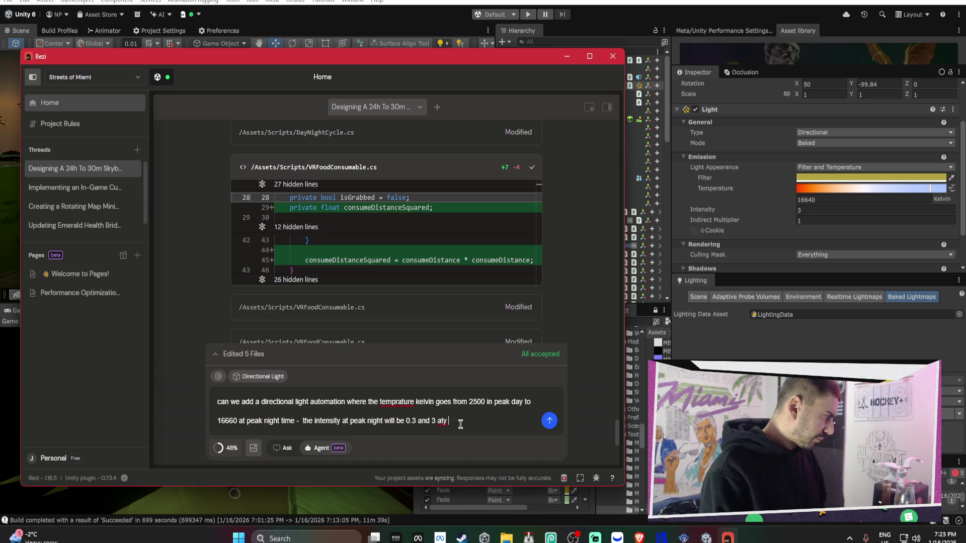
text( eak day time)
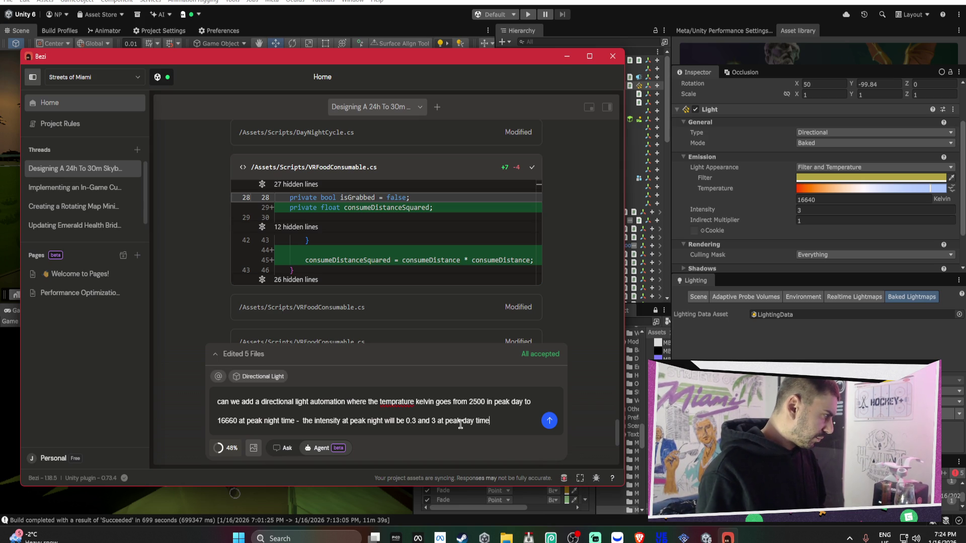
click(433, 421)
text(2)
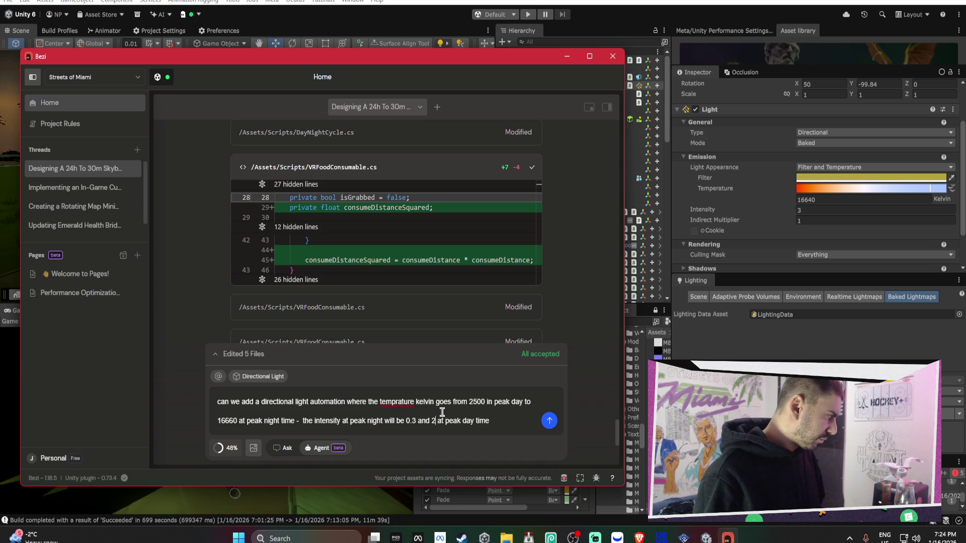
mouse_move(522, 60)
mouse_down()
mouse_move(573, 329)
mouse_move(554, 234)
mouse_move(553, 120)
mouse_move(529, 88)
mouse_up()
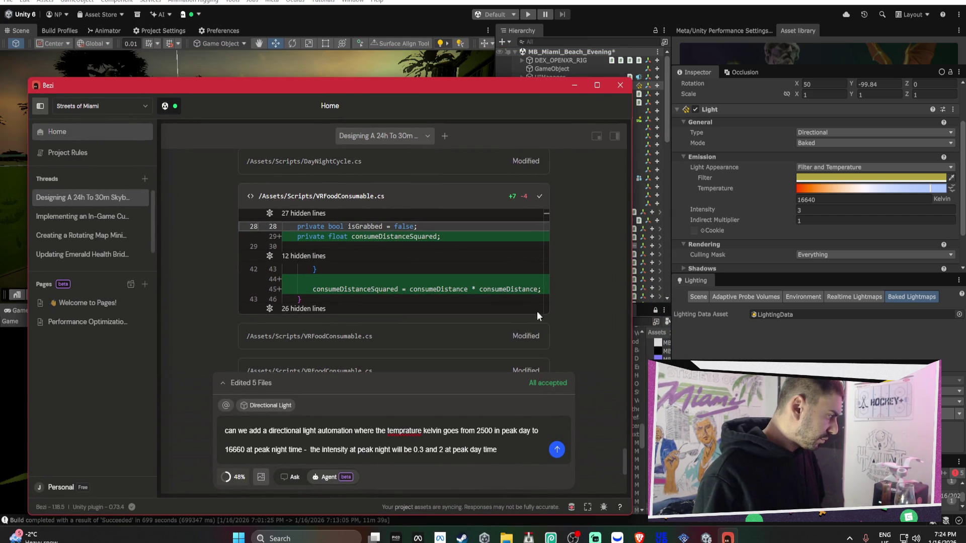
click(523, 446)
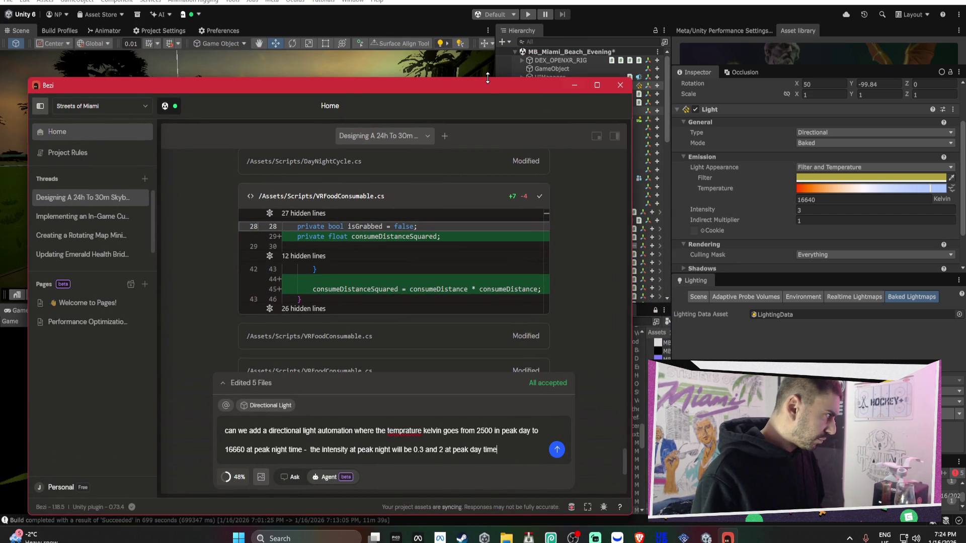
drag(485, 88, 326, 92)
click(554, 103)
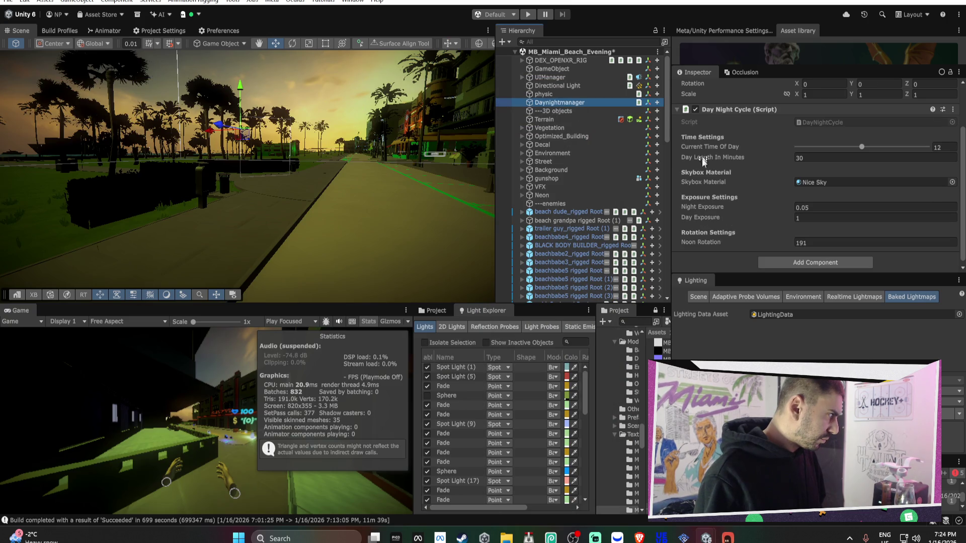
Attach Daynightmanager and the DayNightCycle script to Bezi's context and send the light-automation request.
click(728, 537)
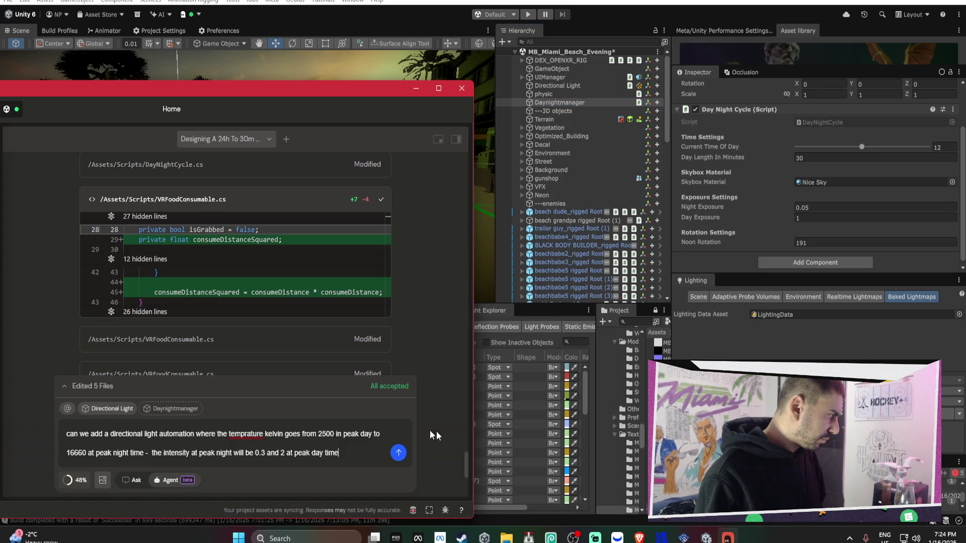
click(826, 119)
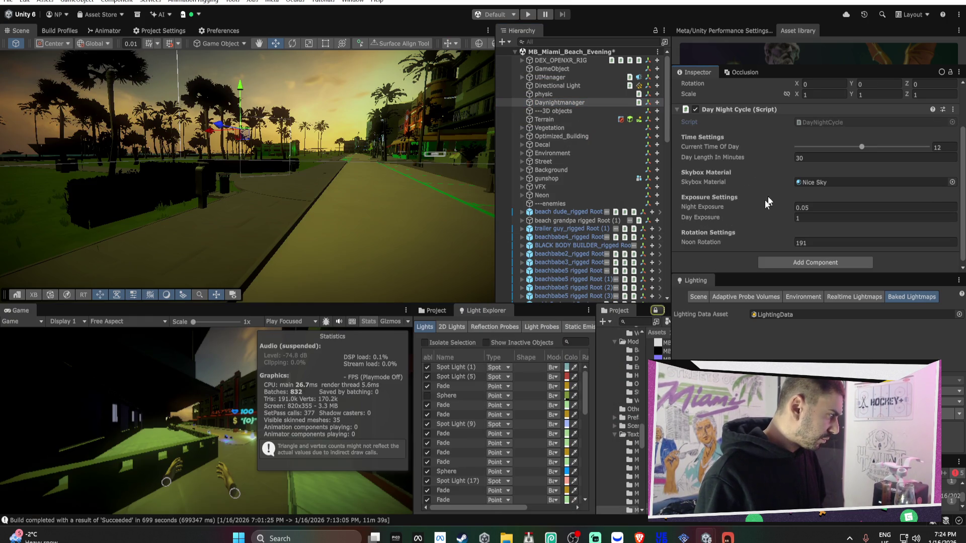
click(430, 310)
click(537, 410)
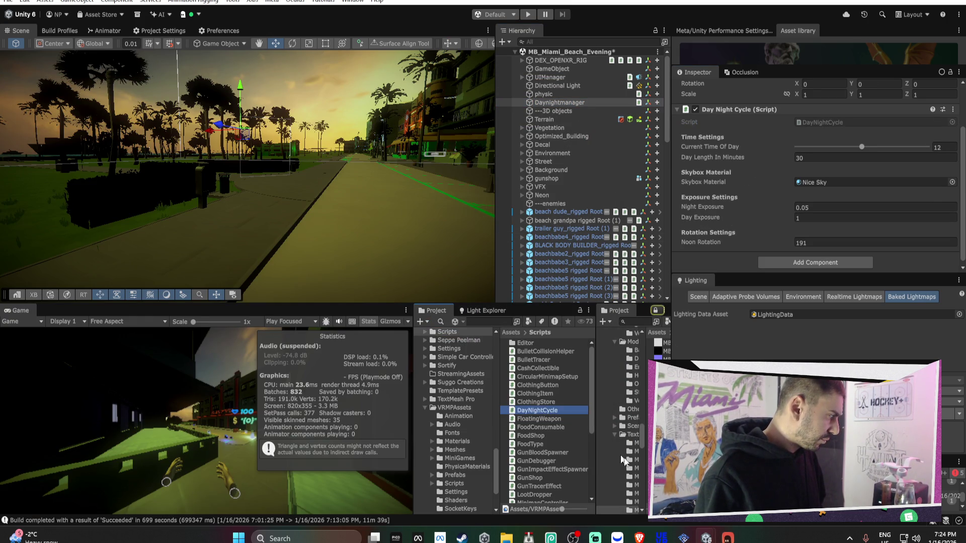
click(727, 537)
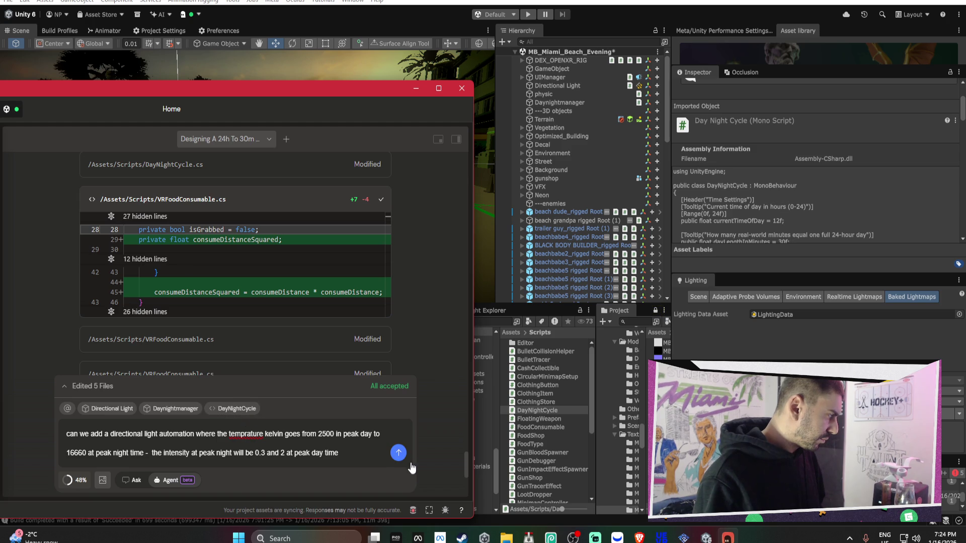
click(397, 453)
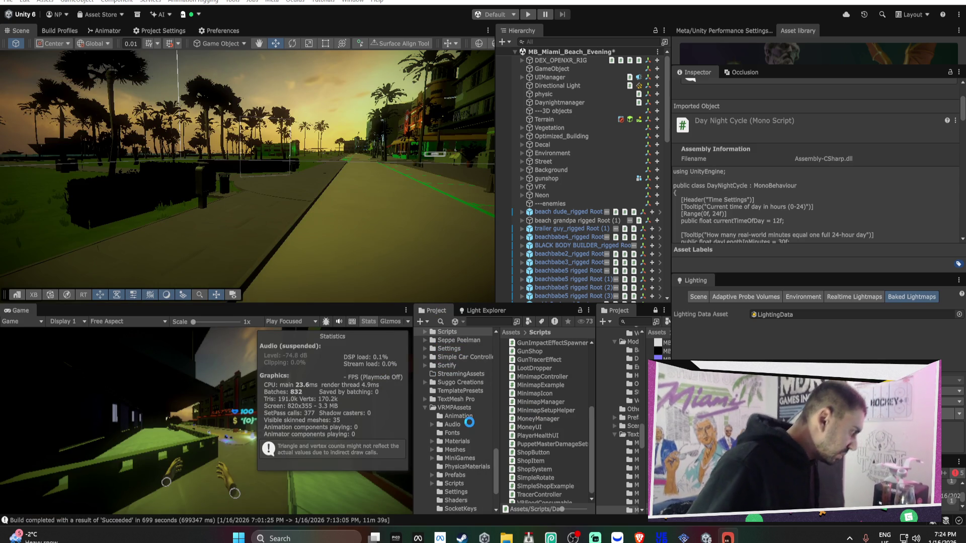
Bring up Bezi and review the agent's edits to DayNightCycle.cs.
click(727, 538)
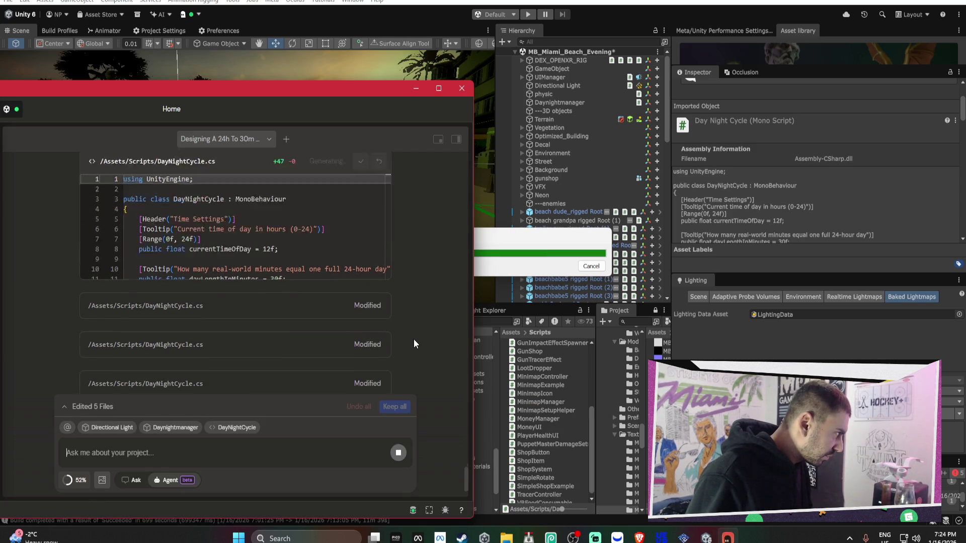
scroll(413, 344, up, 4)
scroll(413, 344, down, 3)
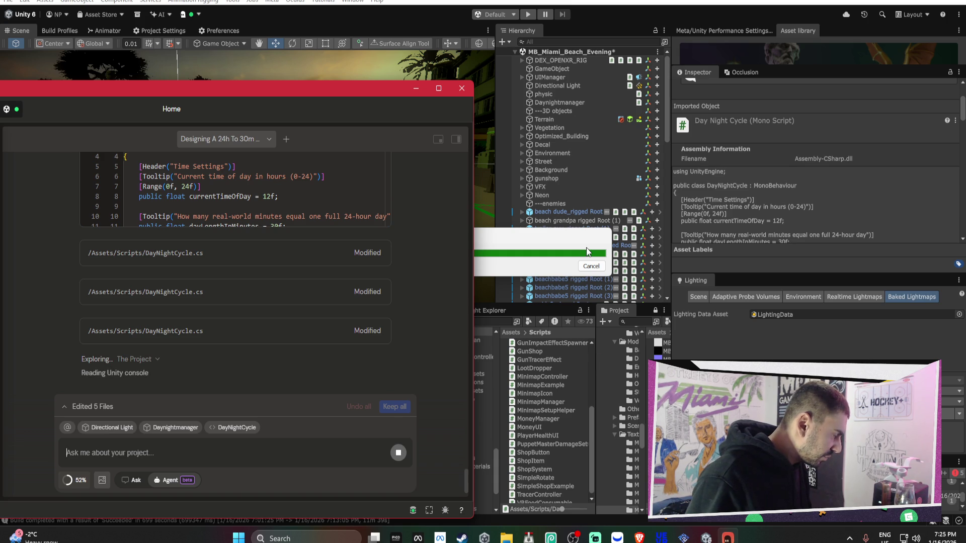
Switch to the HOCKEY+ Unity project and close its failed package import dialog.
mouse_move(706, 537)
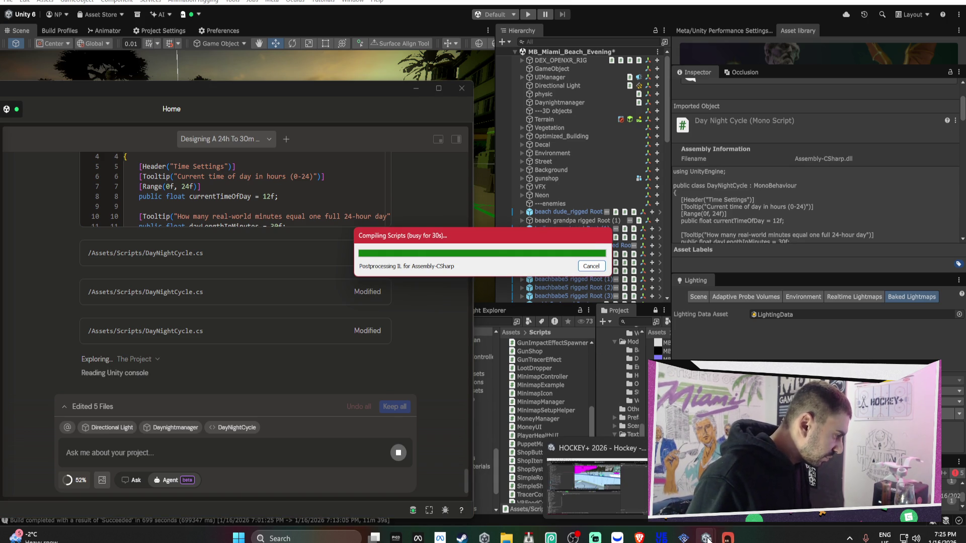
click(643, 495)
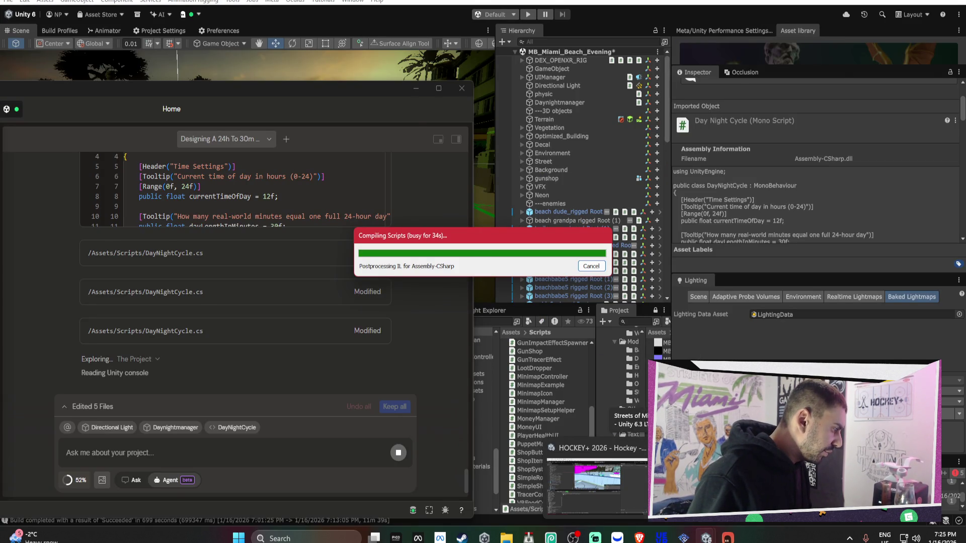
key(alt+Tab)
click(628, 357)
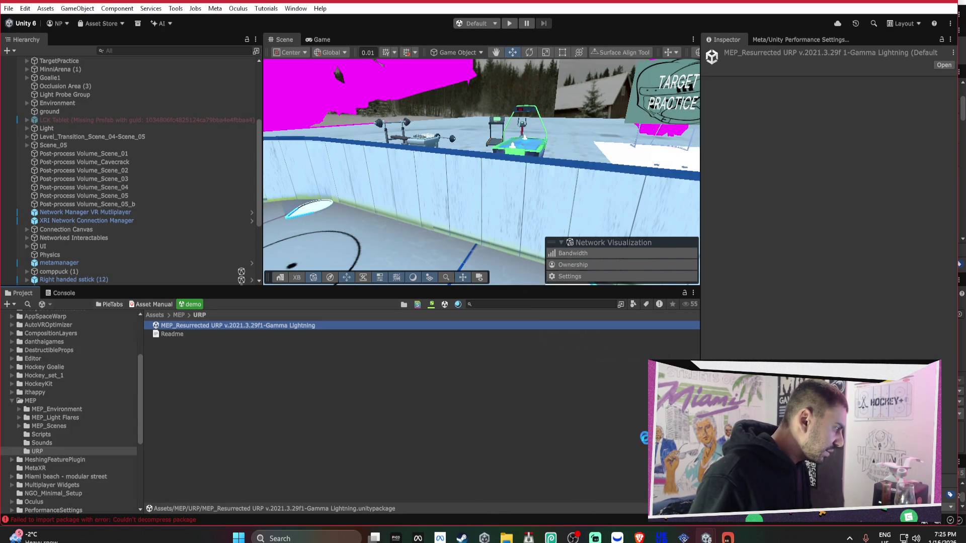
mouse_move(706, 537)
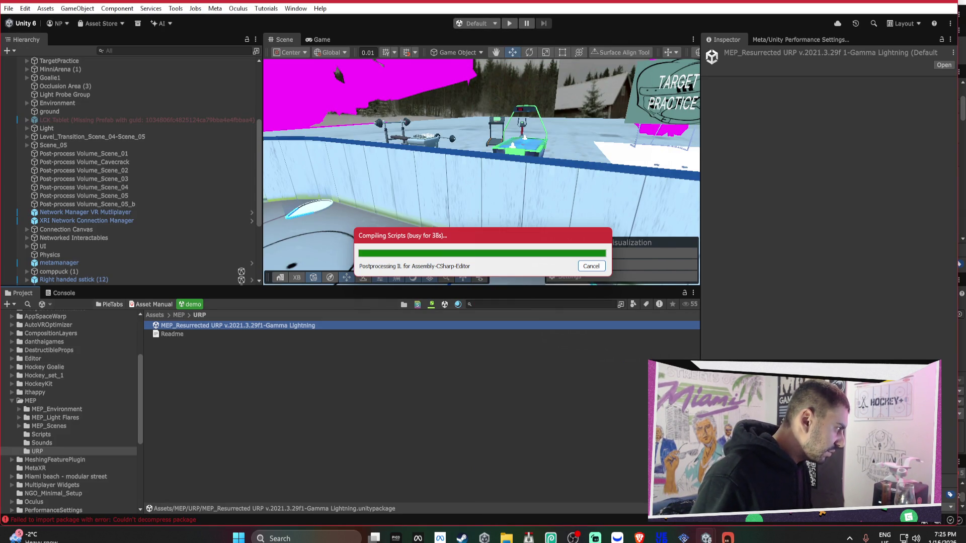
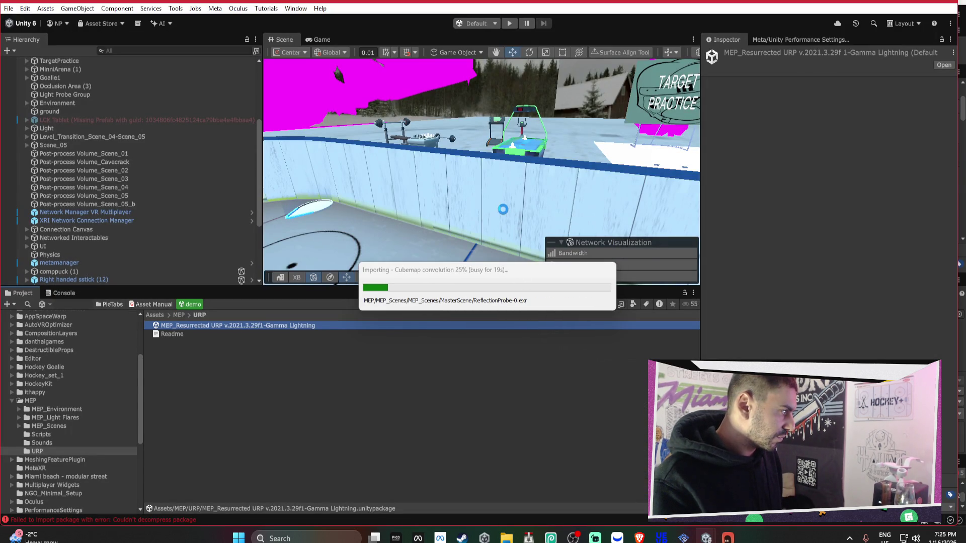
Return to the hockey project editor and fly the view toward the target practice sign.
click(533, 480)
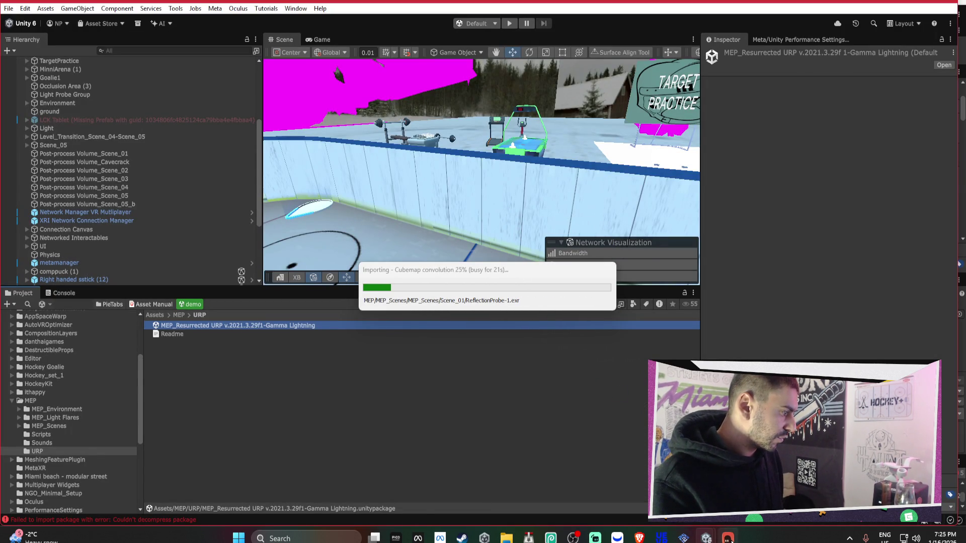
scroll(249, 305, down, 1)
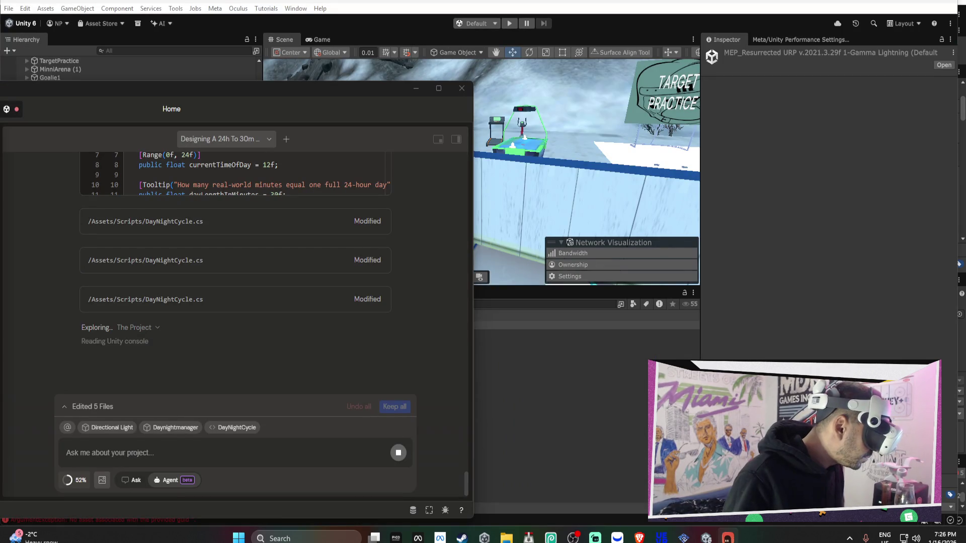
mouse_move(707, 537)
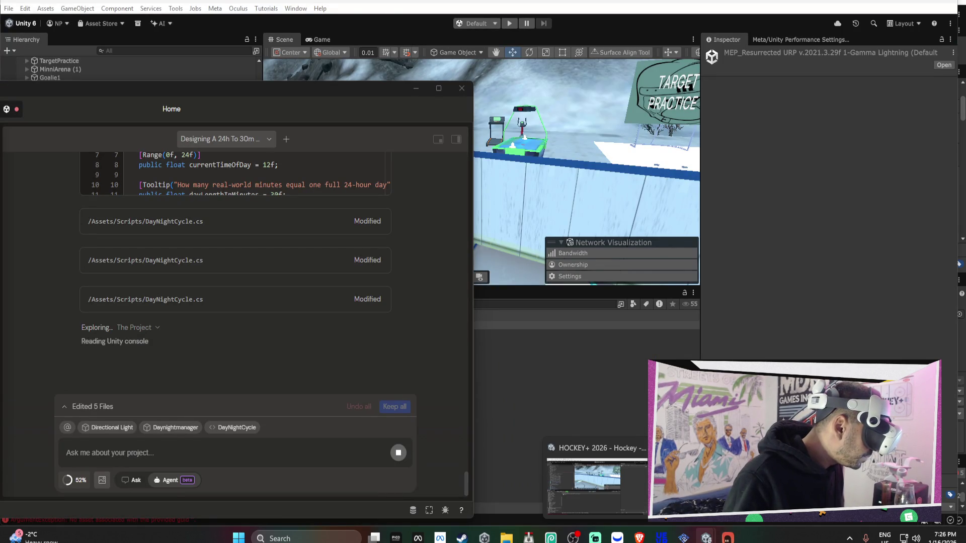
mouse_move(699, 477)
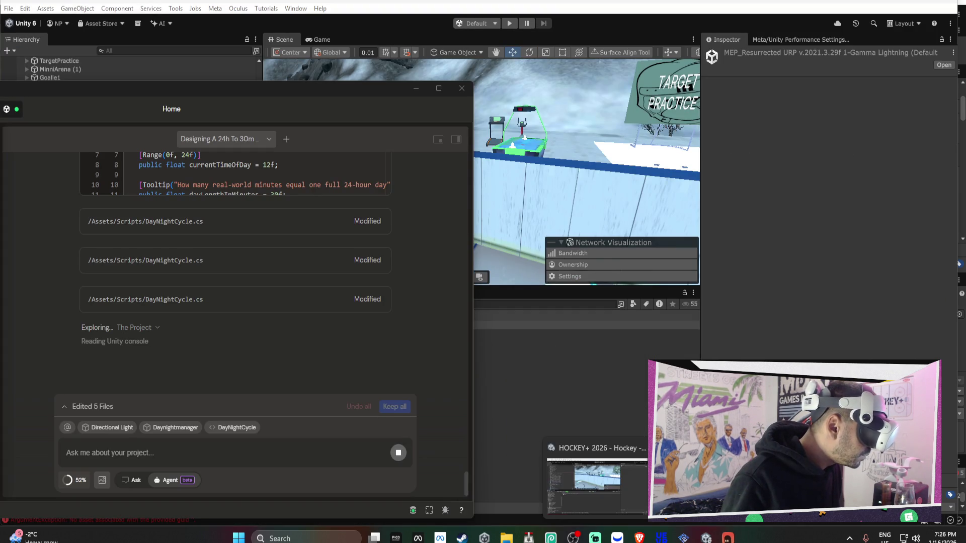
click(624, 482)
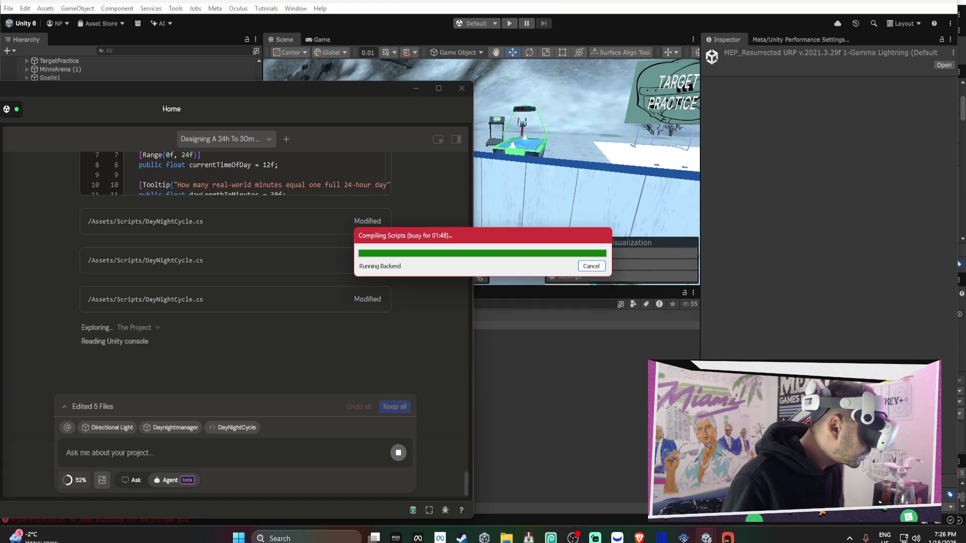
right_click(576, 164)
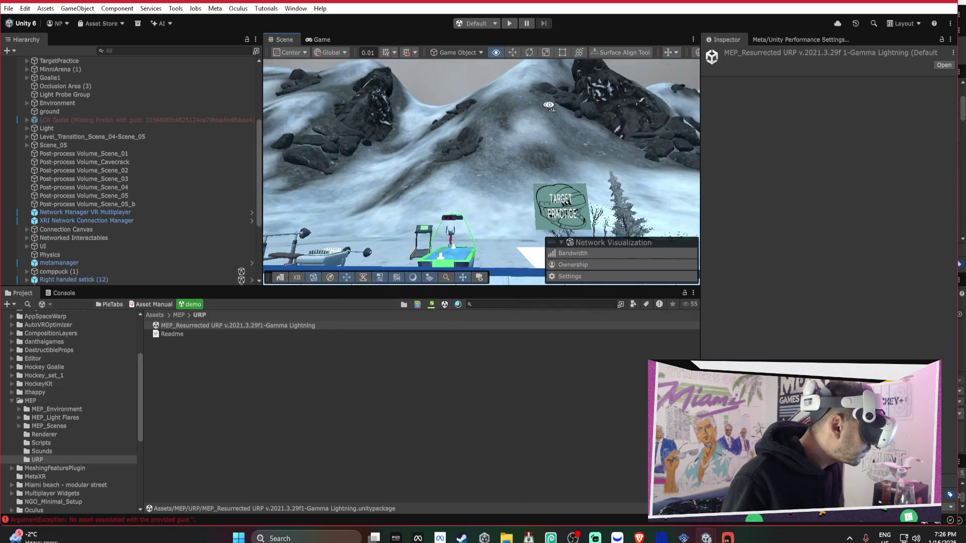
mouse_move(698, 176)
mouse_down()
mouse_move(548, 195)
mouse_move(787, 274)
mouse_move(880, 264)
mouse_move(476, 229)
mouse_move(614, 242)
mouse_move(746, 205)
mouse_move(606, 125)
mouse_move(614, 135)
mouse_move(593, 157)
mouse_move(674, 150)
mouse_move(595, 158)
mouse_move(441, 147)
mouse_move(515, 238)
mouse_move(401, 245)
mouse_up()
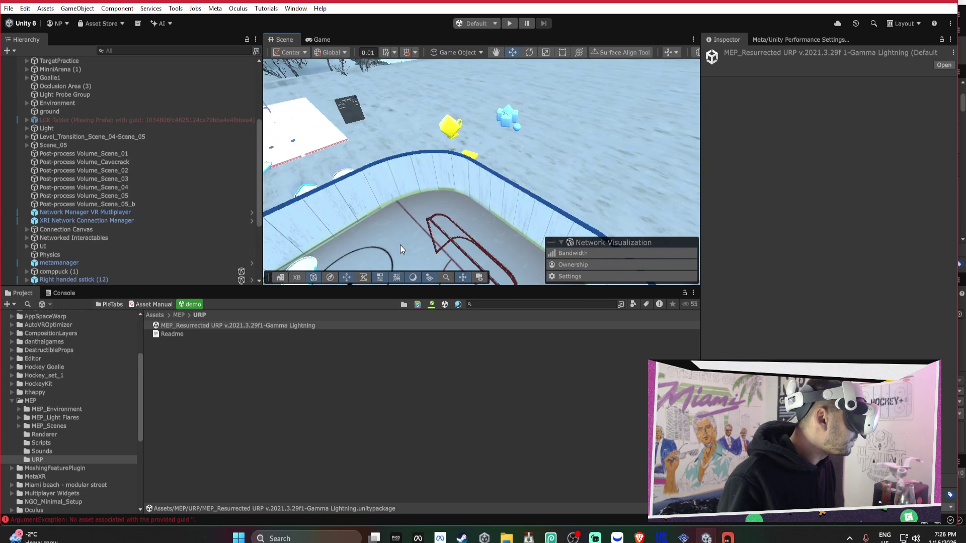
Duplicate SM_Hockey_gate and slide the copy to the right of the rink.
click(435, 224)
drag(492, 190, 480, 179)
scroll(480, 180, down, 5)
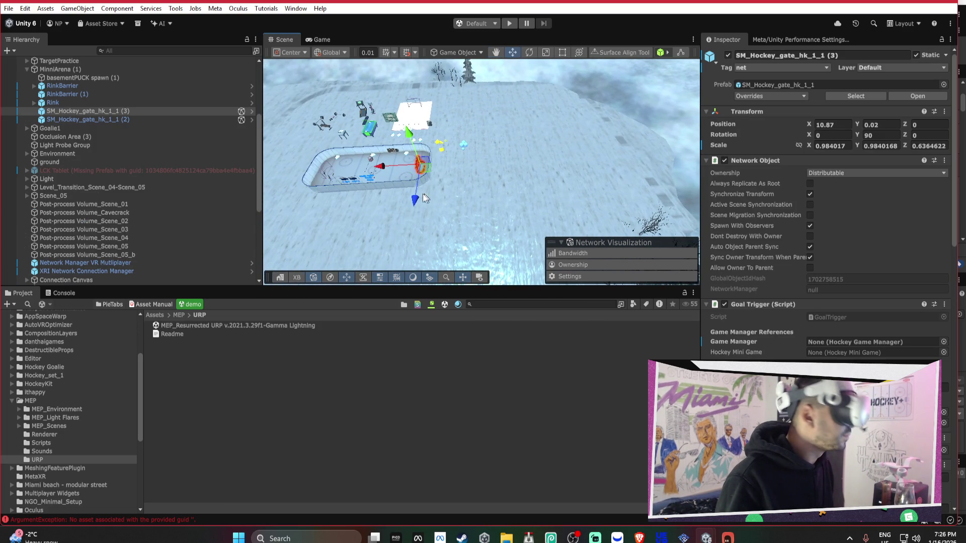
key(ctrl+d)
drag(388, 170, 468, 171)
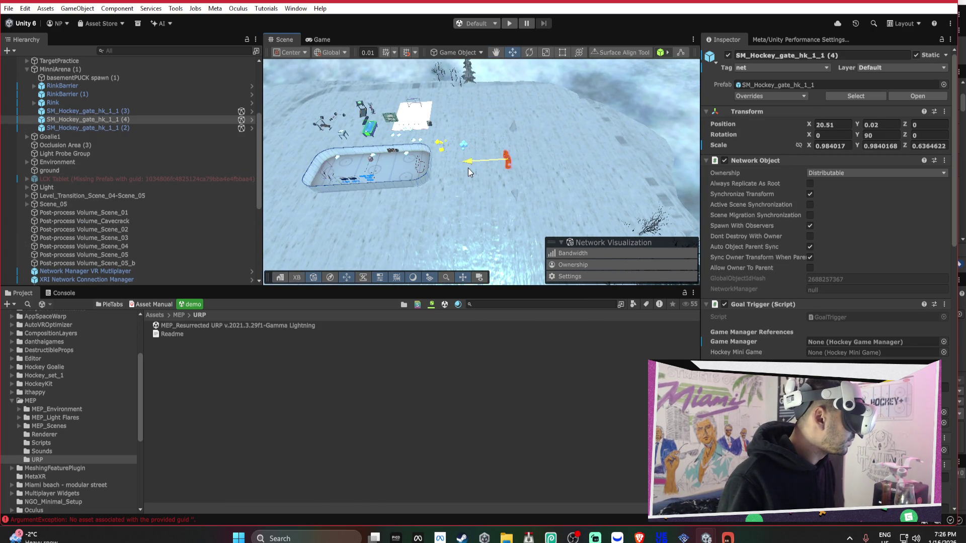
drag(535, 171, 539, 171)
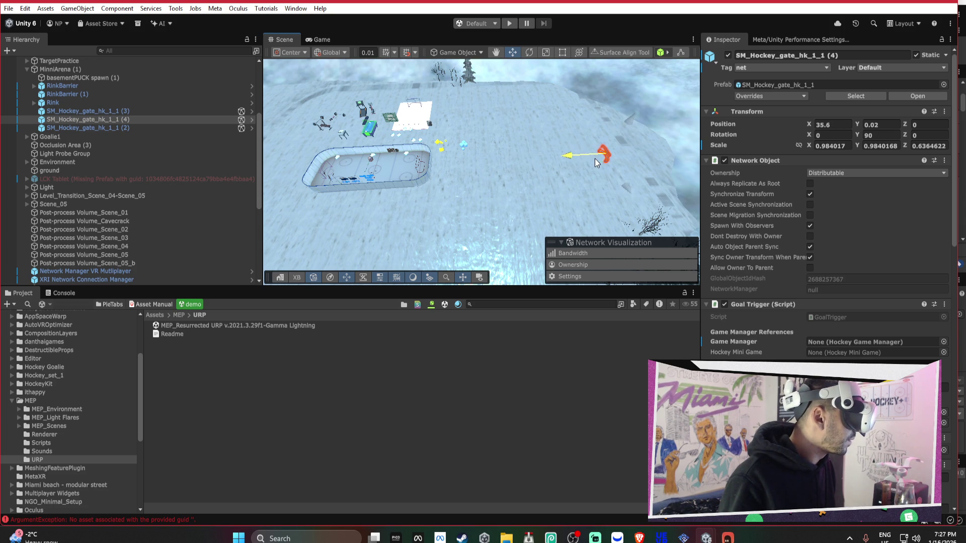
Duplicate the moved gate again and rotate the new copy to 30 degrees on Y.
key(ctrl+d)
key(e)
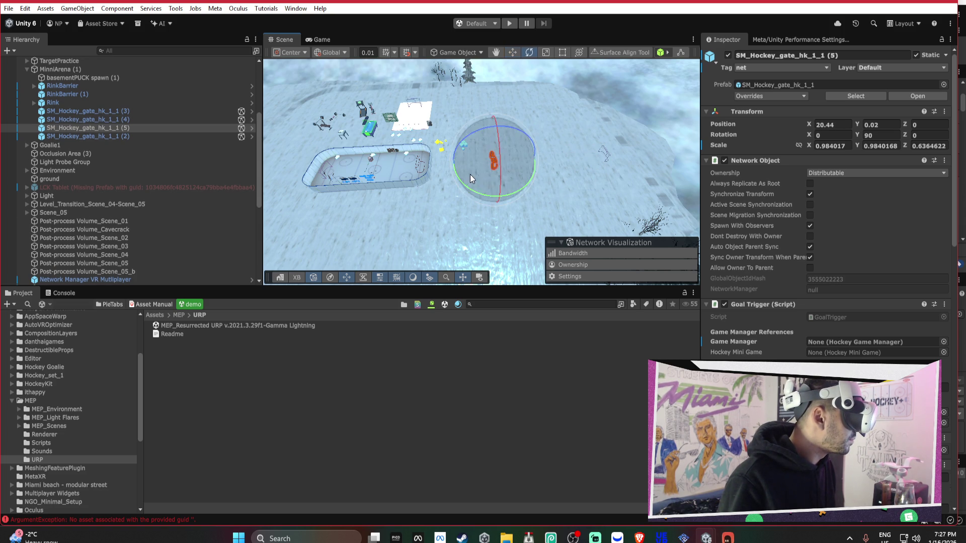
mouse_move(467, 185)
mouse_down()
mouse_move(581, 229)
mouse_move(747, 236)
mouse_move(734, 238)
mouse_up()
Frame the offline and red pucks on the ice, then bring up the Miami Beach editor.
mouse_move(589, 196)
mouse_down()
mouse_move(497, 125)
mouse_move(613, 196)
mouse_move(507, 136)
mouse_up()
click(472, 116)
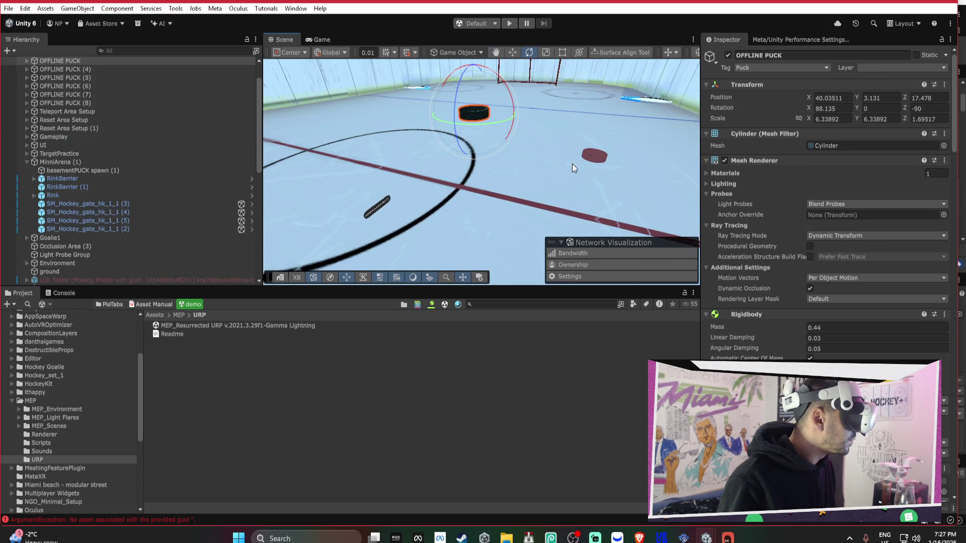
shift+click(594, 155)
scroll(523, 102, down, 10)
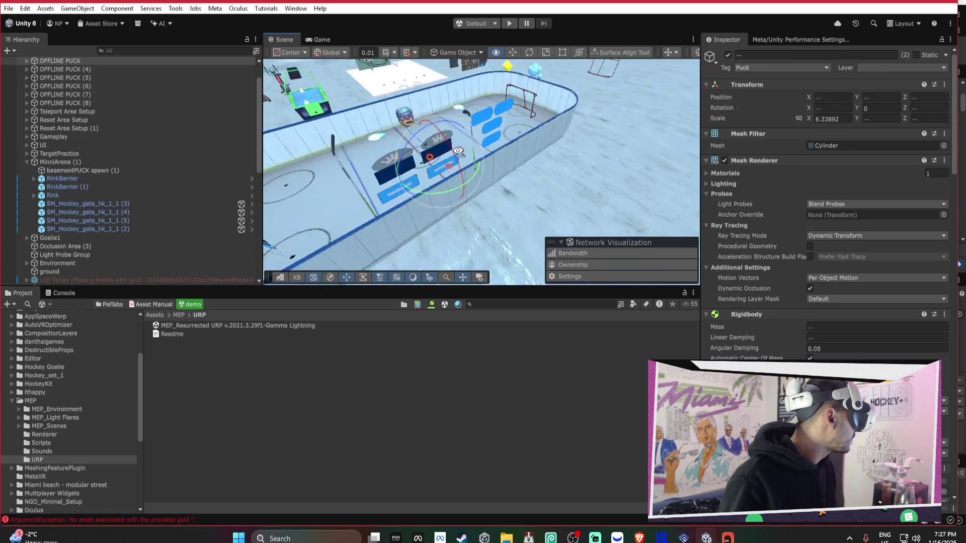
key(w)
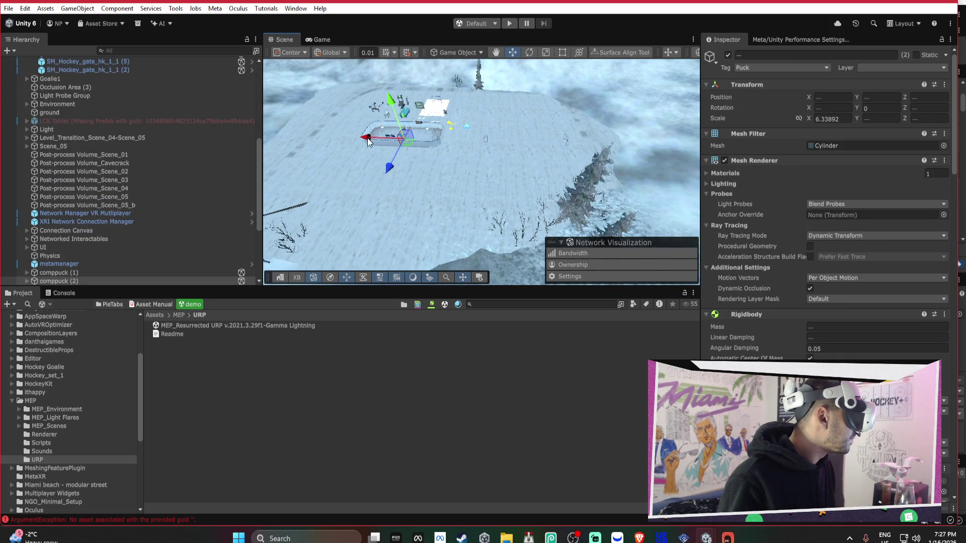
key(f)
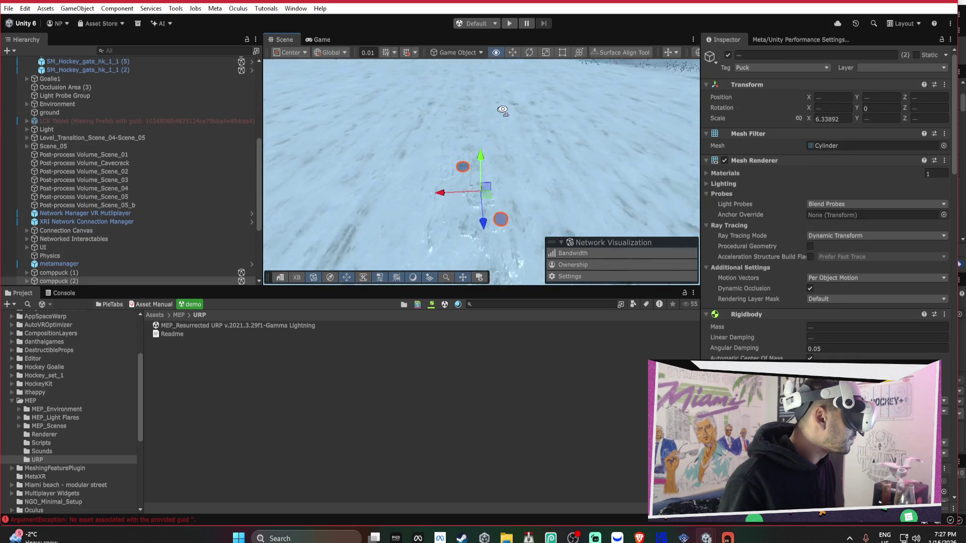
mouse_move(482, 158)
mouse_down()
mouse_move(425, 115)
mouse_move(438, 149)
mouse_move(458, 156)
mouse_move(603, 115)
mouse_move(613, 145)
mouse_move(647, 133)
mouse_move(587, 120)
mouse_move(592, 109)
mouse_move(583, 117)
mouse_up()
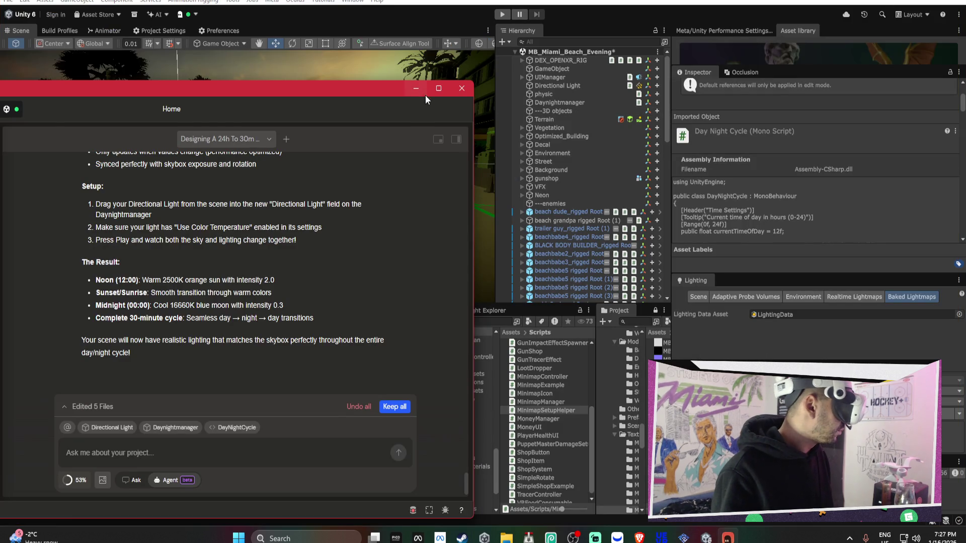
click(417, 89)
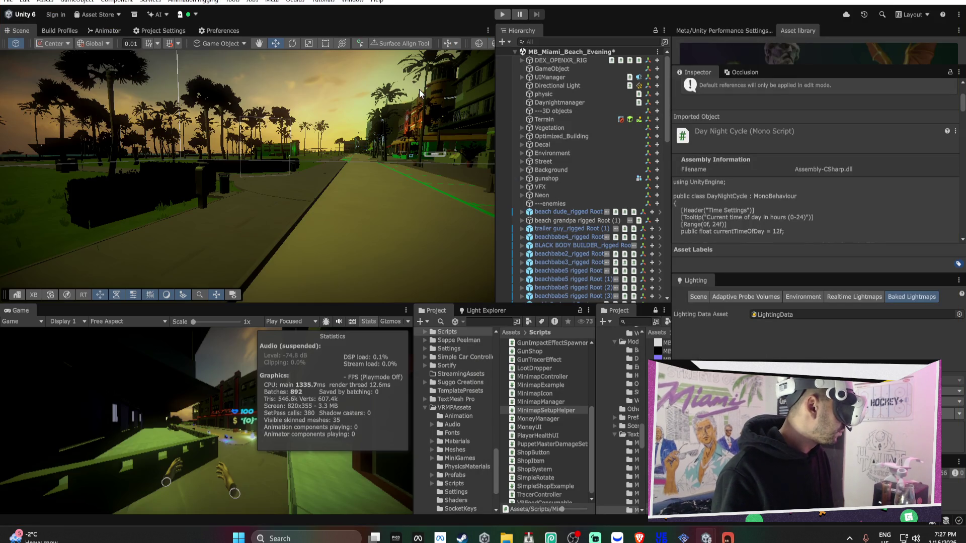
Assign the Directional Light to Daynightmanager's Directional Light field.
right_click(565, 161)
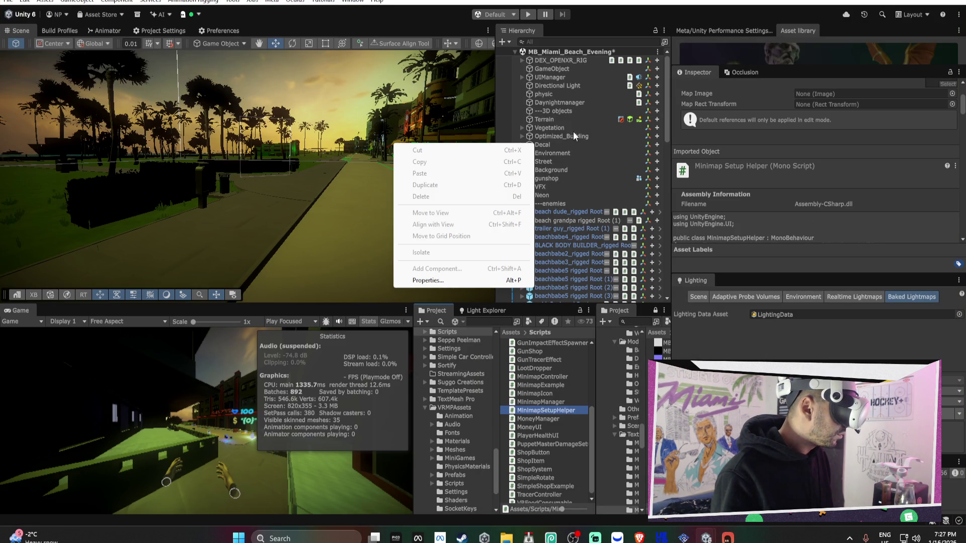
click(564, 103)
scroll(769, 171, down, 3)
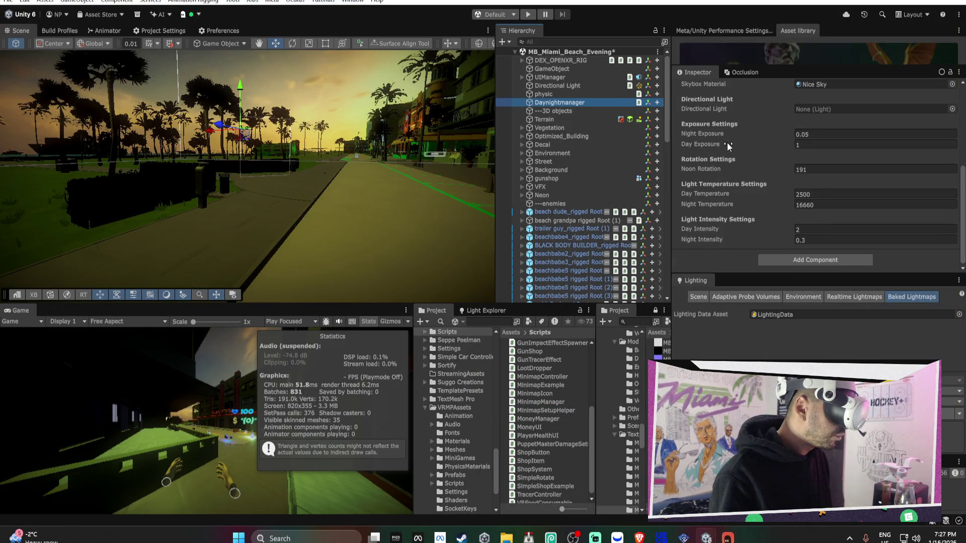
scroll(744, 168, up, 1)
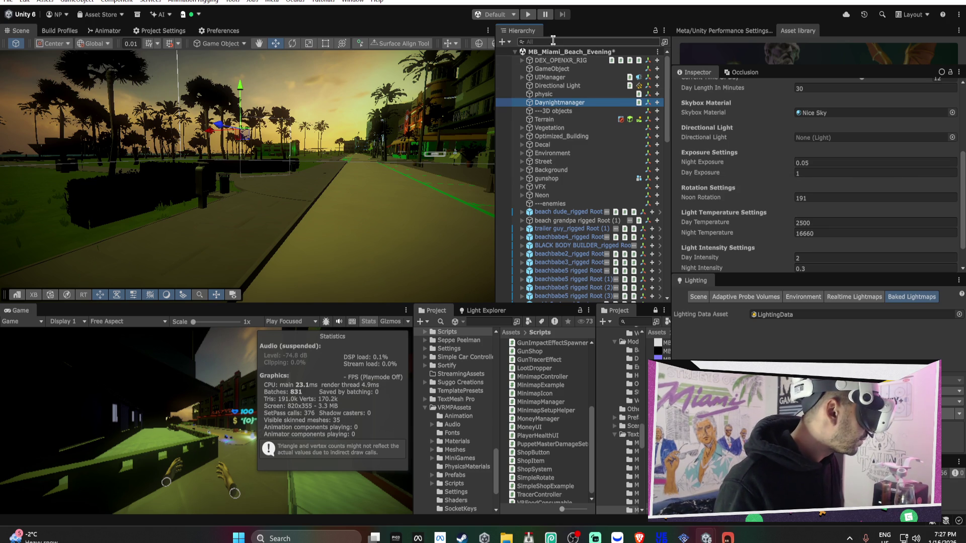
drag(549, 85, 823, 140)
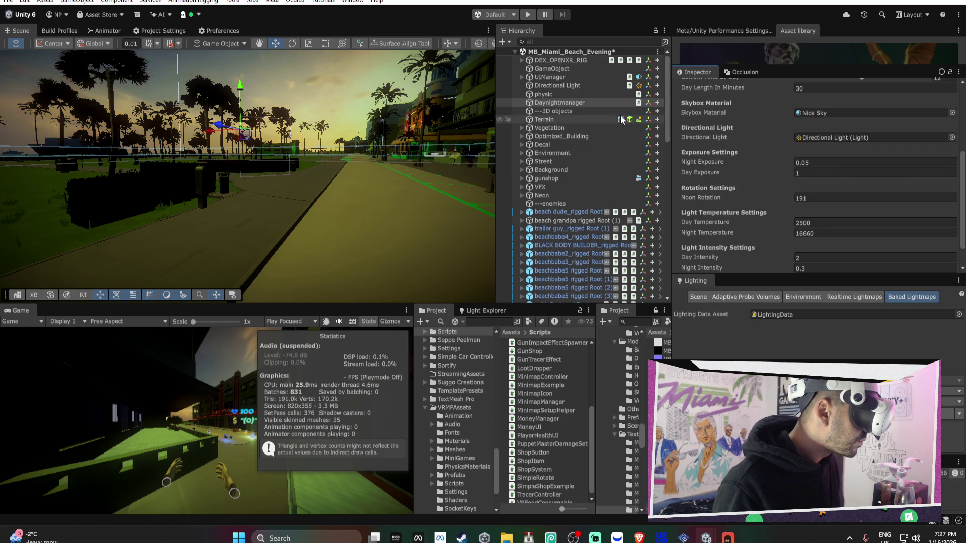
Set the Directional Light's intensity to 0.73.
click(563, 86)
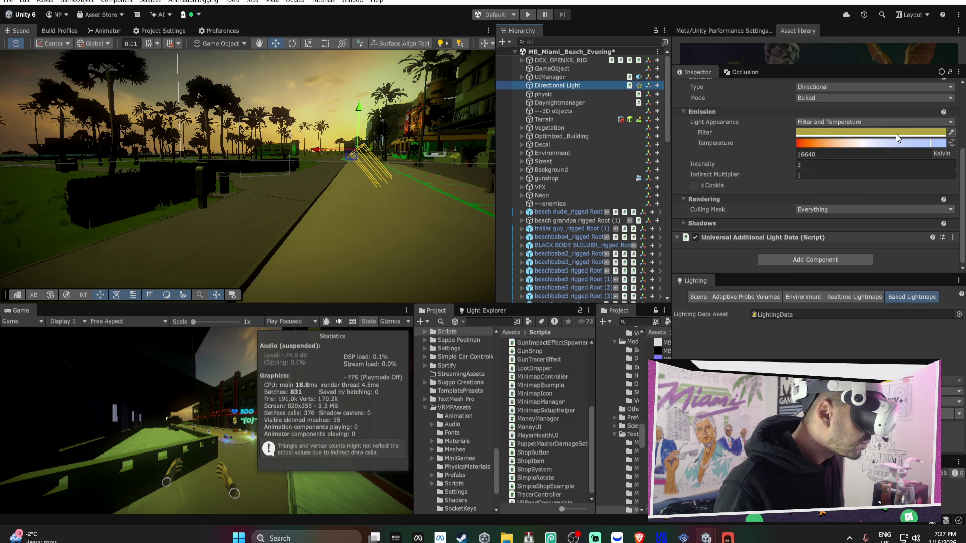
click(821, 165)
text(1)
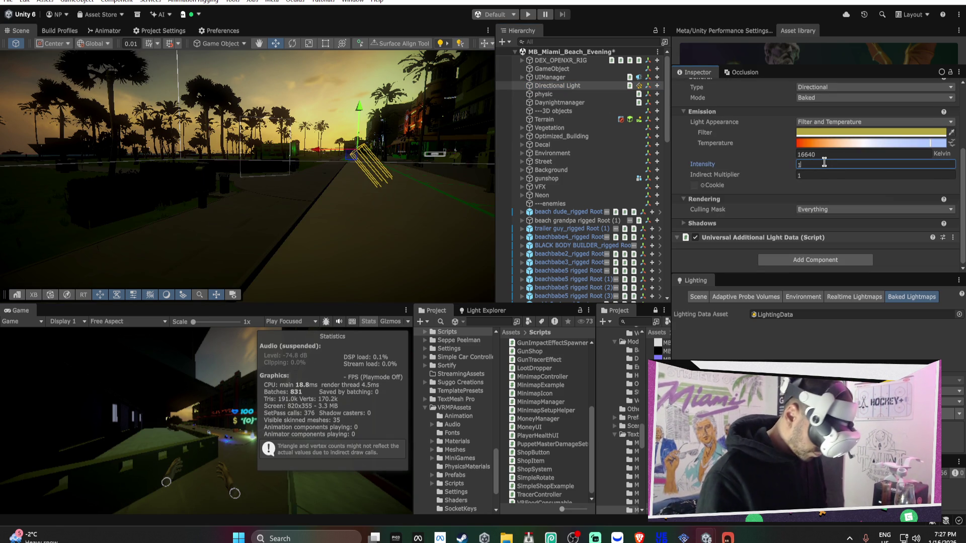
key(BackSpace)
text(.5)
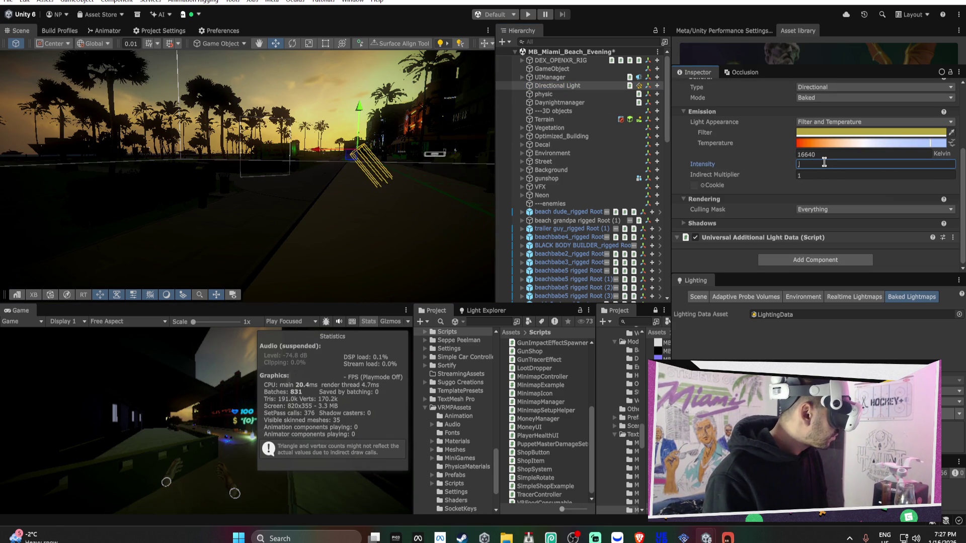
text(.1)
text(1)
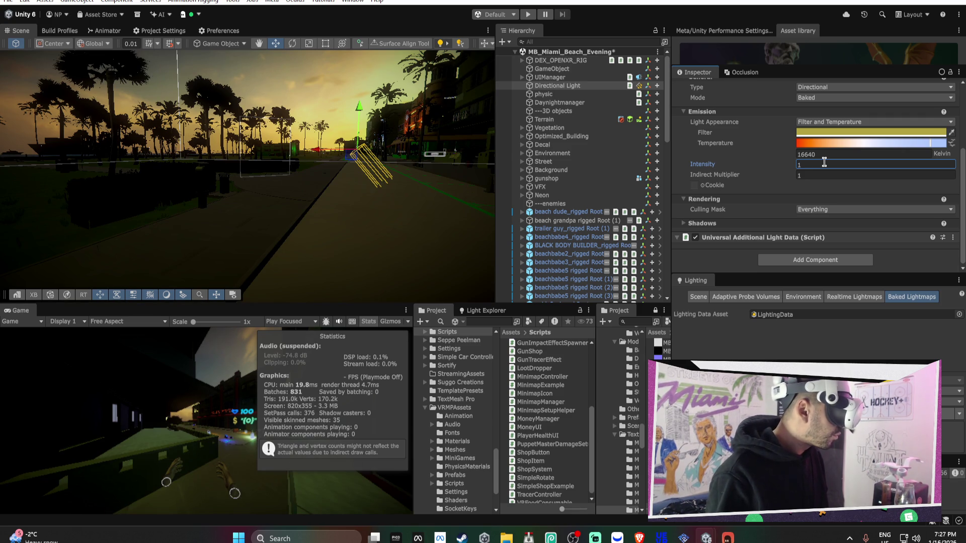
Warm the light's colour temperature to 4283 K, checking the look along the street.
click(861, 144)
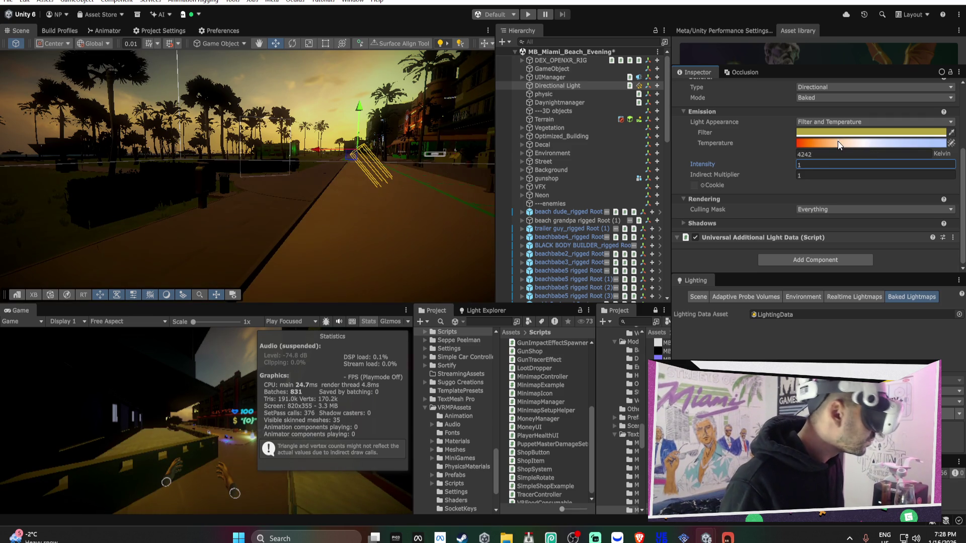
drag(828, 142, 812, 144)
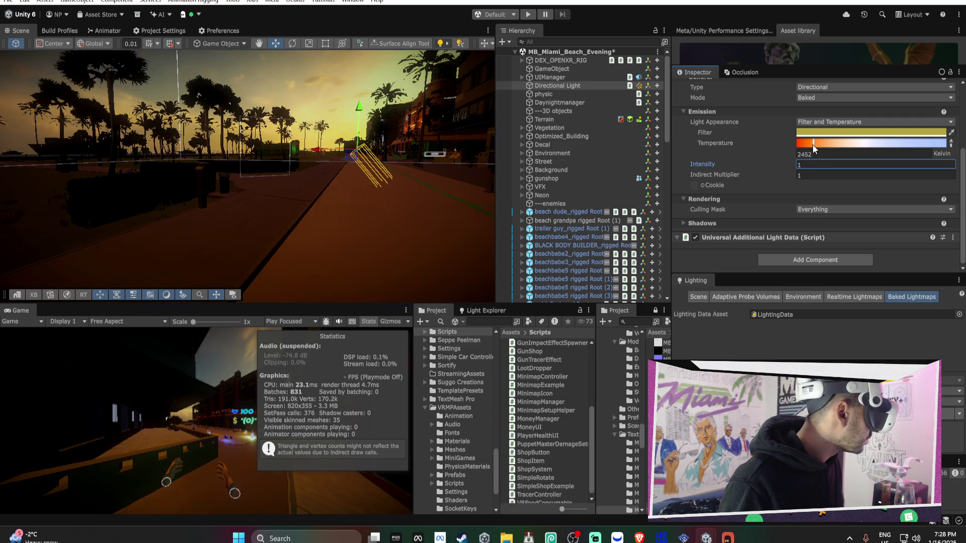
mouse_move(383, 166)
mouse_down()
mouse_move(494, 162)
mouse_move(441, 158)
mouse_up()
text(0.73)
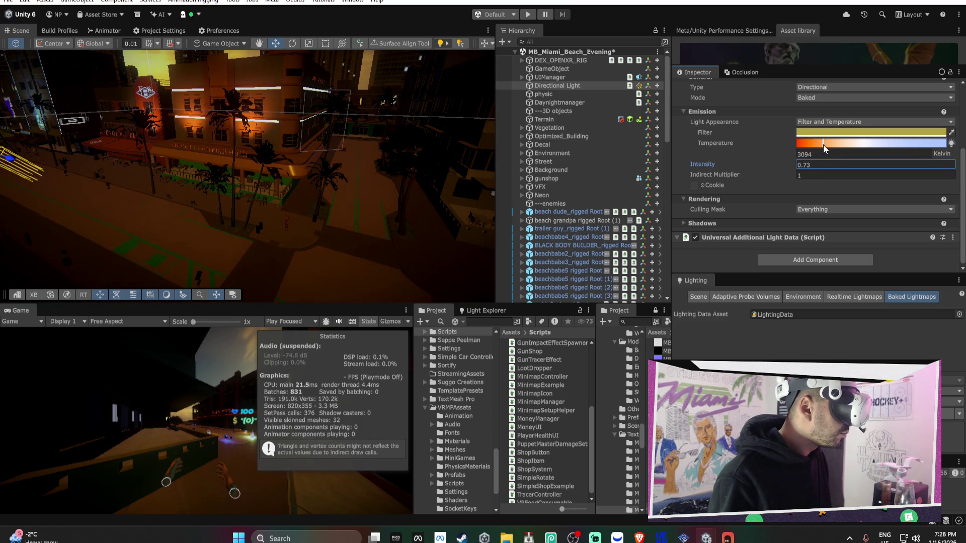
click(838, 146)
drag(368, 169, 312, 167)
mouse_move(230, 132)
mouse_down()
mouse_move(174, 115)
mouse_move(415, 164)
mouse_up()
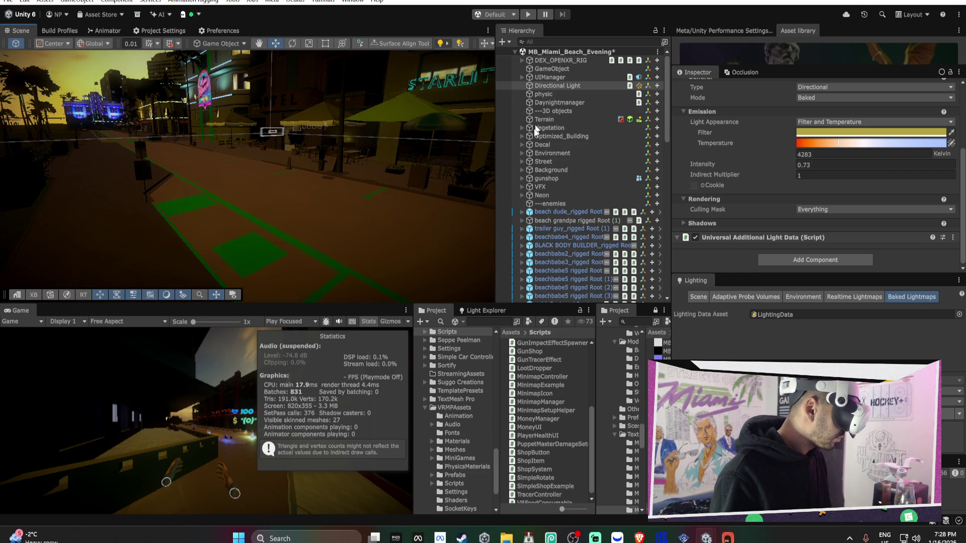
Open URP-Performant from VRMPAssets/Settings and review its Lighting settings.
scroll(467, 442, down, 3)
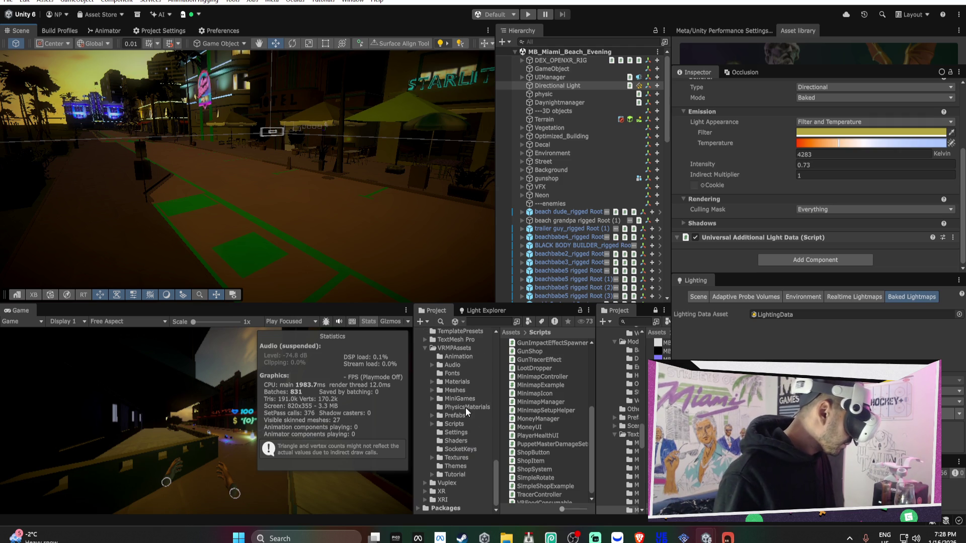
click(462, 433)
click(552, 351)
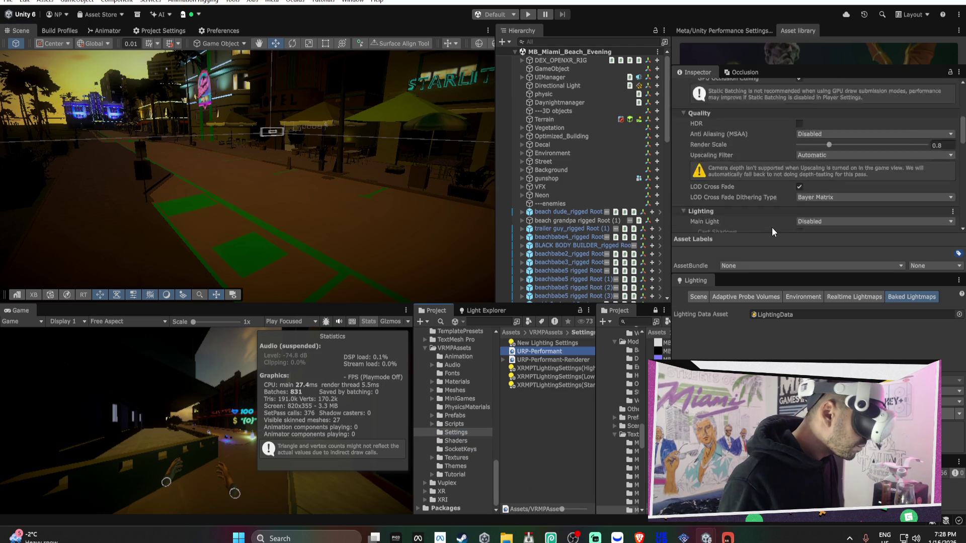
scroll(771, 228, down, 3)
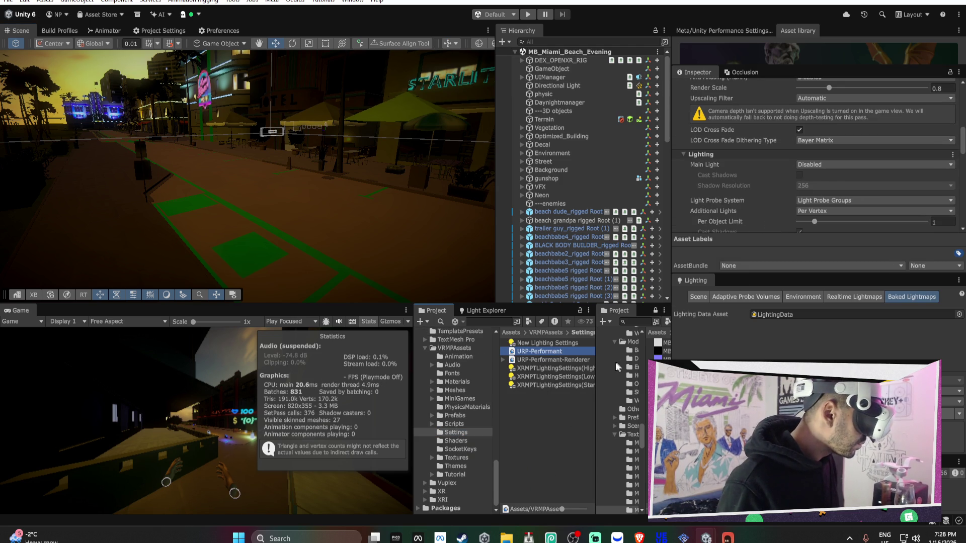
Frame an alley spray paint can, then fly back to the floating settings panels.
mouse_move(412, 150)
mouse_down()
mouse_move(361, 131)
mouse_move(390, 145)
mouse_move(324, 159)
mouse_move(362, 198)
mouse_move(362, 164)
mouse_move(374, 165)
mouse_up()
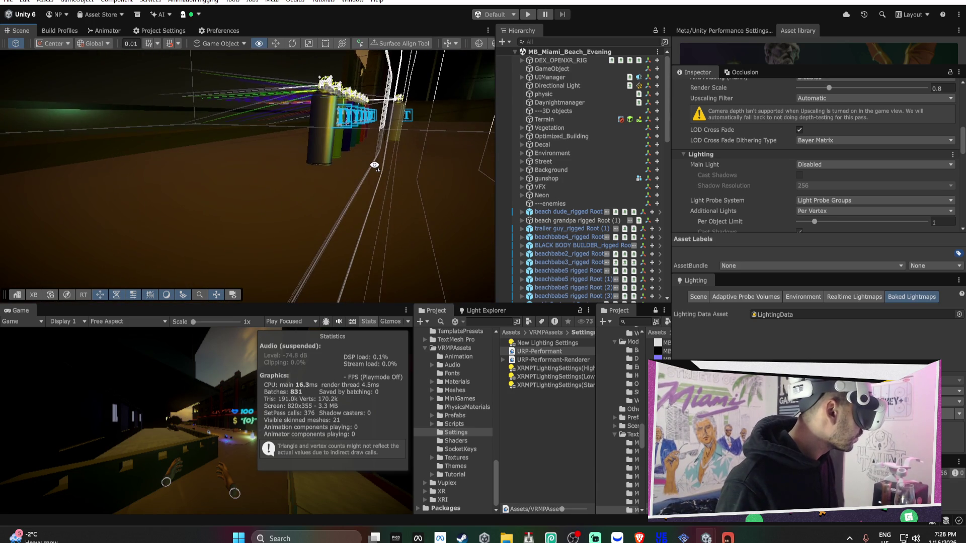
click(313, 144)
key(f)
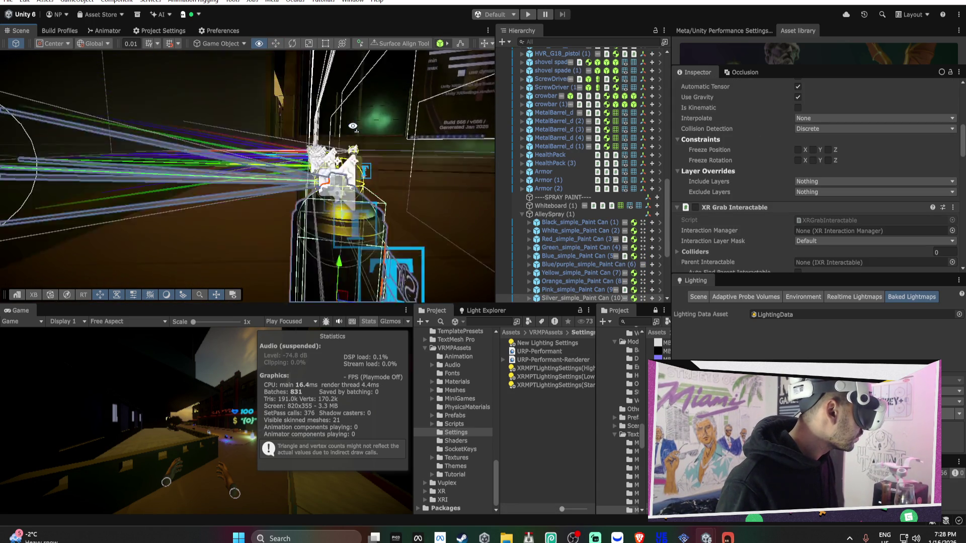
mouse_move(353, 126)
mouse_down()
mouse_move(334, 142)
mouse_move(363, 150)
mouse_move(408, 131)
mouse_move(453, 129)
mouse_move(200, 123)
mouse_move(341, 188)
mouse_up()
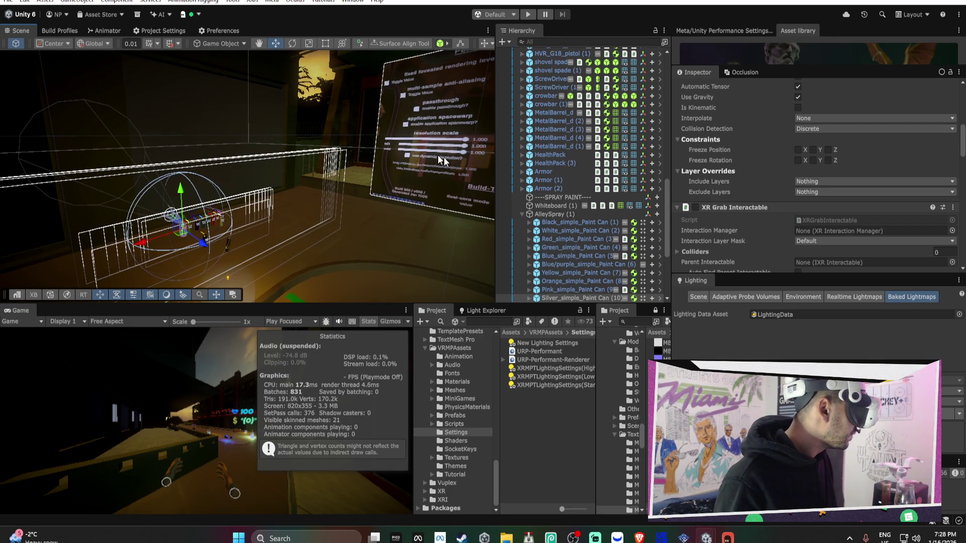
Create an empty child object under Whiteboard (1).
click(556, 207)
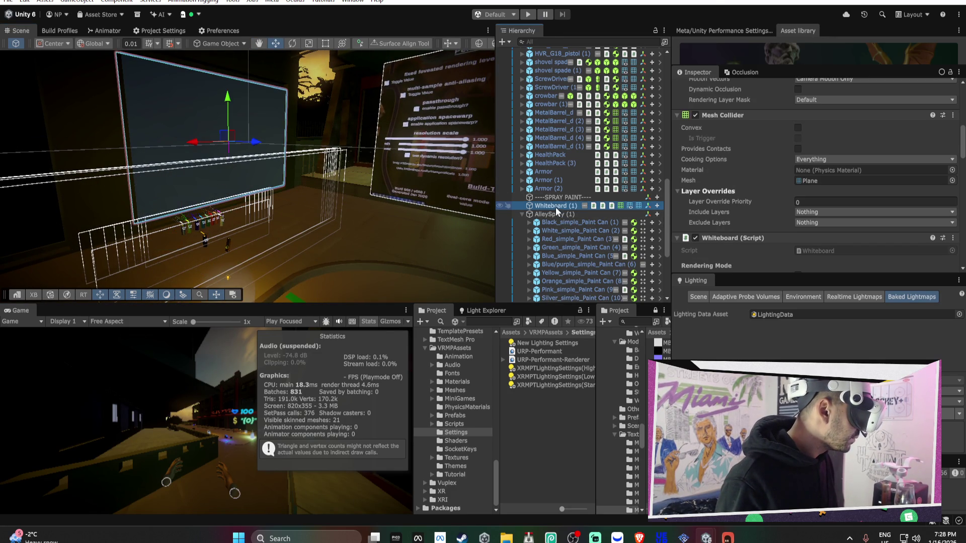
right_click(554, 207)
click(504, 42)
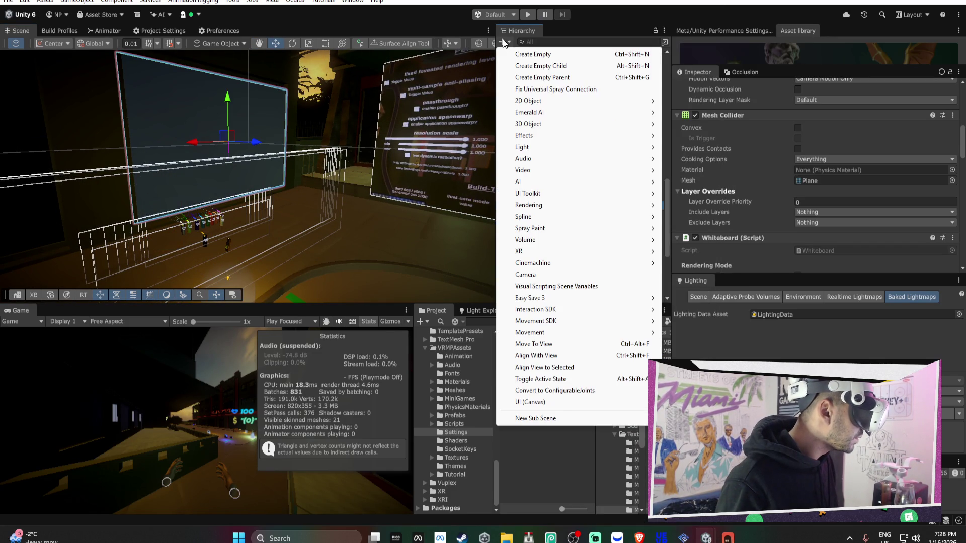
click(535, 65)
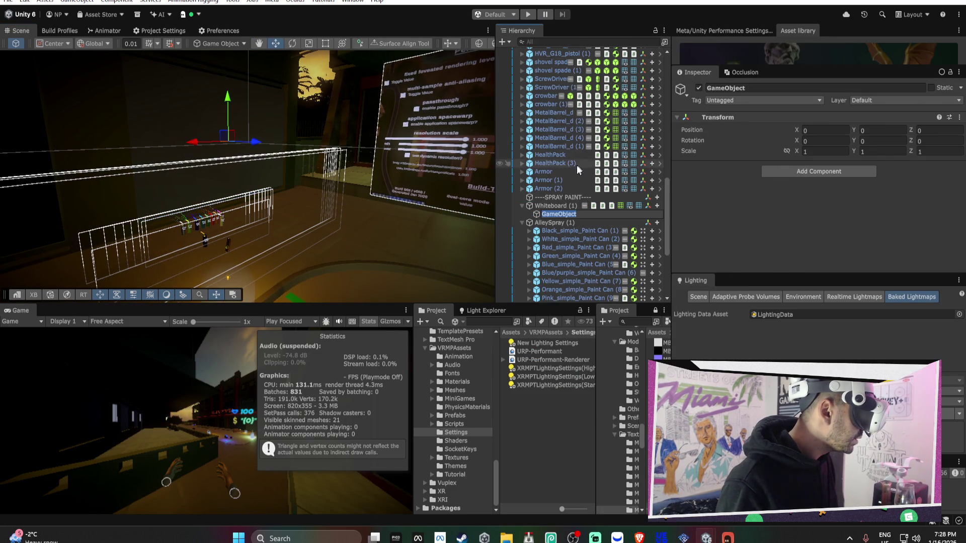
Add a Light component to the new object and move it along Z.
click(798, 170)
text(light)
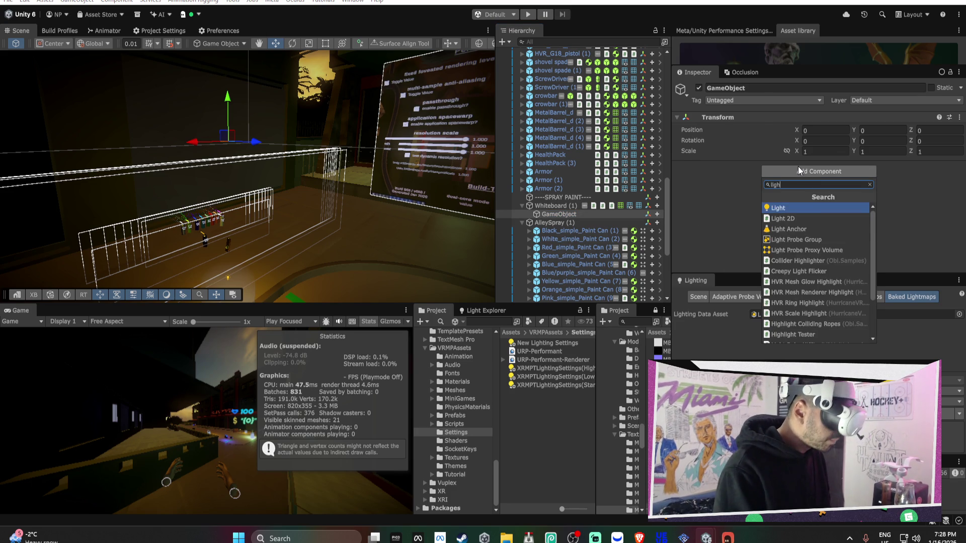
key(Return)
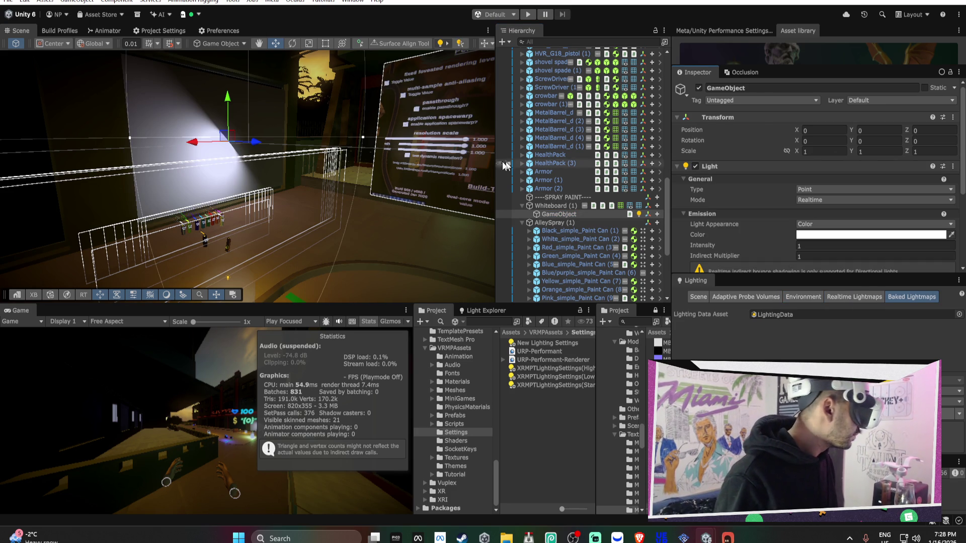
drag(257, 142, 348, 147)
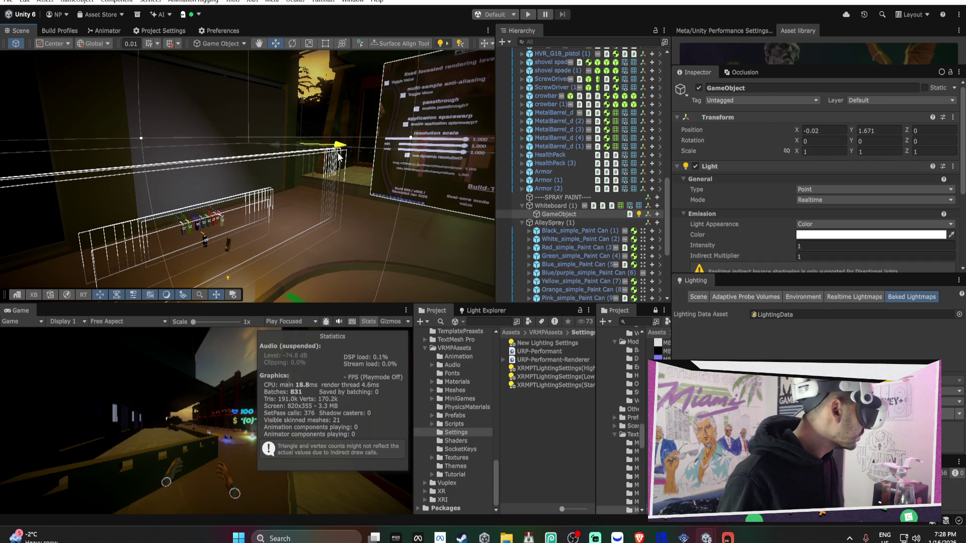
Switch the light to Directional and tilt it to point downward.
click(838, 190)
click(838, 213)
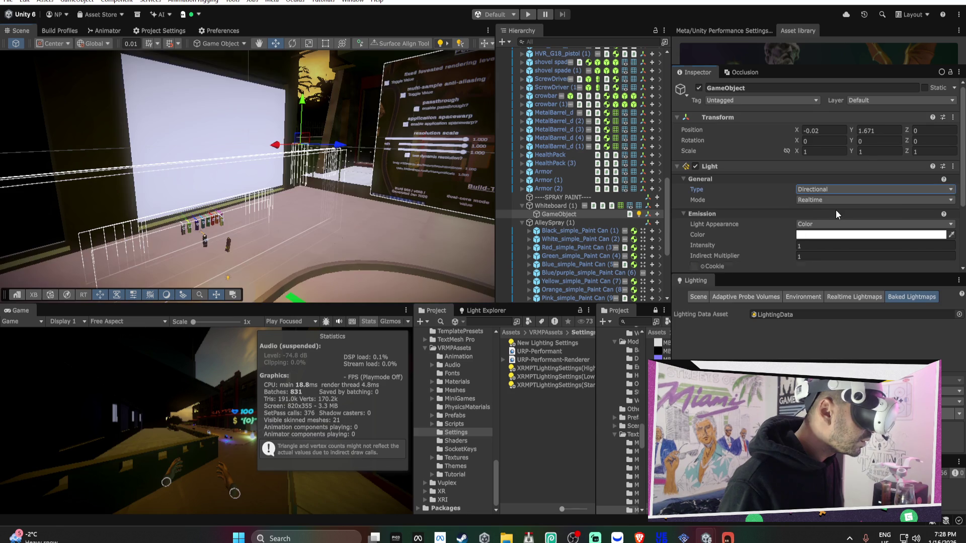
key(e)
drag(336, 122, 367, 250)
Make it a Spot light with a 30° inner angle and a wider outer cone.
click(836, 189)
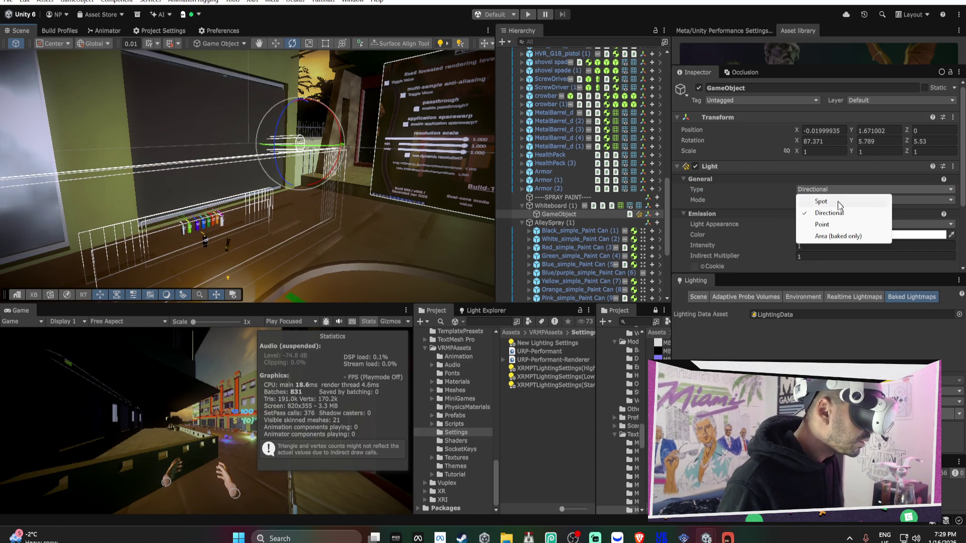
click(838, 201)
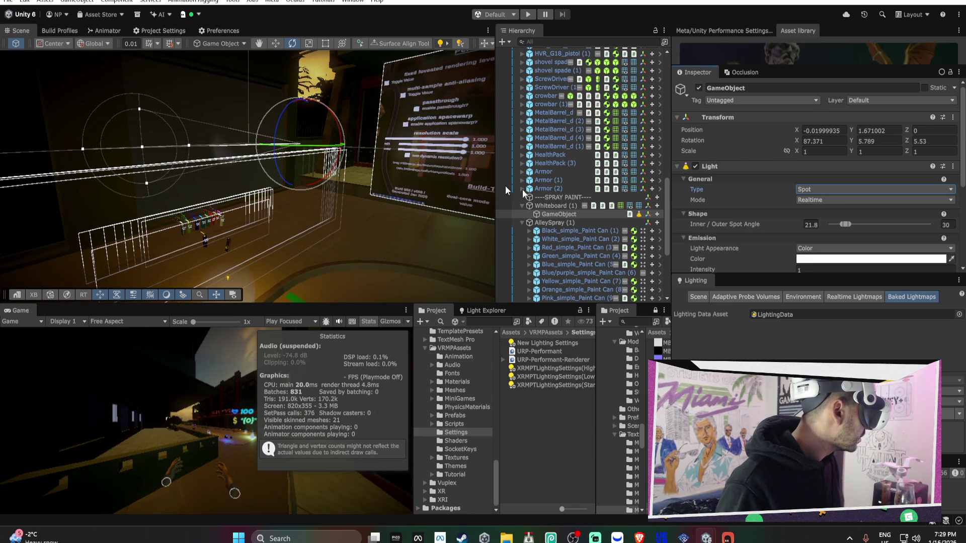
drag(844, 224, 890, 231)
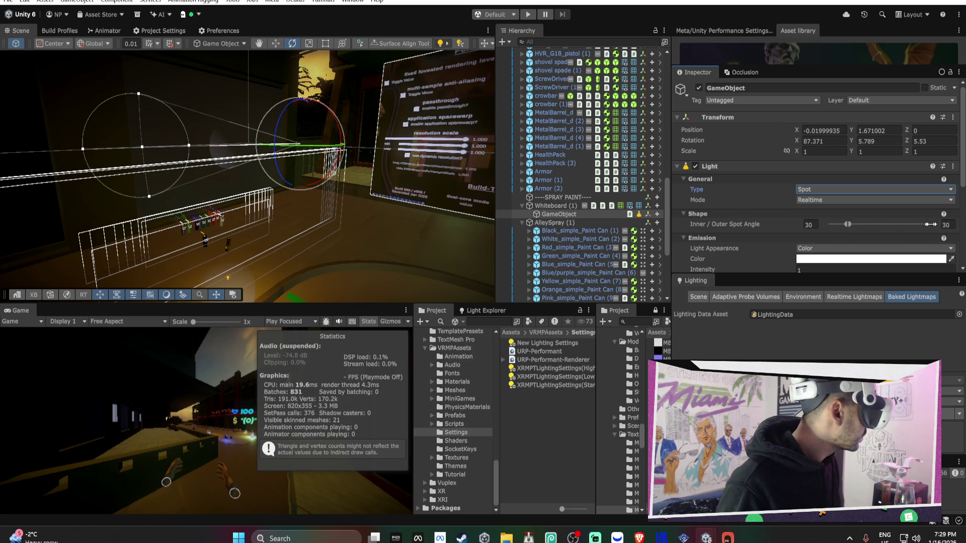
drag(850, 225, 917, 225)
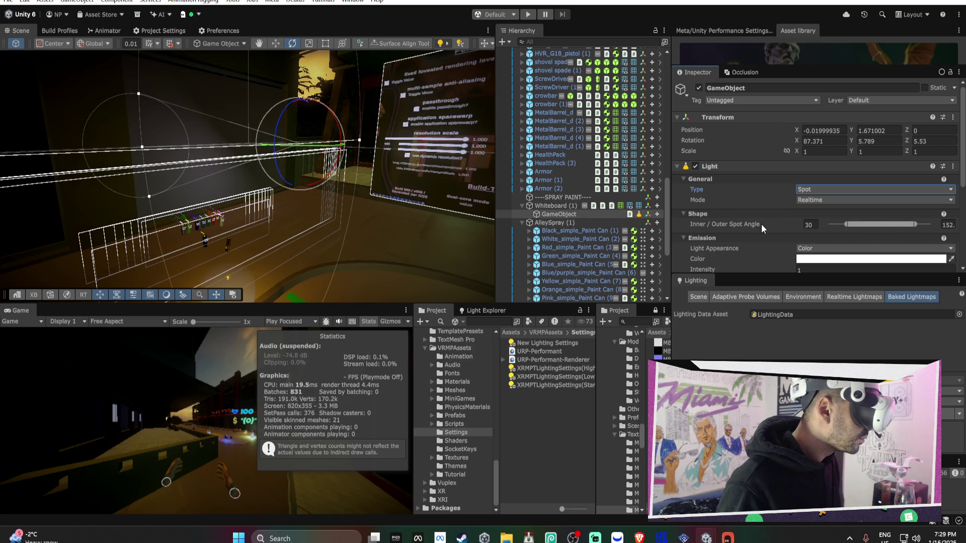
Set the light mode to Baked and raise the intensity to 5.51.
scroll(768, 223, down, 3)
click(818, 143)
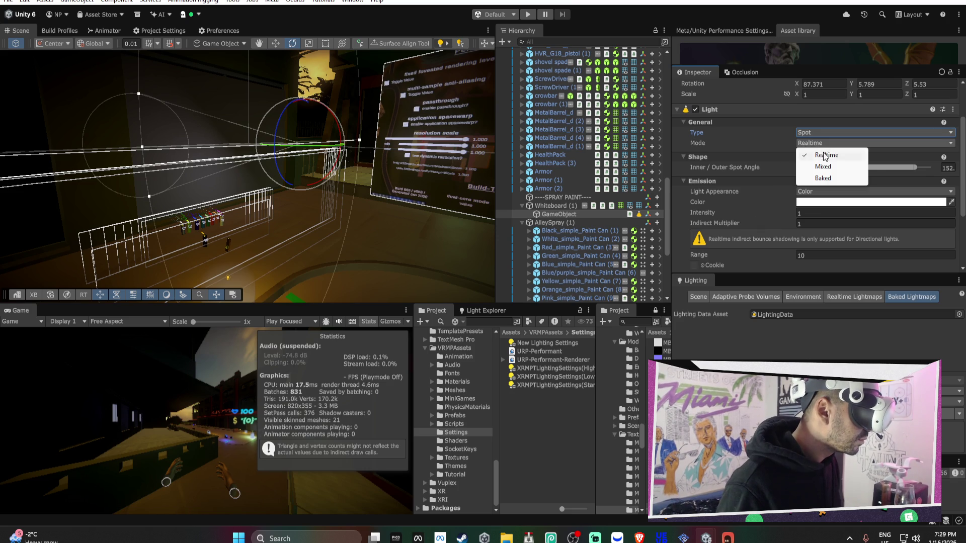
click(824, 178)
drag(703, 216, 773, 218)
Slide the spot light left and re-angle it toward the whiteboard.
mouse_move(322, 181)
mouse_down()
mouse_move(163, 180)
mouse_move(191, 159)
mouse_move(349, 122)
mouse_move(355, 236)
mouse_up()
key(w)
mouse_move(391, 178)
mouse_down()
mouse_move(371, 175)
mouse_move(367, 162)
mouse_move(379, 161)
mouse_move(406, 113)
mouse_move(214, 91)
mouse_move(466, 90)
mouse_move(572, 149)
mouse_move(554, 217)
mouse_up()
key(w)
key(e)
click(551, 216)
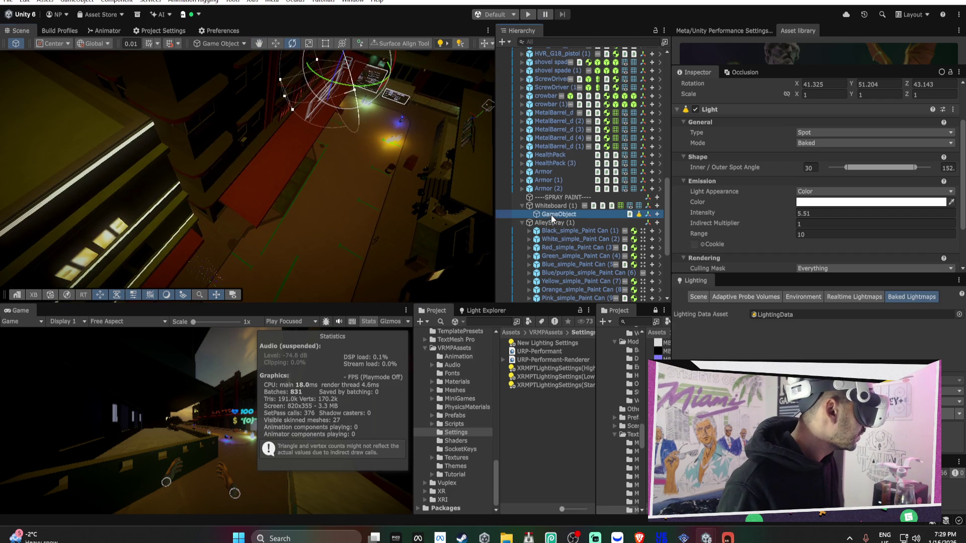
Rename the light to 'whiteboard light' and move it to the Hierarchy's top level.
scroll(733, 105, up, 2)
click(736, 88)
text(whiteboard light)
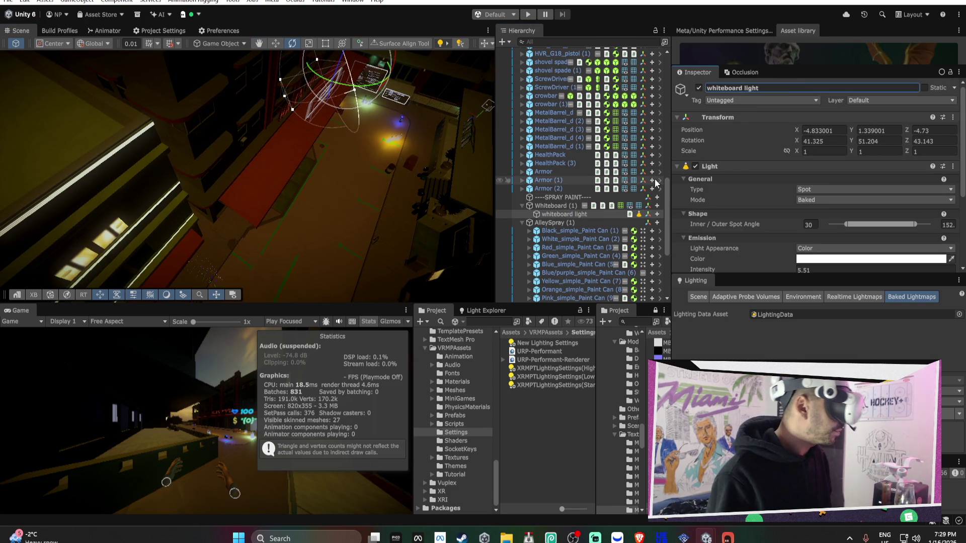
click(589, 212)
scroll(620, 171, up, 15)
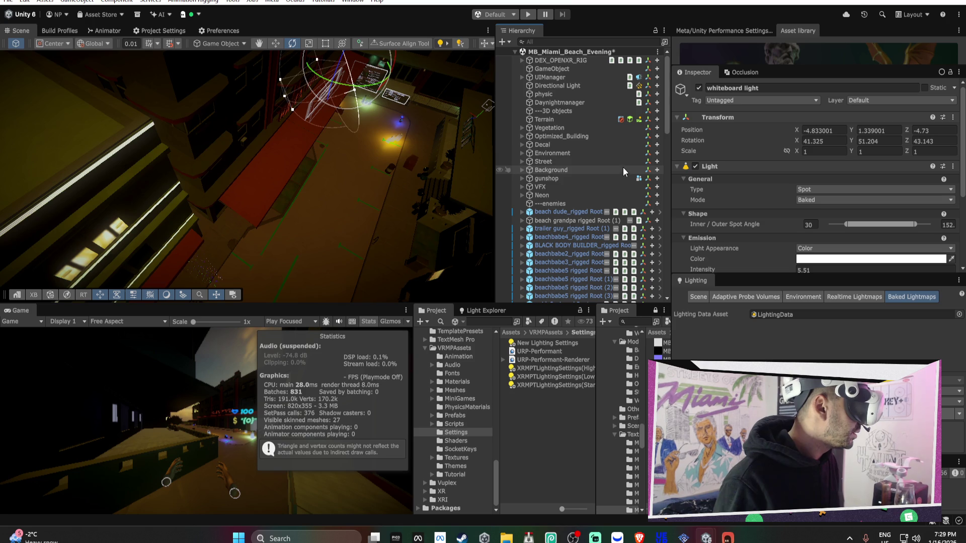
drag(563, 126, 563, 123)
Set the whiteboard light's range to 6.94.
mouse_move(355, 113)
mouse_down()
mouse_move(458, 173)
mouse_move(352, 151)
mouse_move(186, 74)
mouse_up()
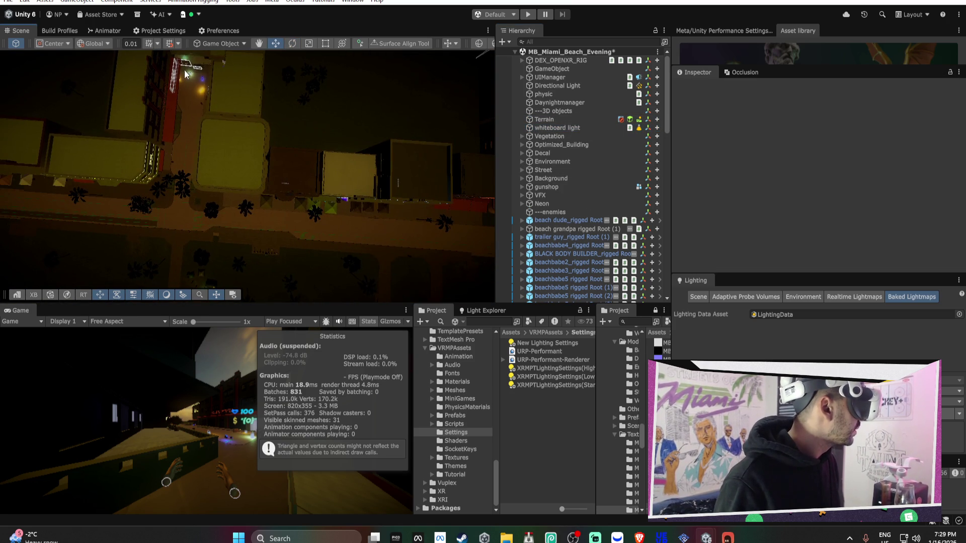
click(575, 129)
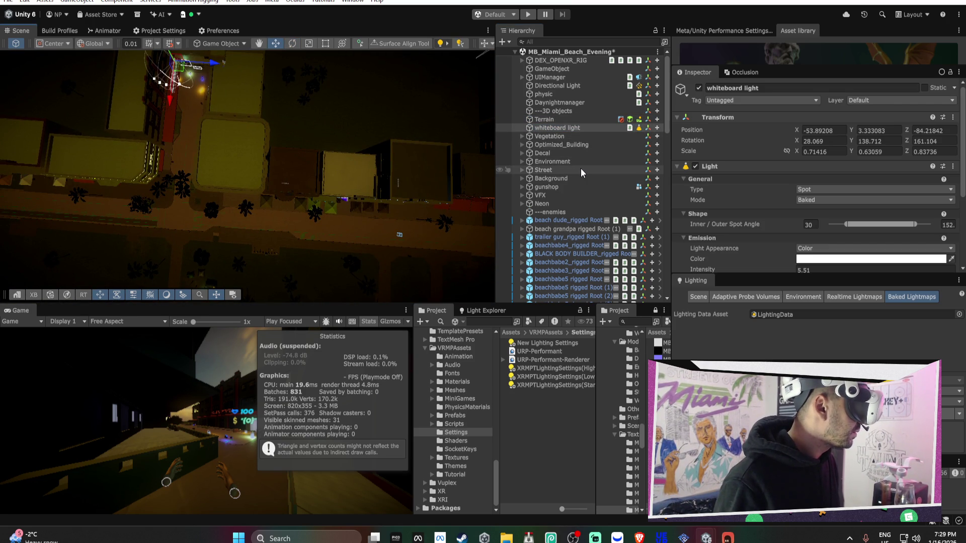
mouse_move(306, 191)
mouse_down()
mouse_move(283, 188)
mouse_move(362, 70)
mouse_move(381, 125)
mouse_move(306, 47)
mouse_move(240, 139)
mouse_move(378, 92)
mouse_move(239, 86)
mouse_move(306, 136)
mouse_move(355, 128)
mouse_move(273, 102)
mouse_move(274, 86)
mouse_move(381, 69)
mouse_move(360, 46)
mouse_move(427, 131)
mouse_move(409, 108)
mouse_up()
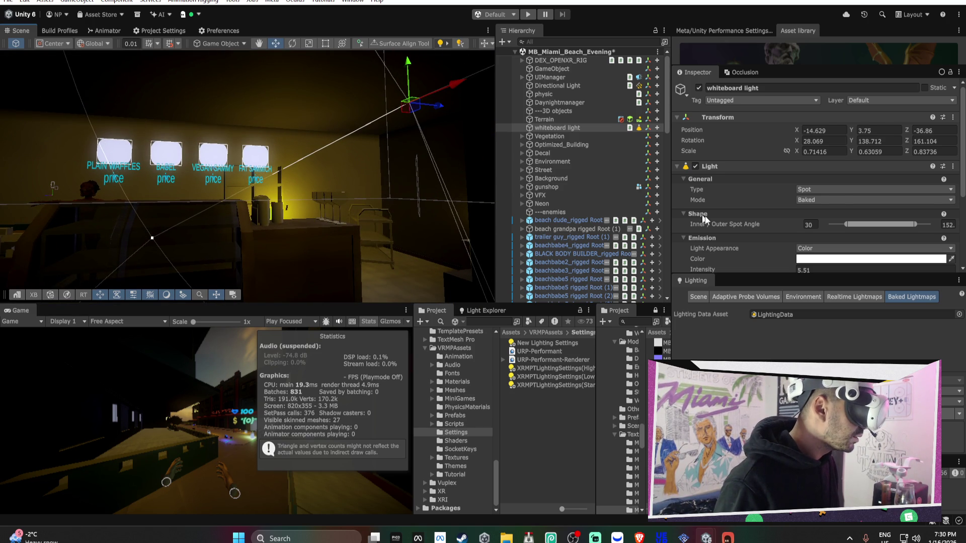
scroll(819, 256, down, 3)
click(814, 242)
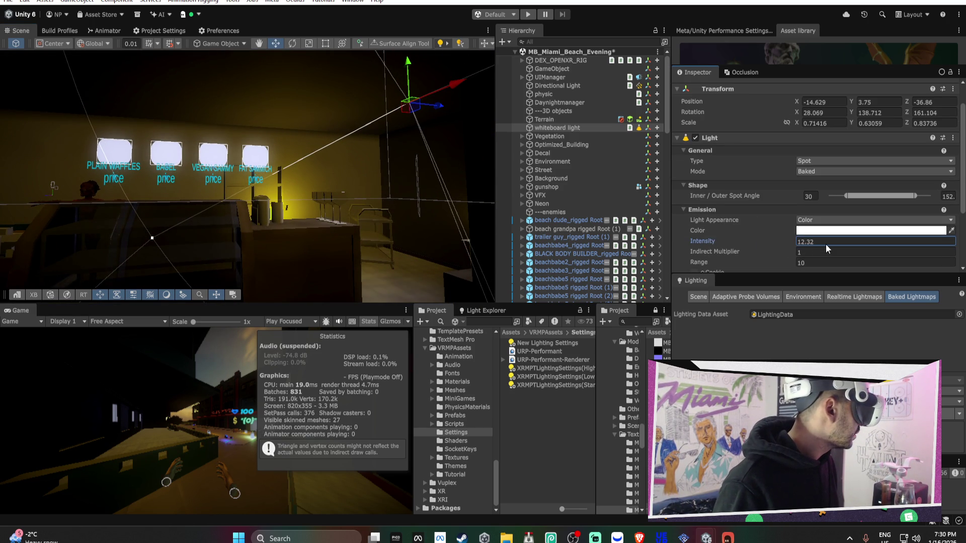
mouse_move(472, 166)
mouse_down()
mouse_move(433, 122)
mouse_move(446, 117)
mouse_up()
click(846, 195)
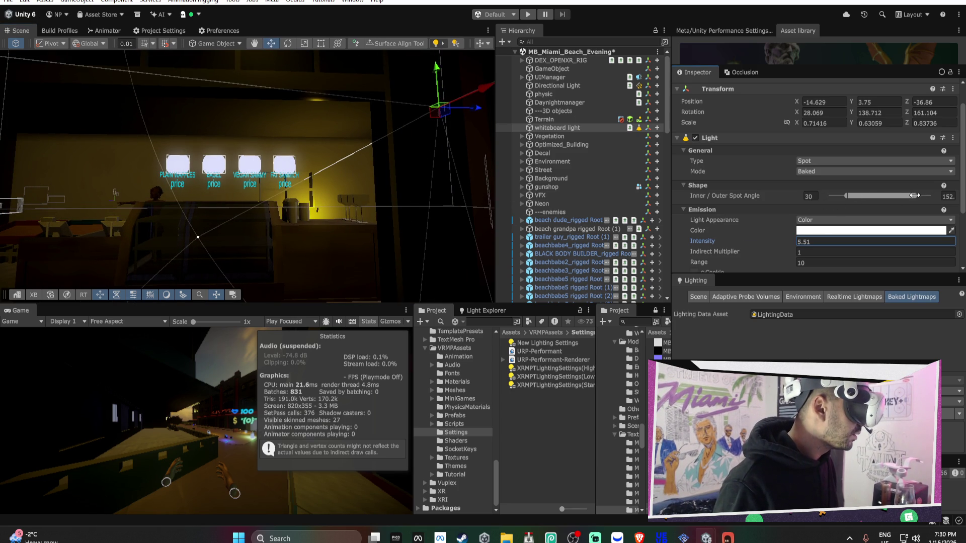
mouse_move(677, 262)
mouse_down()
mouse_move(661, 262)
mouse_move(681, 261)
mouse_up()
mouse_move(405, 205)
mouse_down()
mouse_move(327, 227)
mouse_move(379, 268)
mouse_move(319, 259)
mouse_move(315, 162)
mouse_up()
Duplicate the whiteboard light, shifting the copy along the wall and aiming it at the boards.
key(ctrl+d)
drag(450, 150, 140, 141)
mouse_move(117, 173)
mouse_down()
mouse_move(210, 140)
mouse_move(141, 142)
mouse_up()
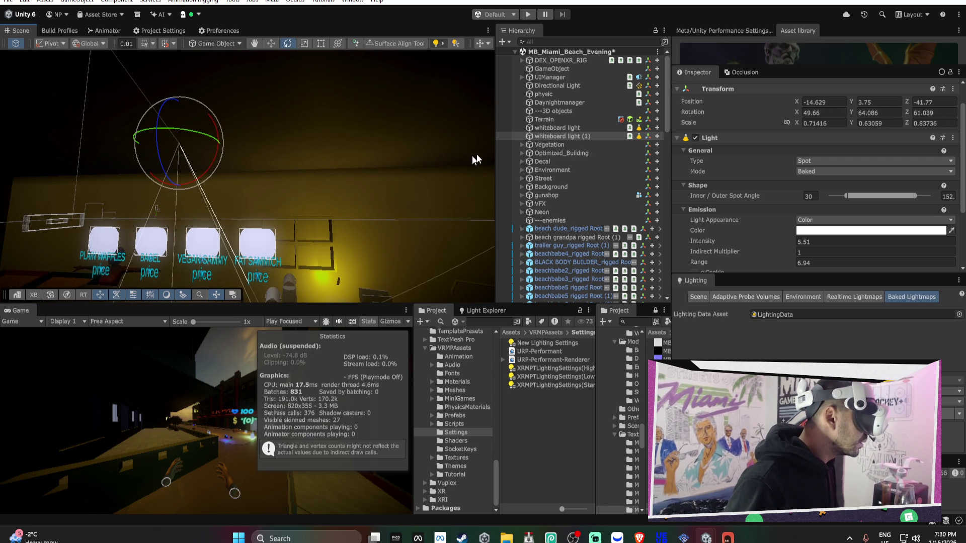
Re-aim the copy, widen its inner spot angle, and delete the original whiteboard light.
mouse_move(328, 136)
mouse_down()
mouse_move(367, 151)
mouse_move(310, 149)
mouse_up()
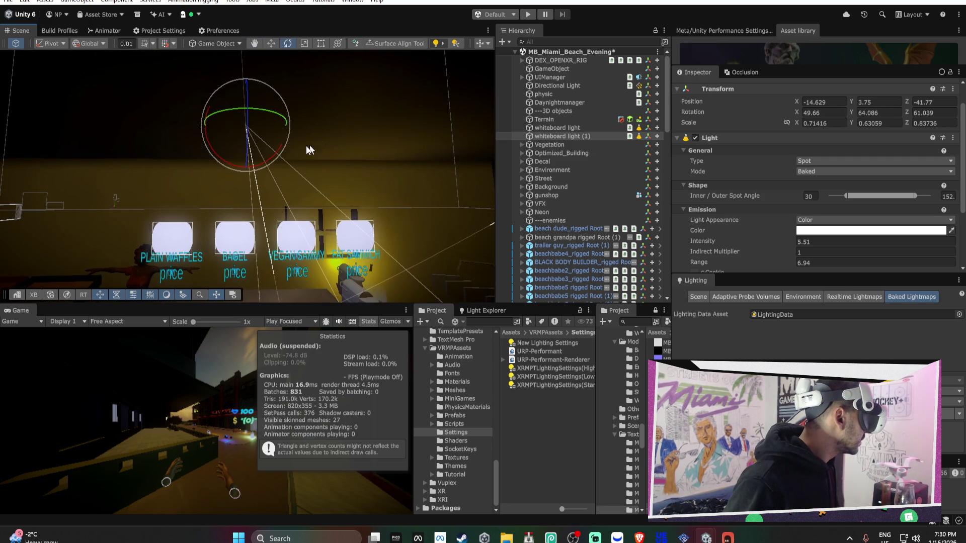
mouse_move(247, 169)
mouse_down()
mouse_move(224, 167)
mouse_move(267, 158)
mouse_move(229, 174)
mouse_move(253, 180)
mouse_up()
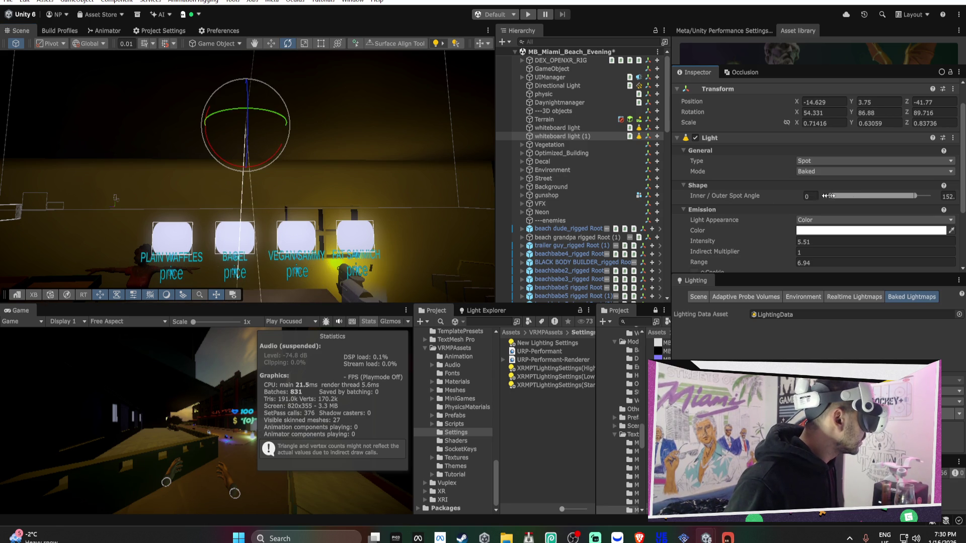
drag(829, 196, 899, 197)
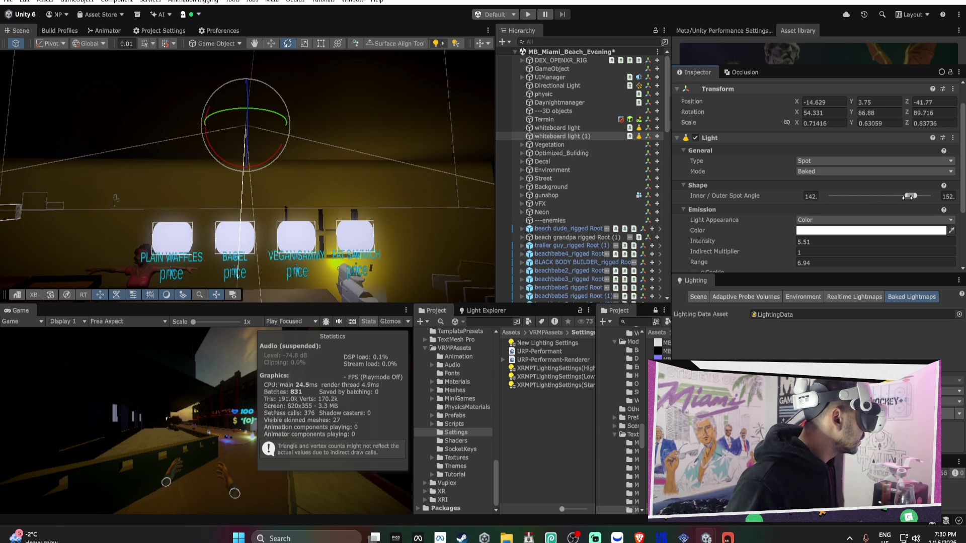
click(575, 128)
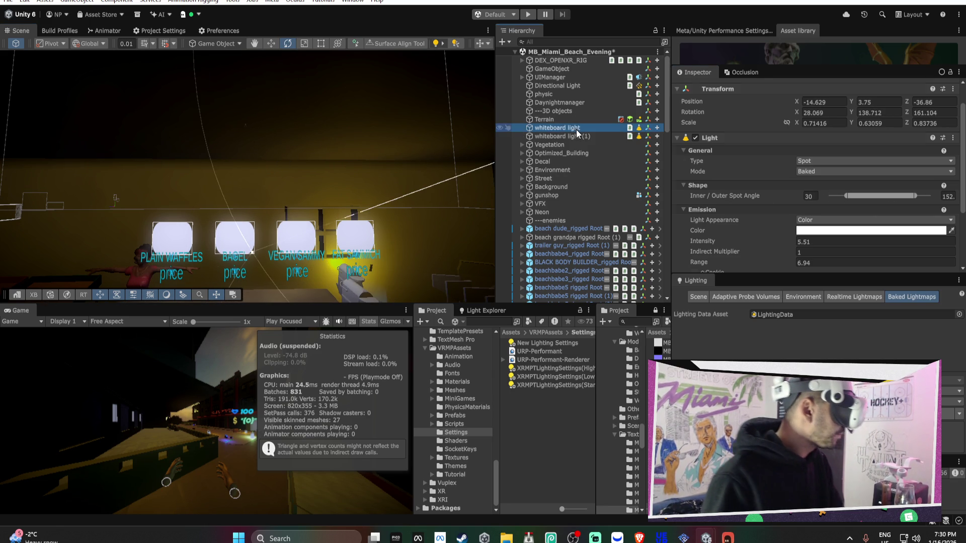
key(Delete)
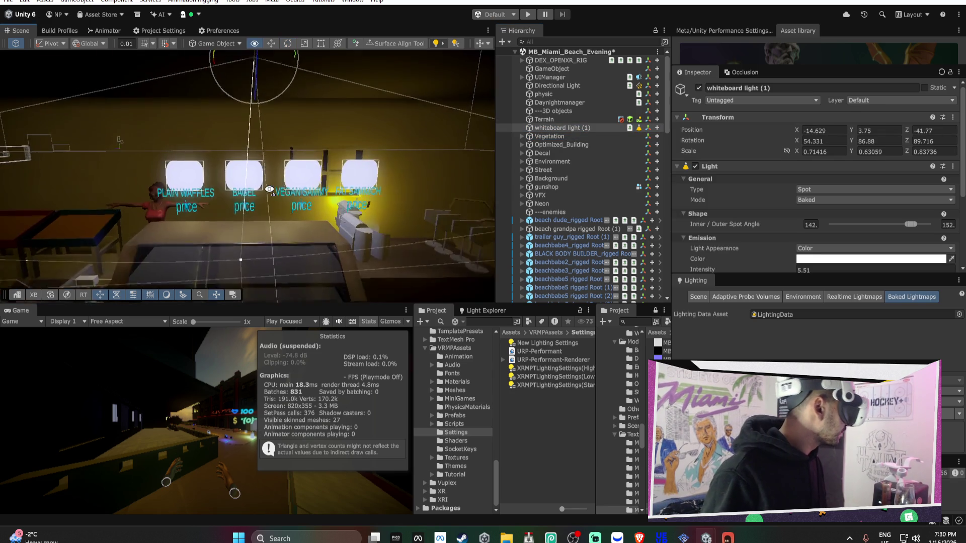
Duplicate whiteboard light (1) twice along the wall, then duplicate all three lights together.
key(w)
key(ctrl+d)
mouse_move(282, 133)
mouse_down()
mouse_move(512, 133)
mouse_move(81, 137)
mouse_up()
key(ctrl+d)
shift+click(574, 127)
drag(334, 139, 123, 147)
key(ctrl+d)
click(557, 138)
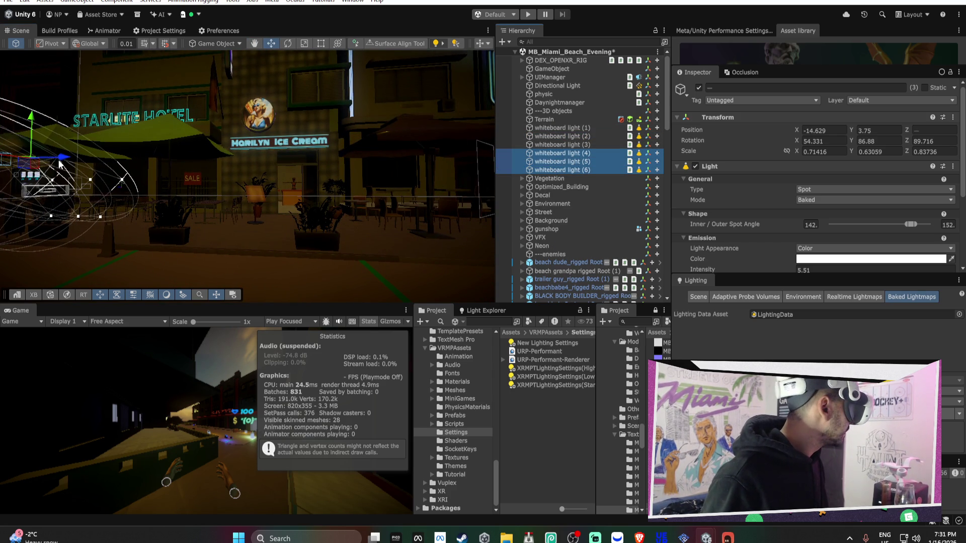
Shift the selected whiteboard lights along X and raise them higher.
key(f)
drag(305, 175, 118, 150)
mouse_move(252, 126)
mouse_down()
mouse_move(251, 136)
mouse_move(306, 145)
mouse_move(298, 171)
mouse_move(331, 195)
mouse_move(324, 168)
mouse_up()
key(e)
key(w)
mouse_move(302, 133)
mouse_down()
mouse_move(302, 98)
mouse_move(359, 155)
mouse_move(401, 145)
mouse_move(396, 176)
mouse_move(160, 153)
mouse_move(382, 183)
mouse_move(339, 182)
mouse_up()
Duplicate them as lights (7)–(9), order them after (6), and move them into the gun shop.
key(ctrl+d)
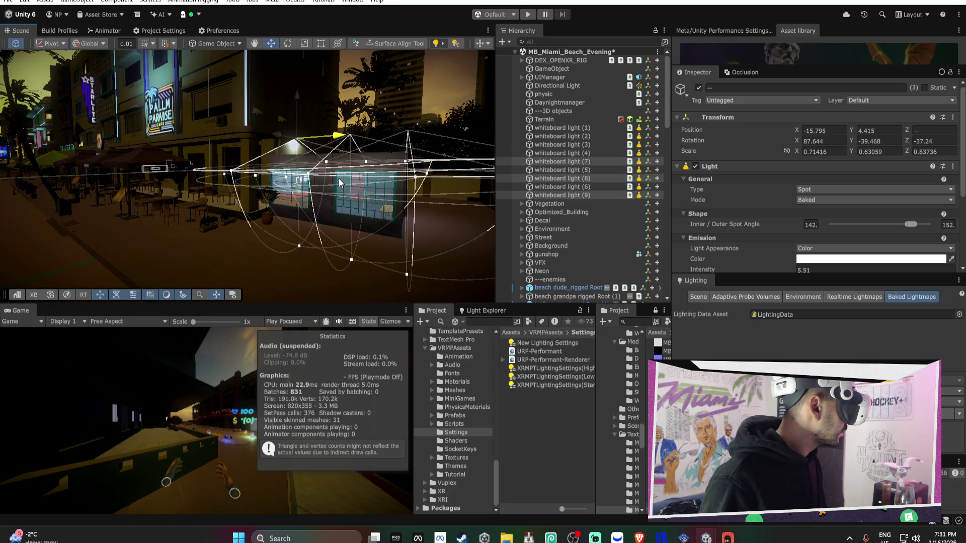
drag(560, 162, 565, 189)
mouse_move(301, 145)
mouse_down()
mouse_move(281, 162)
mouse_move(302, 171)
mouse_move(291, 156)
mouse_move(300, 145)
mouse_move(332, 162)
mouse_move(478, 150)
mouse_up()
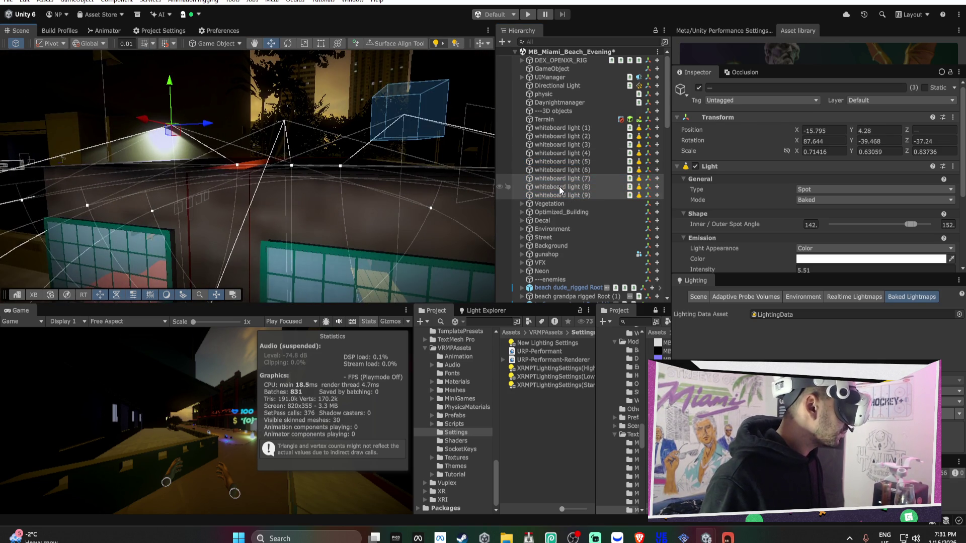
Lower whiteboard light (8) inside the gun shop and frame lights (9) and (7).
click(537, 187)
mouse_move(399, 123)
mouse_down()
mouse_move(369, 182)
mouse_move(366, 146)
mouse_move(265, 125)
mouse_up()
key(f)
double_click(572, 195)
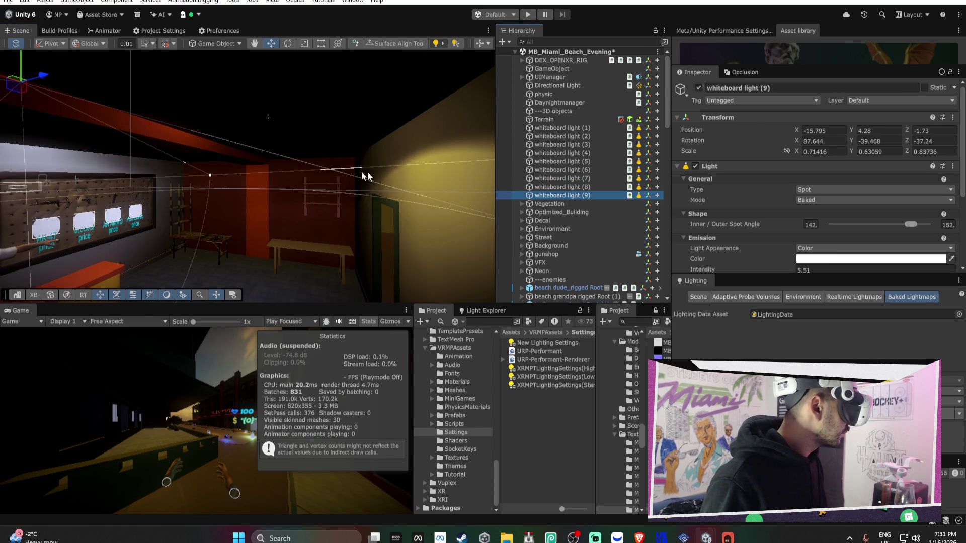
double_click(586, 180)
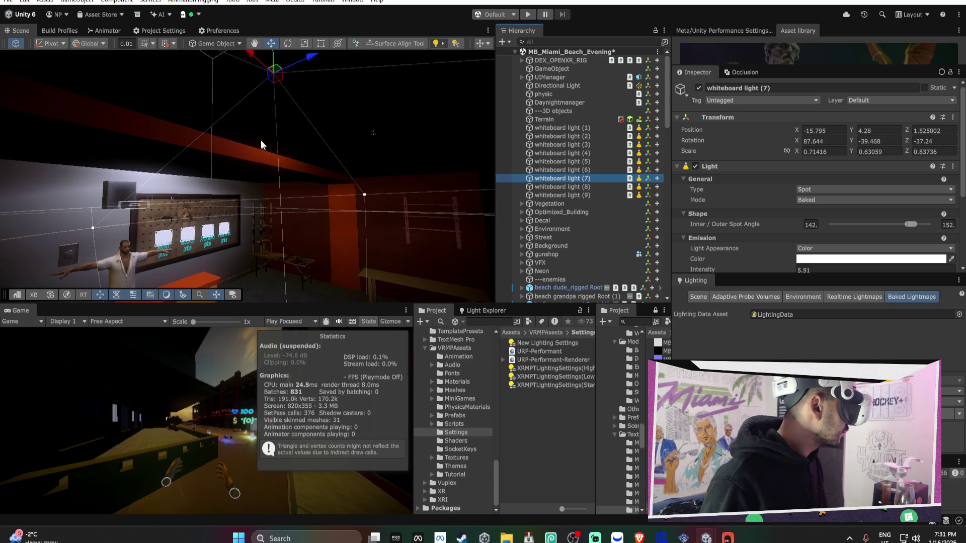
Lower whiteboard light (7), then move lights (7) and (9) to X -17.02.
mouse_move(276, 81)
mouse_down()
mouse_move(282, 162)
mouse_move(272, 172)
mouse_move(172, 160)
mouse_move(198, 160)
mouse_move(205, 187)
mouse_move(192, 187)
mouse_move(277, 134)
mouse_up()
drag(215, 108, 269, 123)
key(ctrl+z)
ctrl+click(556, 195)
mouse_move(309, 96)
alt+mouse_down()
mouse_move(372, 152)
mouse_move(448, 176)
mouse_move(272, 167)
alt+mouse_up()
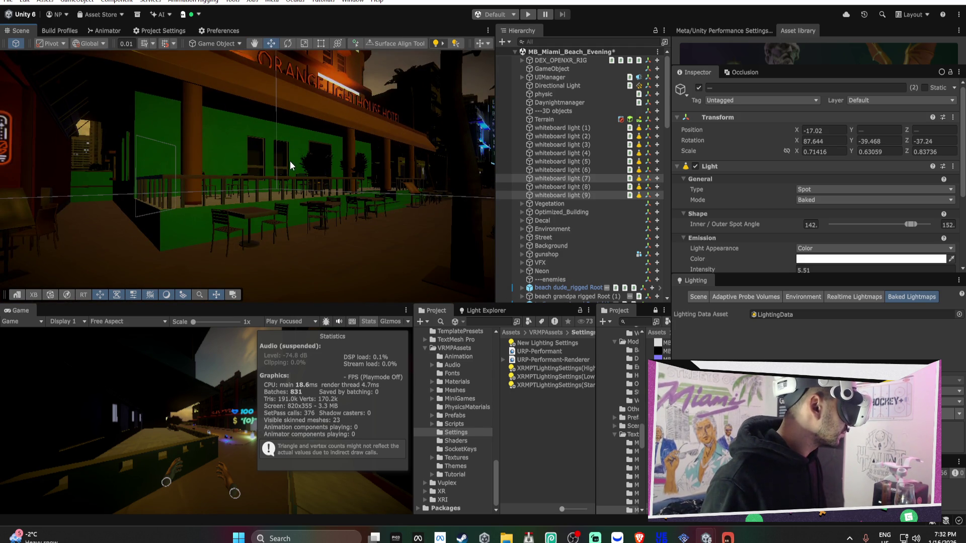
Select whiteboard lights (1) through (9) and limit their Culling Mask to Walls and Ground.
click(572, 128)
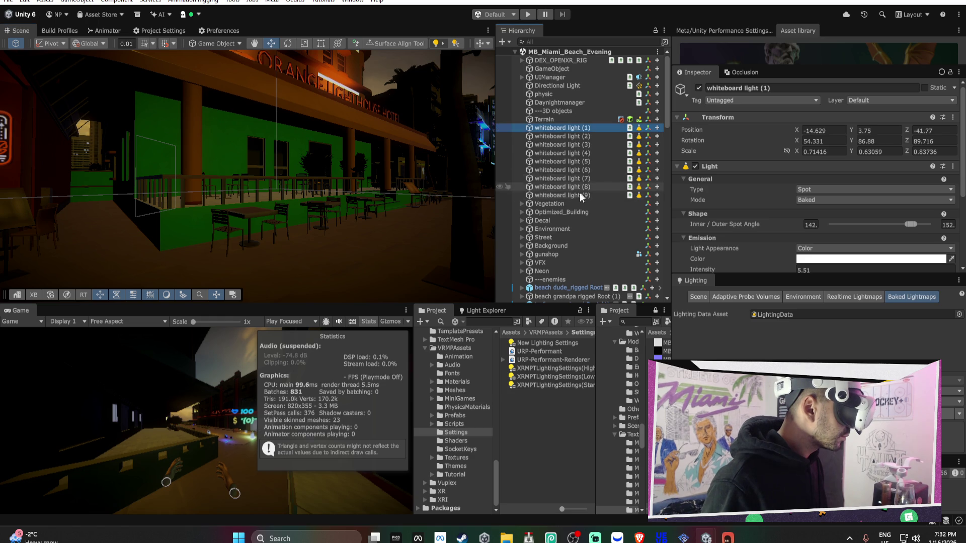
shift+click(579, 193)
scroll(794, 185, down, 2)
scroll(795, 185, down, 2)
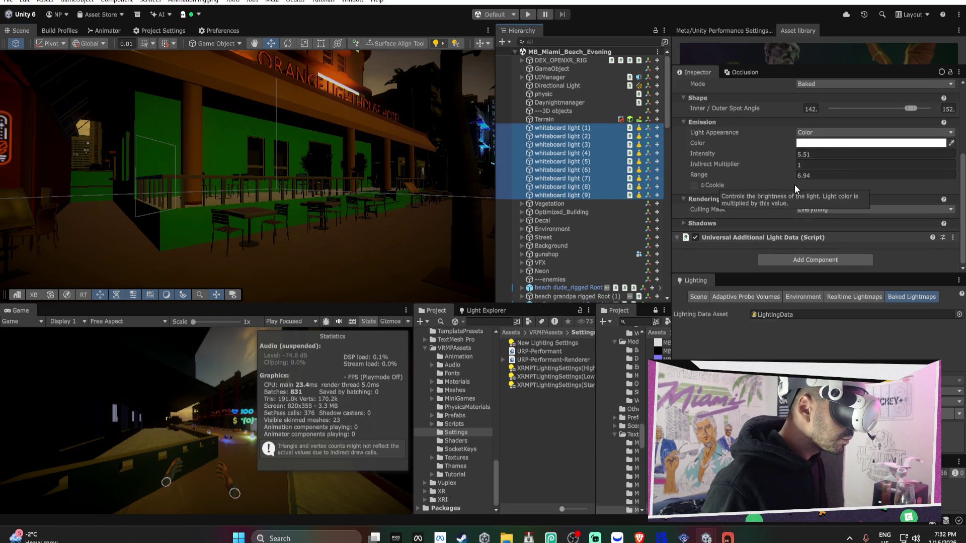
click(716, 222)
scroll(717, 223, down, 1)
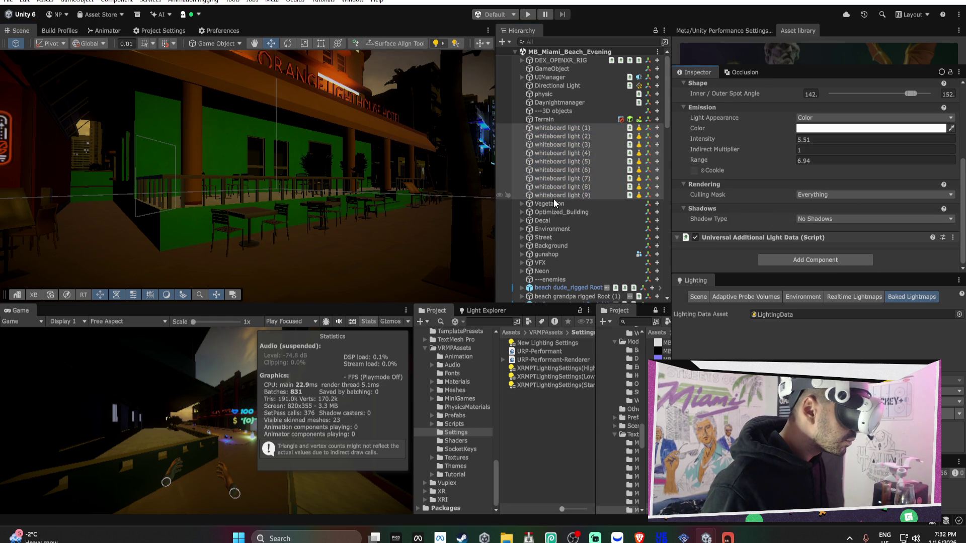
click(812, 195)
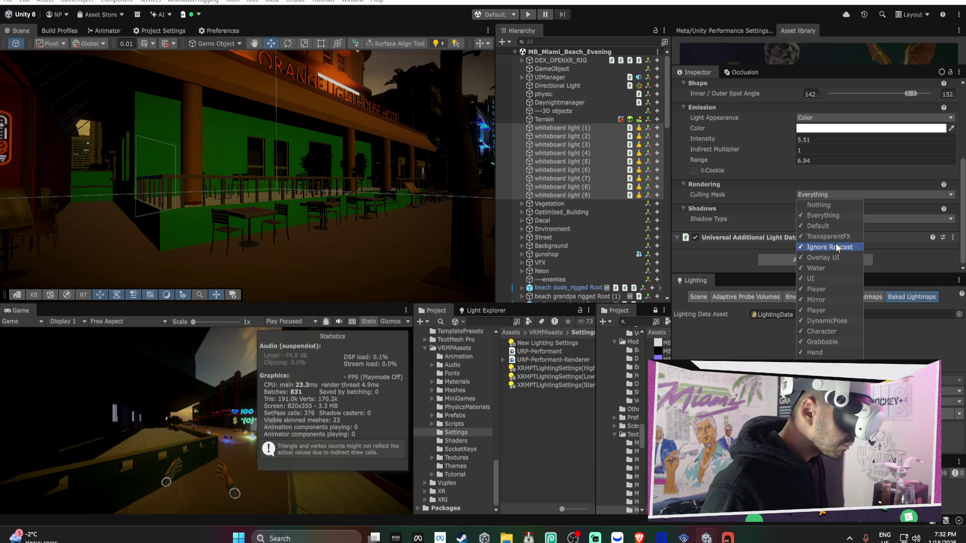
click(827, 213)
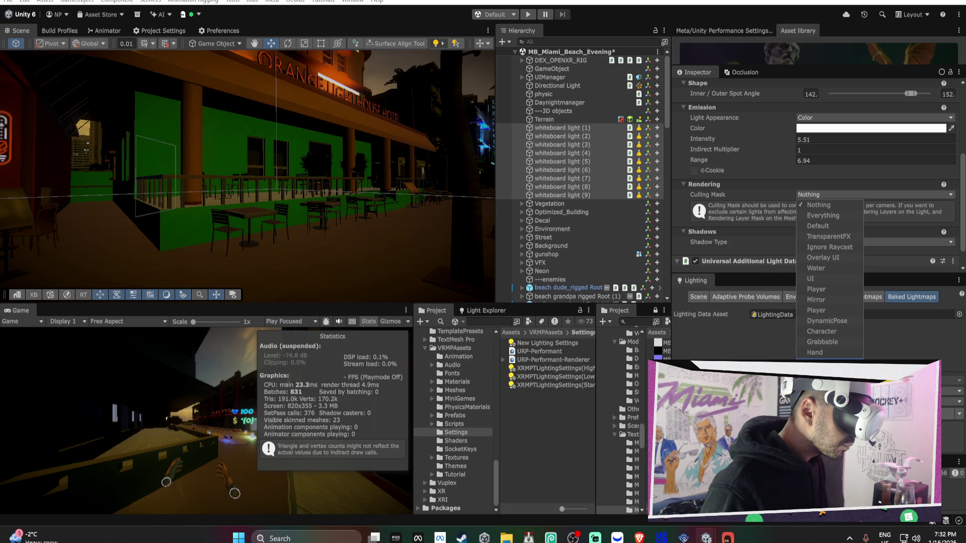
mouse_move(414, 251)
mouse_down()
mouse_move(329, 231)
mouse_move(358, 169)
mouse_up()
Select the five gun shop wall pieces and put them on layer 30: Walls.
click(356, 160)
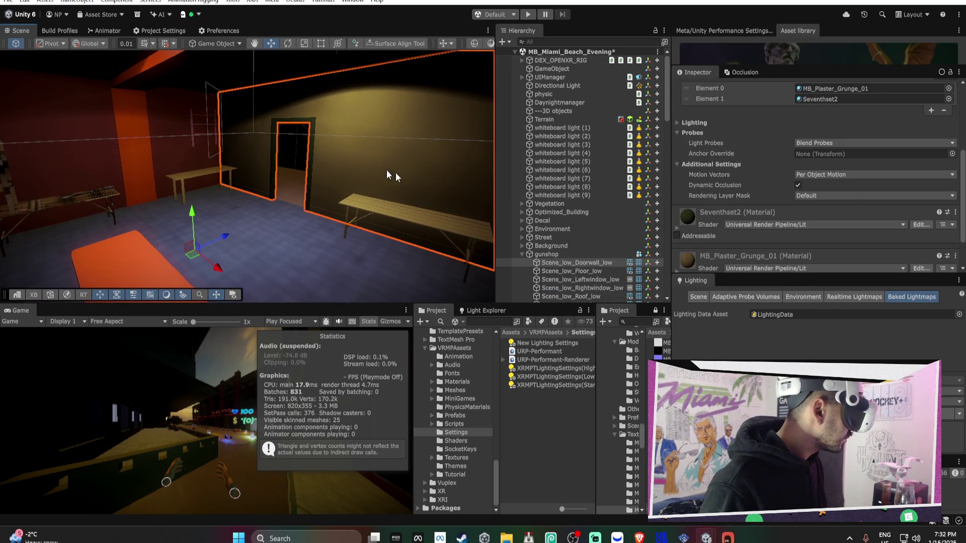
scroll(793, 183, up, 5)
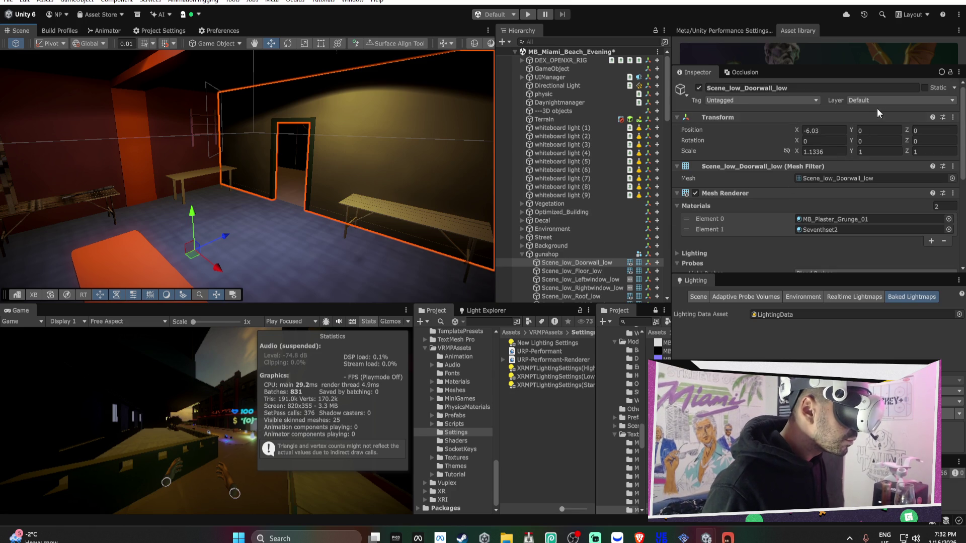
scroll(600, 243, down, 3)
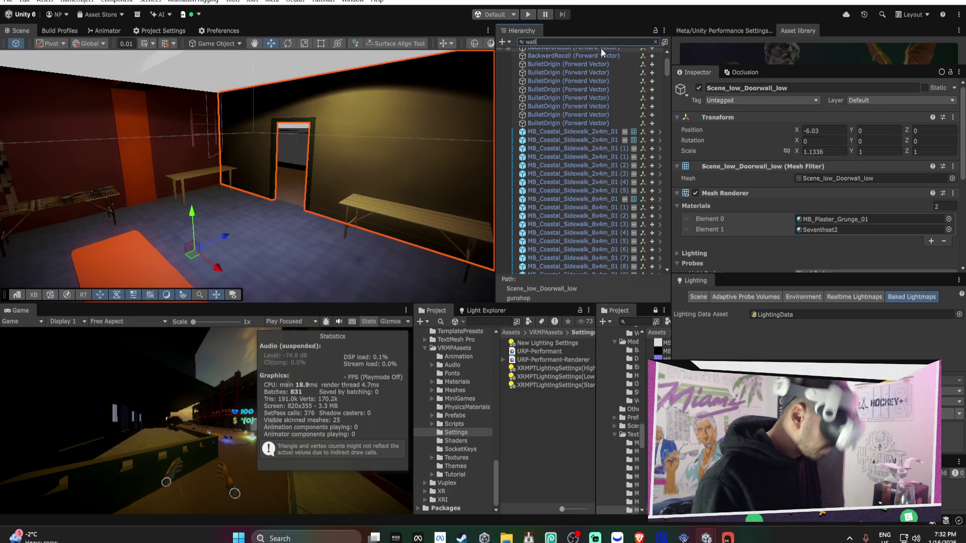
scroll(614, 191, down, 10)
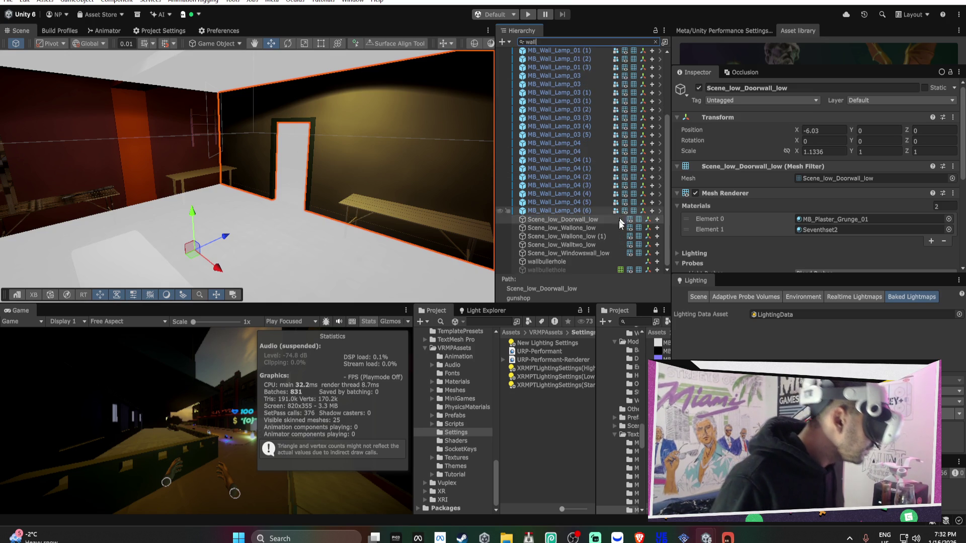
shift+click(599, 253)
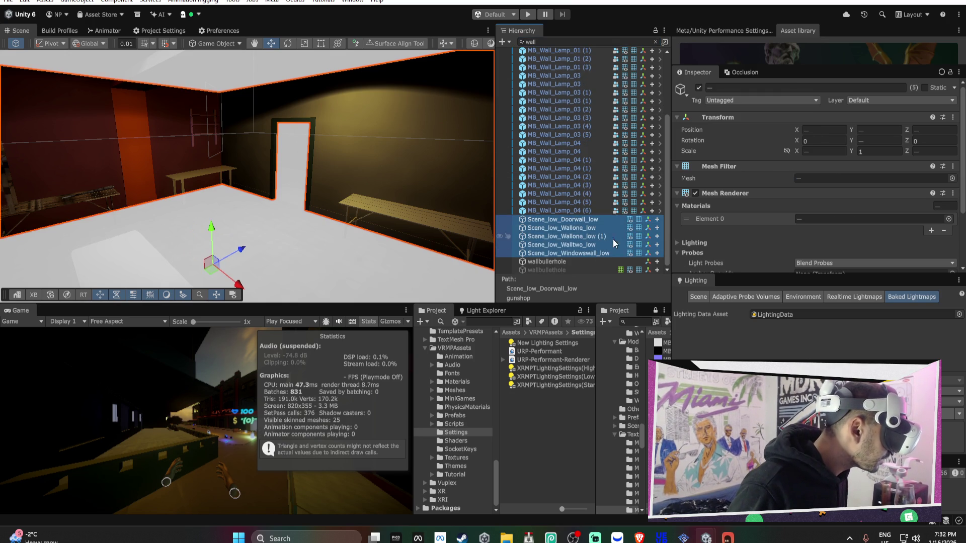
click(879, 99)
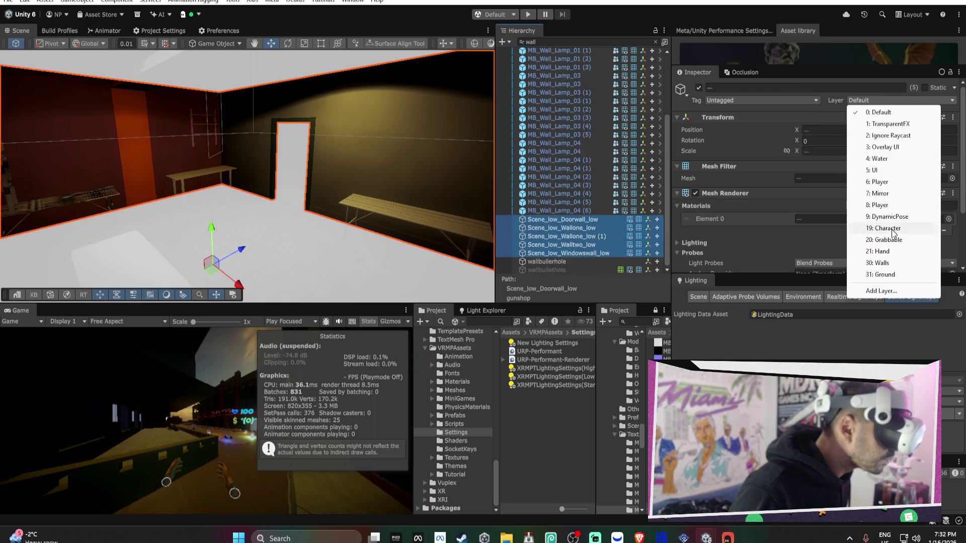
click(890, 265)
Check the gun shop floor's layer, then frame wall lamp MB_Wall_Lamp_04 (6) toward the dark plaza.
click(446, 276)
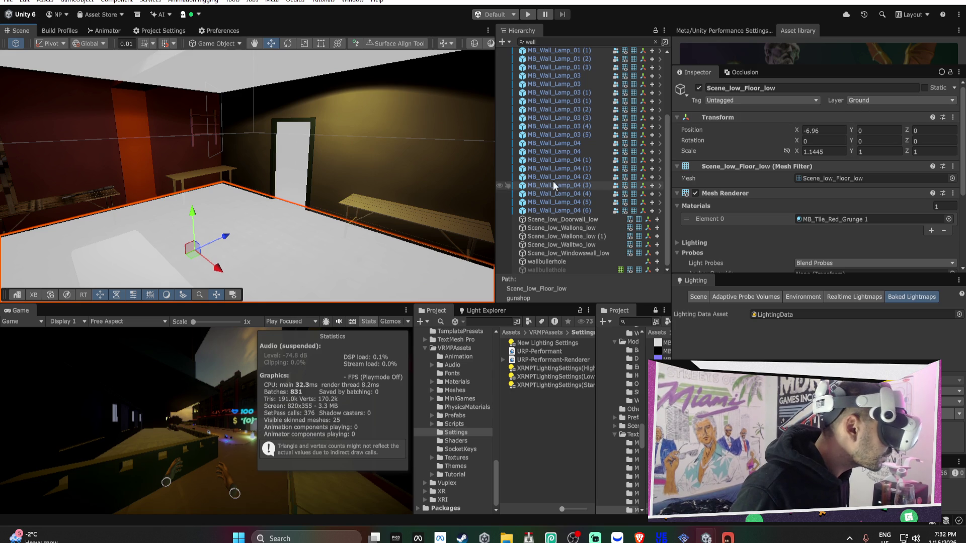
double_click(572, 207)
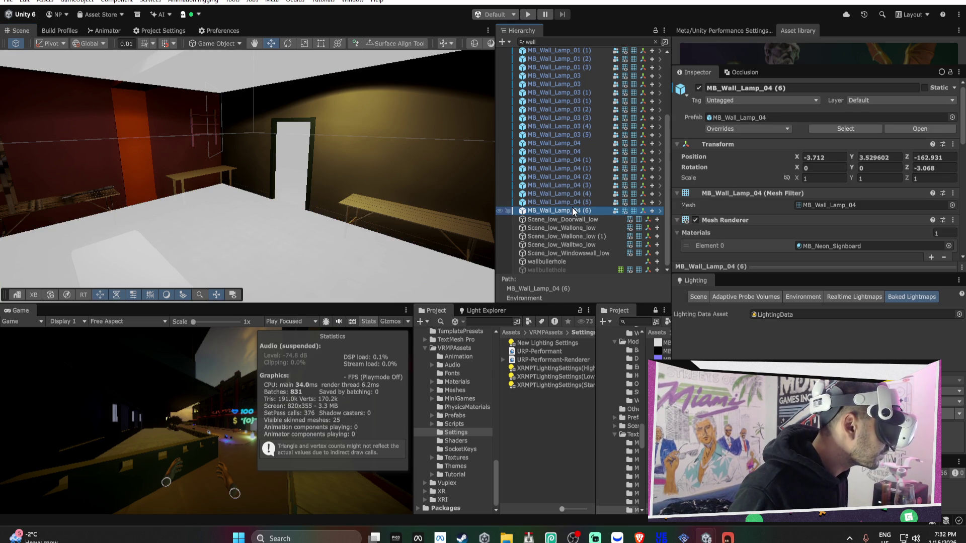
scroll(572, 203, up, 10)
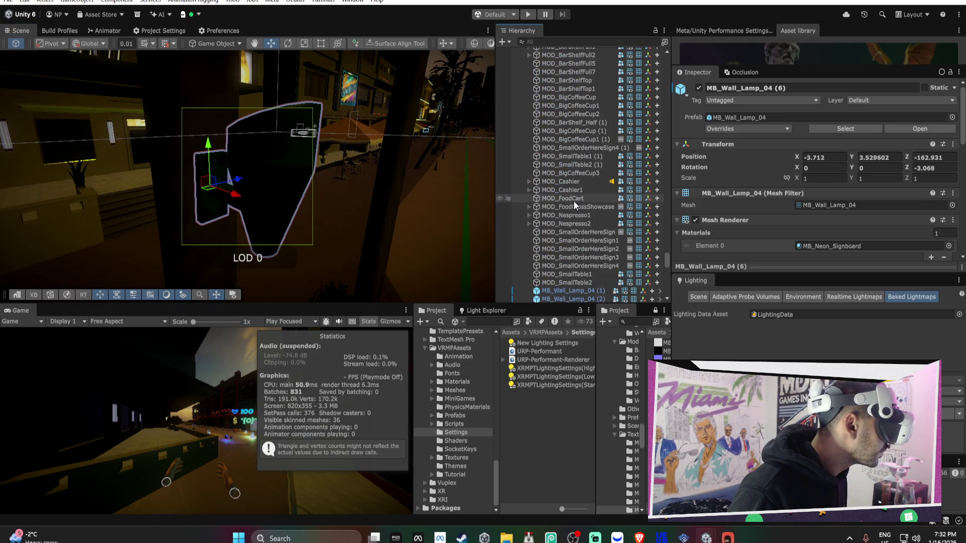
mouse_move(241, 151)
mouse_down()
mouse_move(113, 155)
mouse_move(242, 148)
mouse_move(474, 161)
mouse_move(347, 127)
mouse_up()
scroll(577, 119, up, 5)
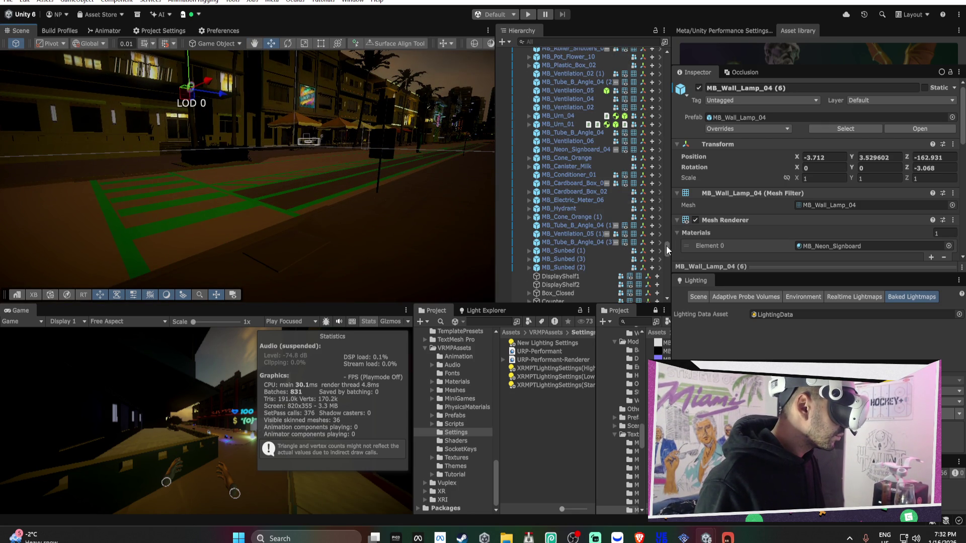
drag(666, 245, 653, 56)
Frame the DEX_OPENXR_RIG player rig, save the scene, and collapse the Environment group.
double_click(558, 59)
mouse_move(335, 116)
mouse_down()
mouse_move(344, 150)
mouse_move(261, 184)
mouse_up()
drag(271, 194, 469, 183)
key(ctrl+s)
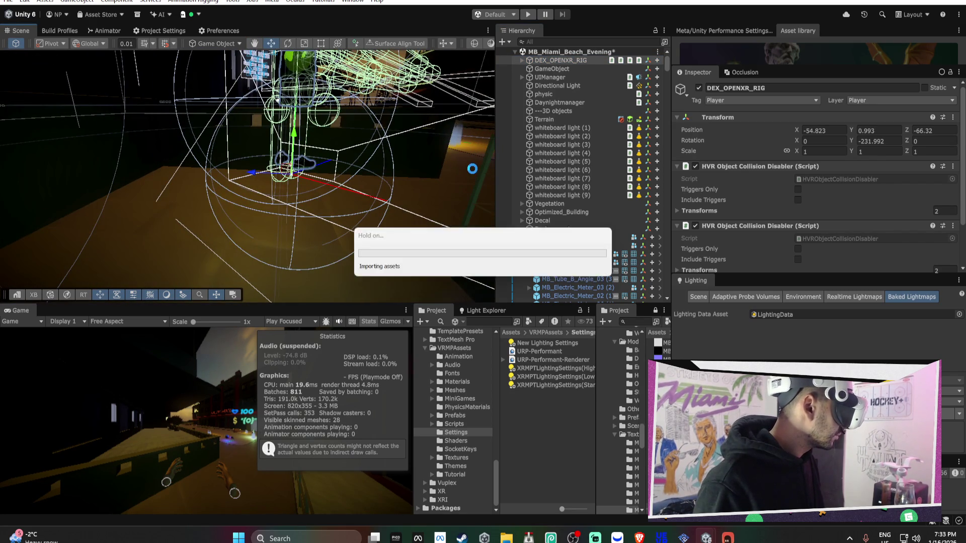
click(521, 228)
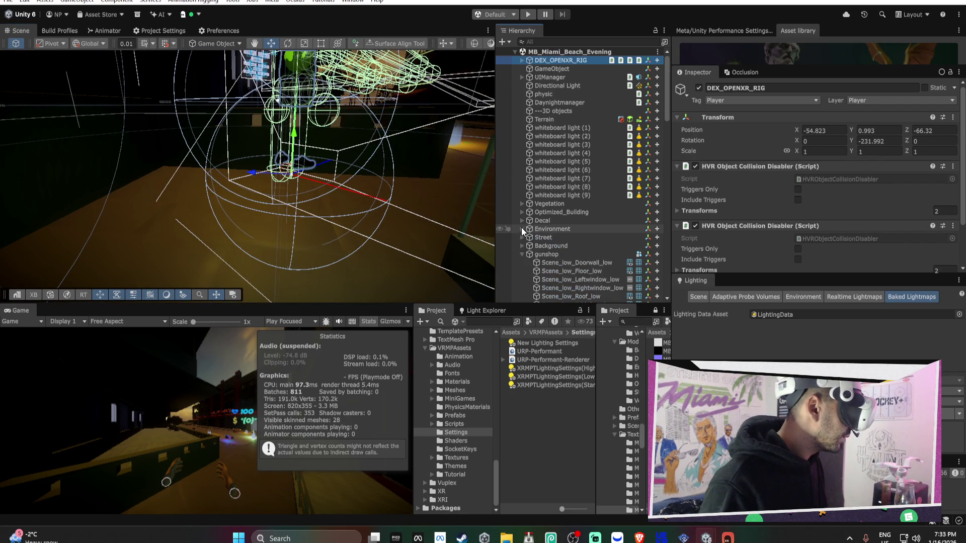
Collapse the gunshop group, frame the HealthPack pickups, and delete the extra HealthPack.
click(521, 254)
mouse_move(397, 146)
mouse_down()
mouse_move(367, 149)
mouse_move(520, 151)
mouse_move(506, 170)
mouse_move(311, 180)
mouse_up()
click(309, 182)
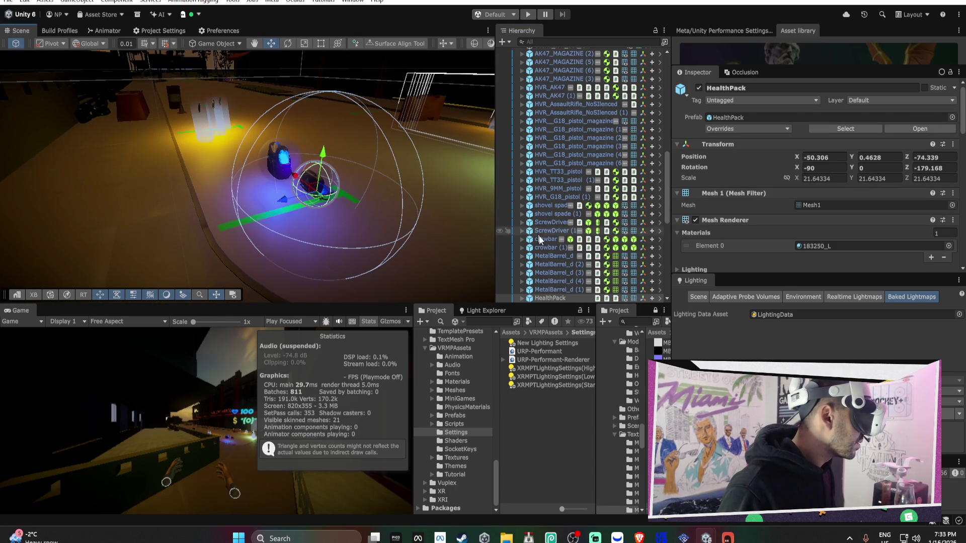
scroll(556, 292, down, 3)
ctrl+click(554, 277)
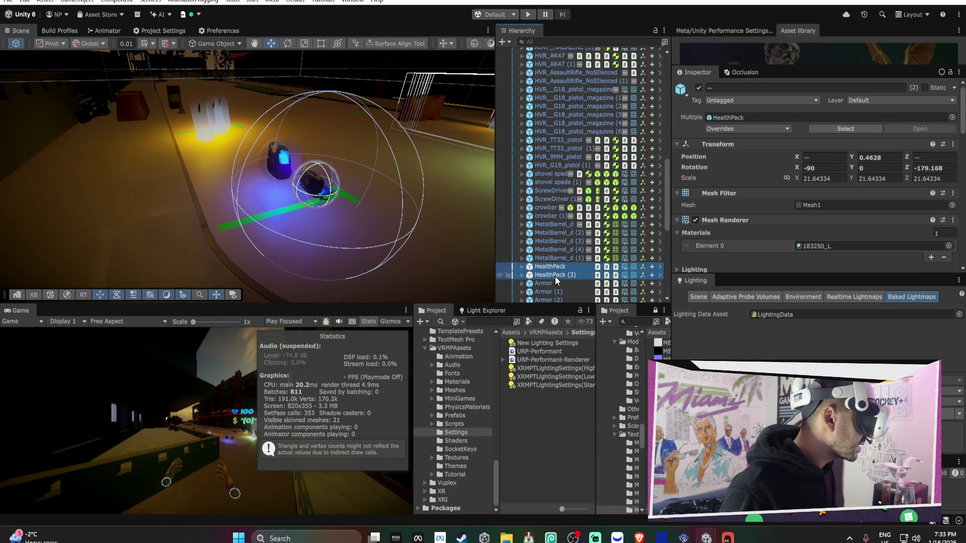
double_click(557, 266)
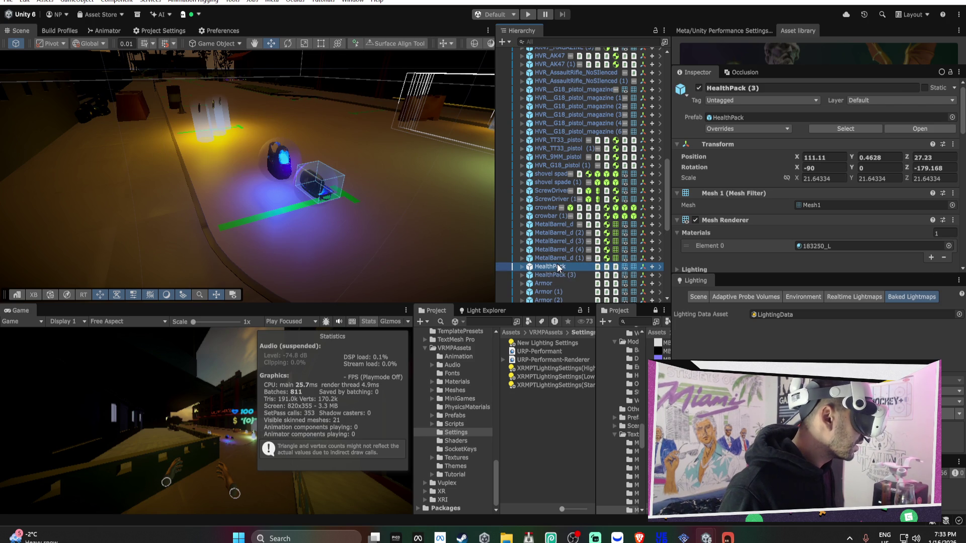
double_click(556, 275)
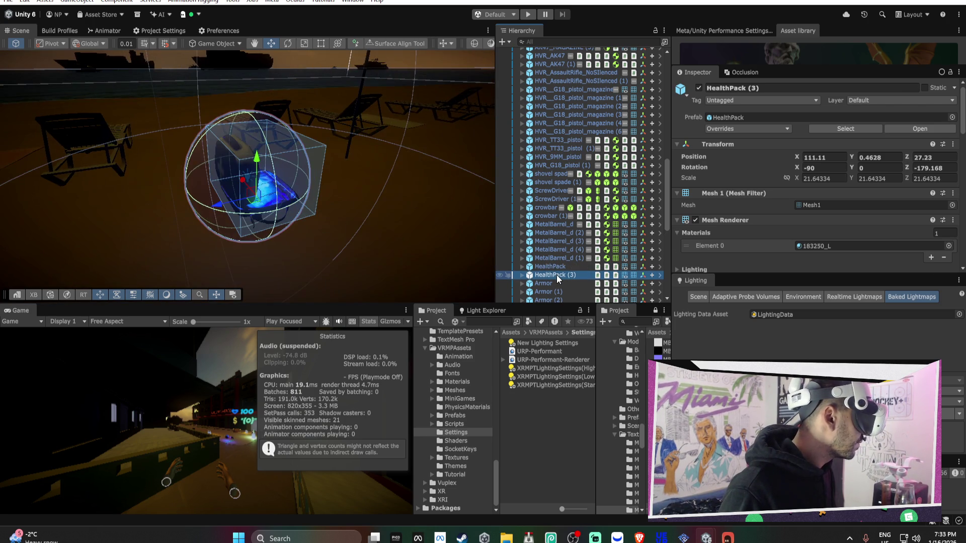
key(Delete)
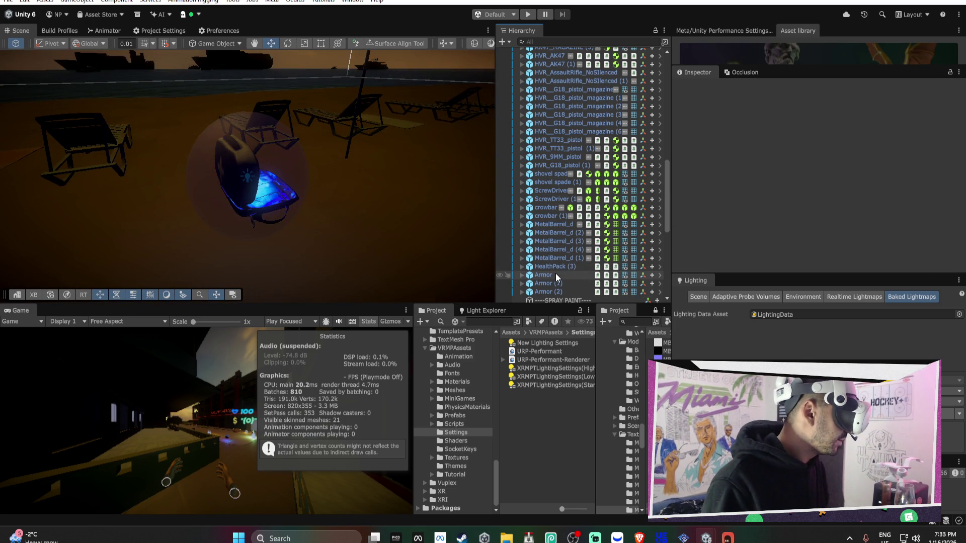
Frame the Armor pickups, delete the Armor object, and zoom in on Armor (2).
double_click(556, 273)
double_click(555, 283)
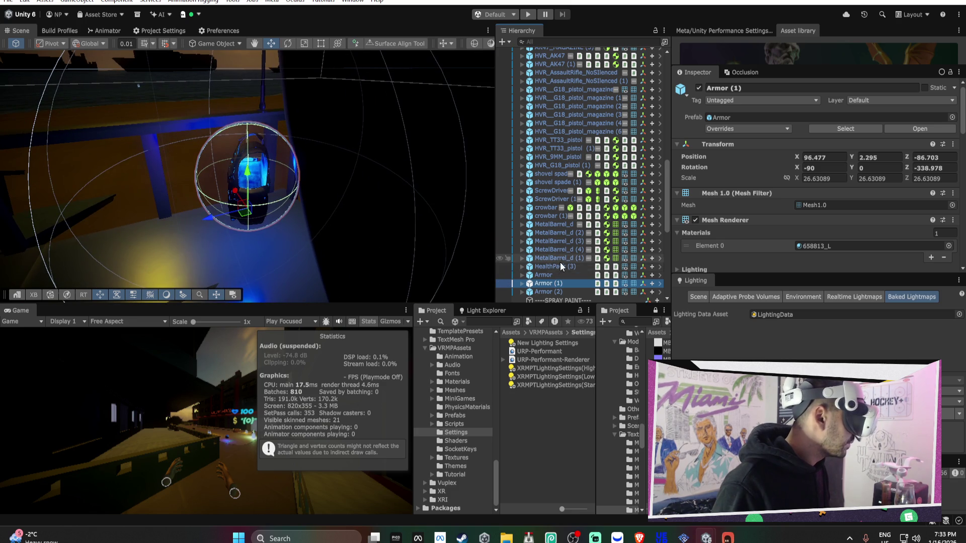
double_click(551, 272)
key(Delete)
double_click(551, 282)
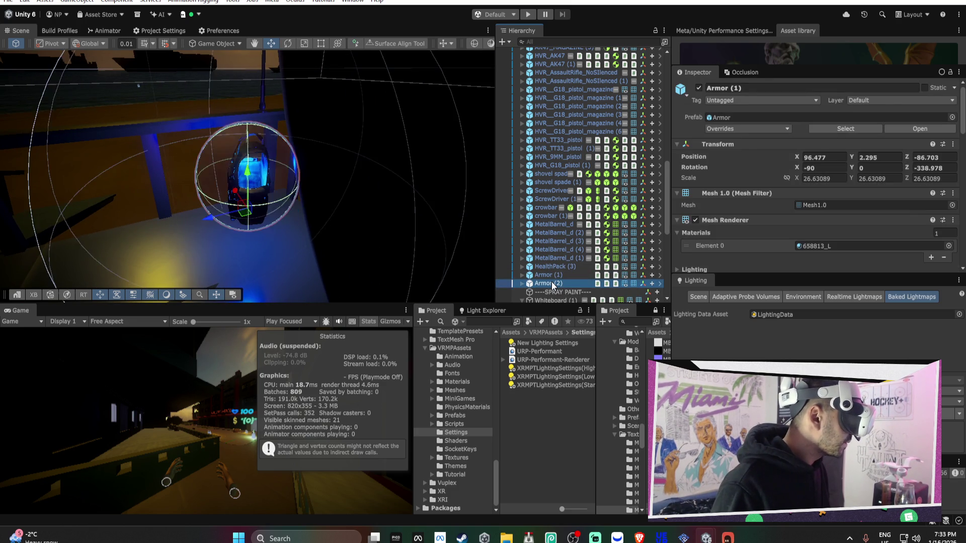
mouse_move(312, 166)
mouse_down()
mouse_move(280, 183)
mouse_move(352, 176)
mouse_up()
scroll(589, 251, down, 3)
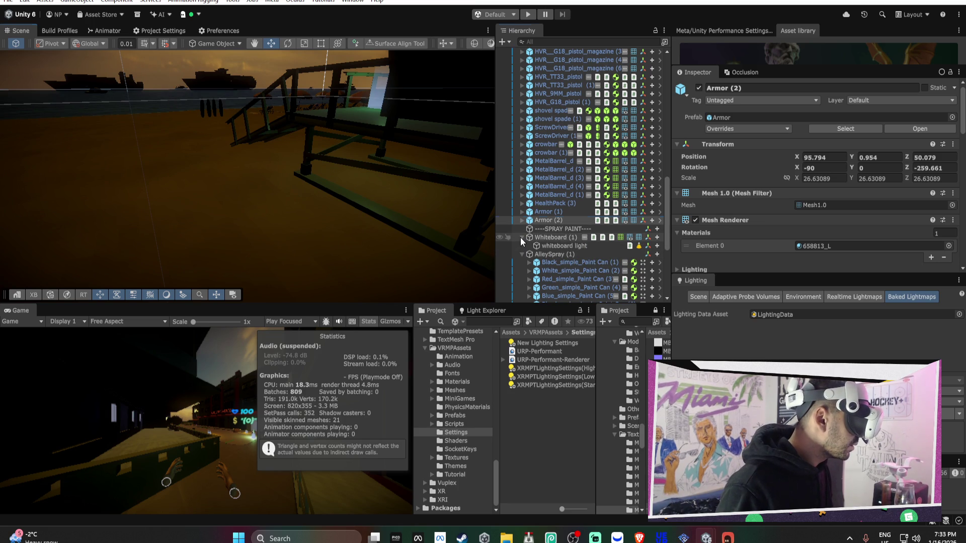
scroll(537, 244, down, 2)
Collapse AlleySpray (1), frame Money_50 and 852879_M, then select Armor (1) and scroll its Inspector.
click(522, 215)
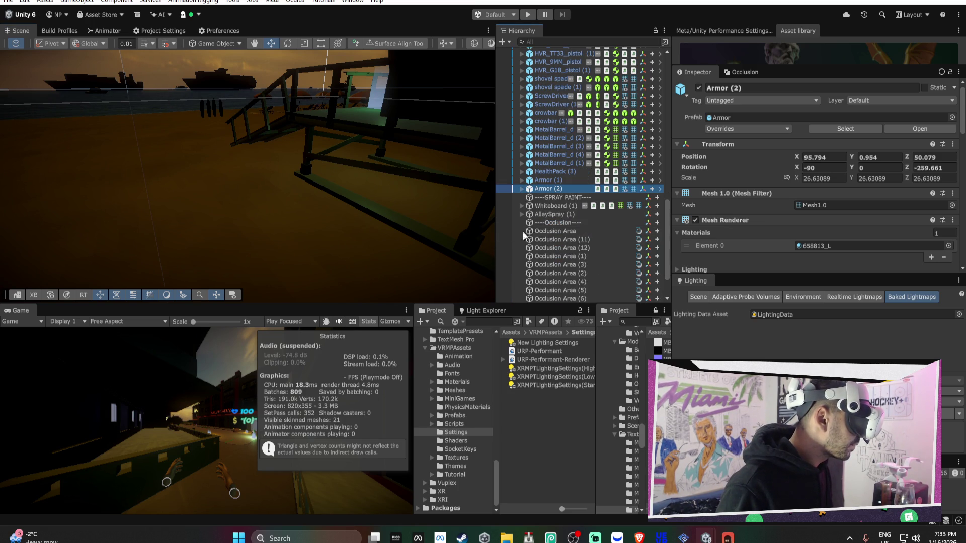
scroll(536, 229, down, 3)
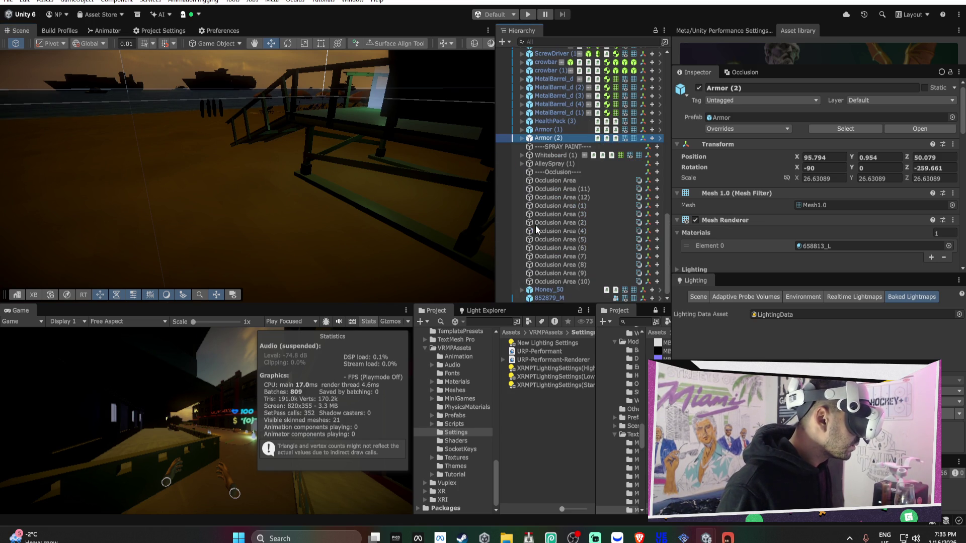
double_click(554, 288)
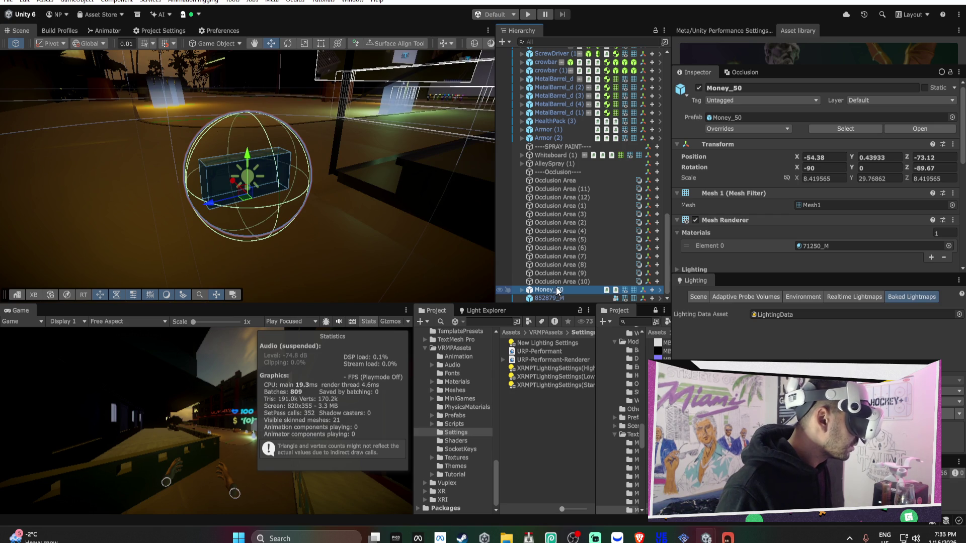
double_click(556, 298)
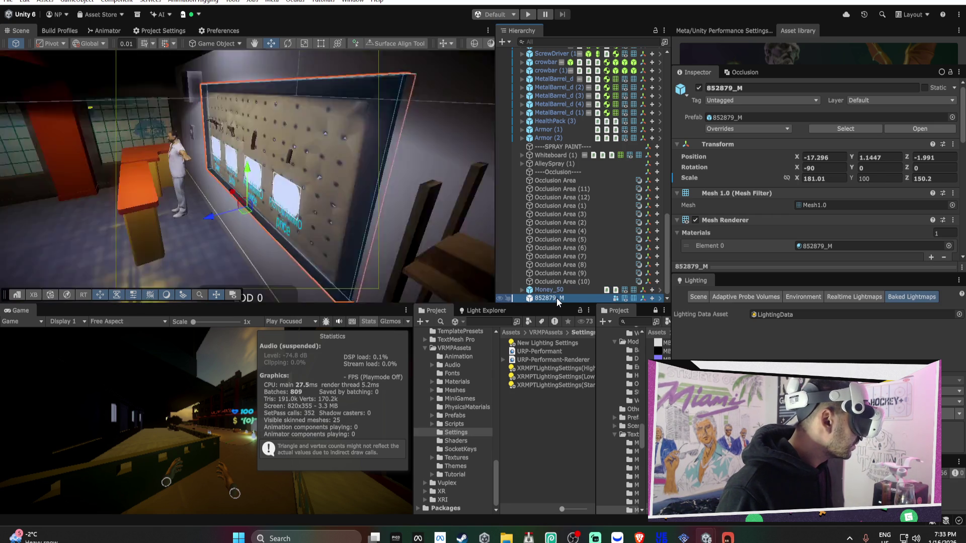
scroll(580, 224, up, 2)
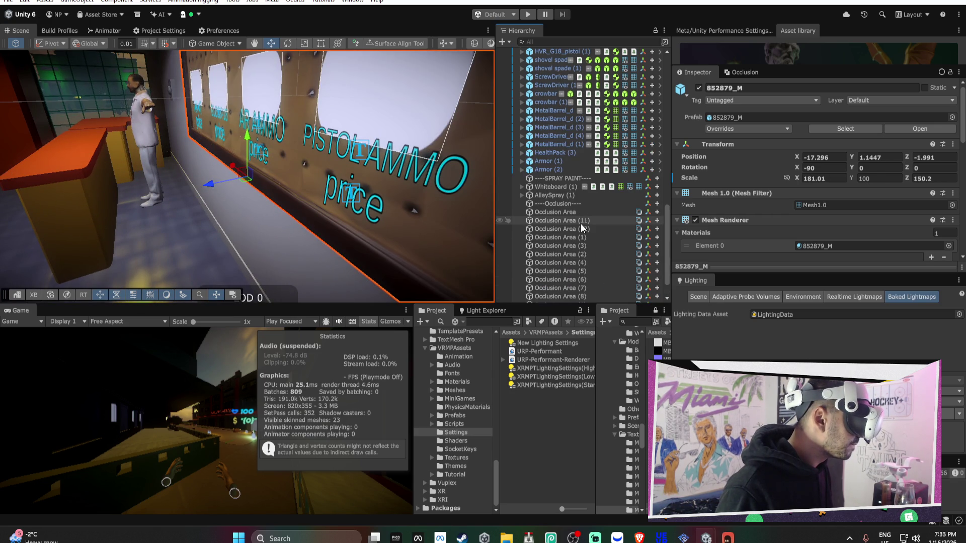
scroll(580, 223, up, 4)
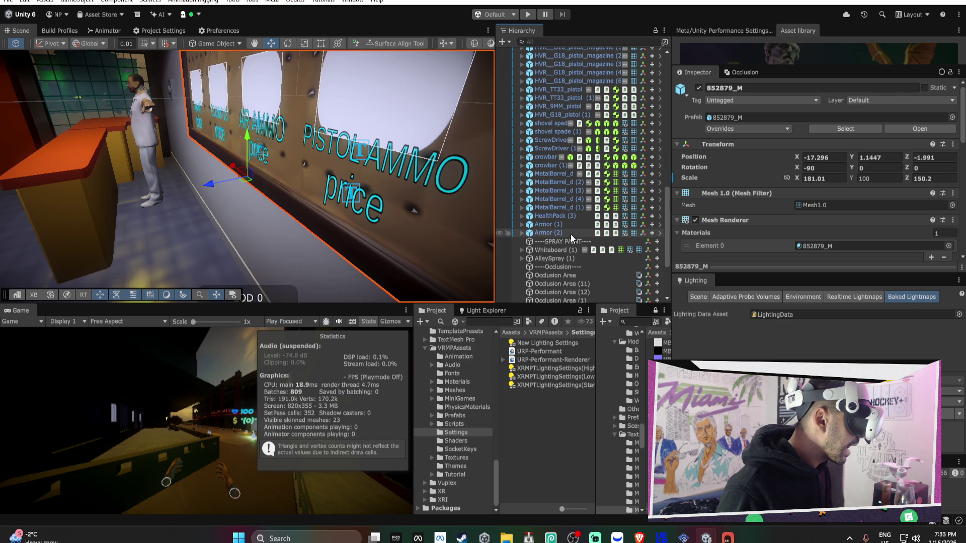
click(562, 223)
scroll(732, 233, down, 5)
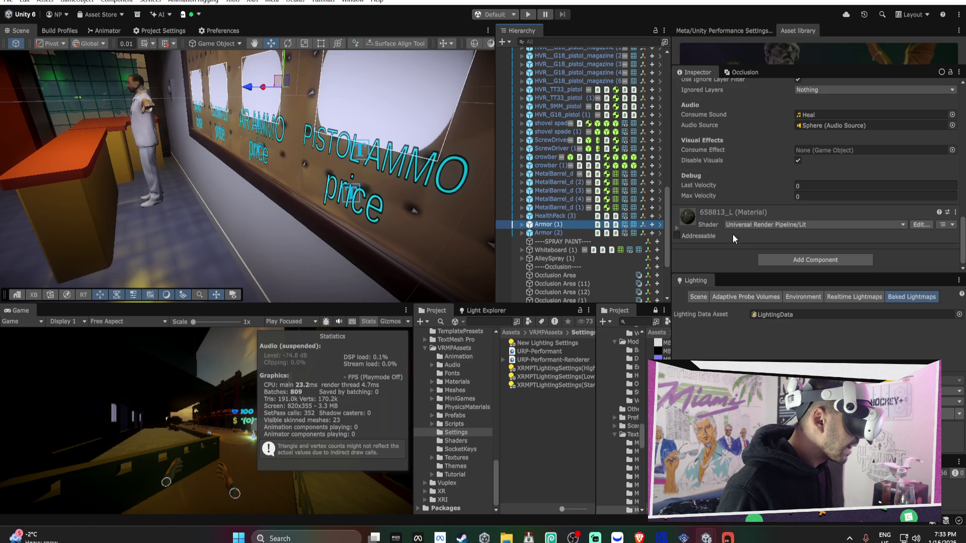
Give Armor (1) a single-level LOD Group culled at 1% with Cross Fade, applied to its prefab.
click(770, 260)
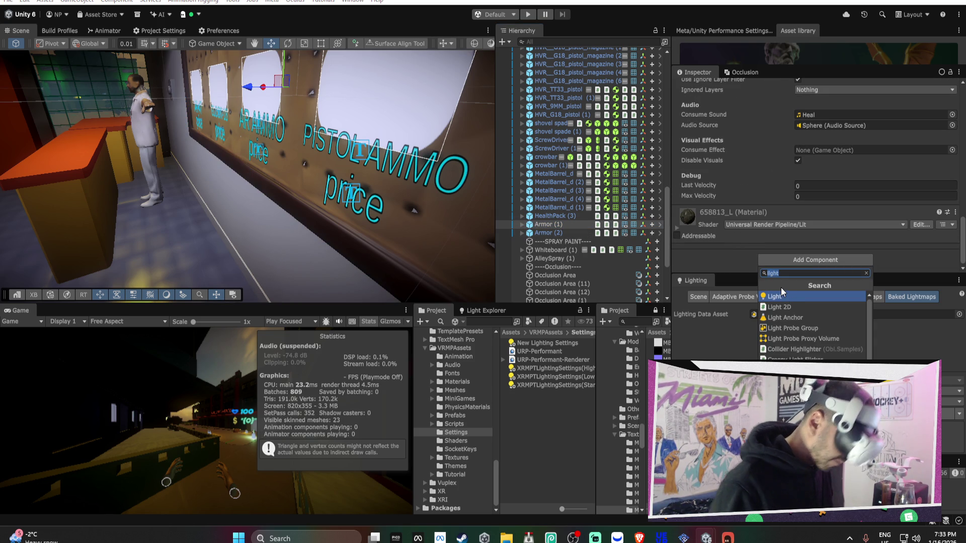
text(lod)
key(Return)
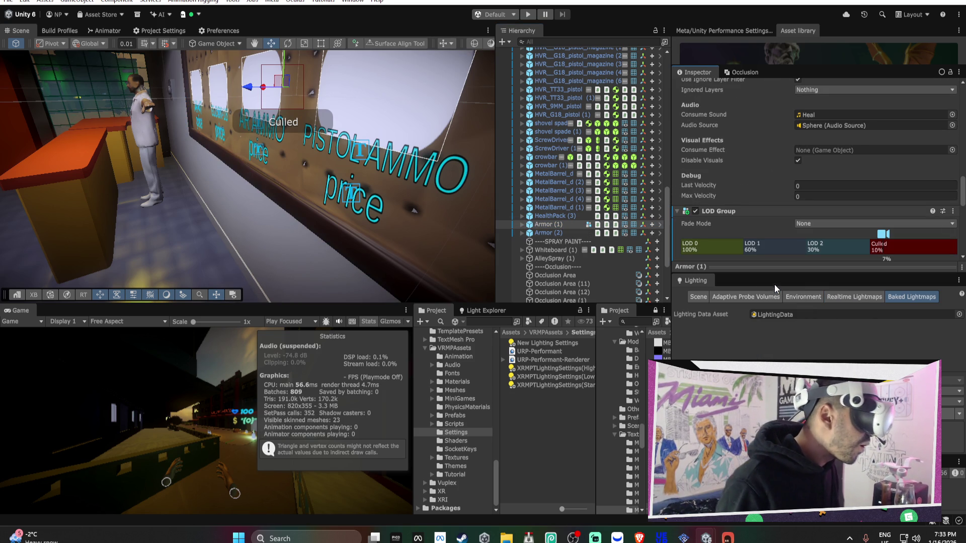
click(703, 247)
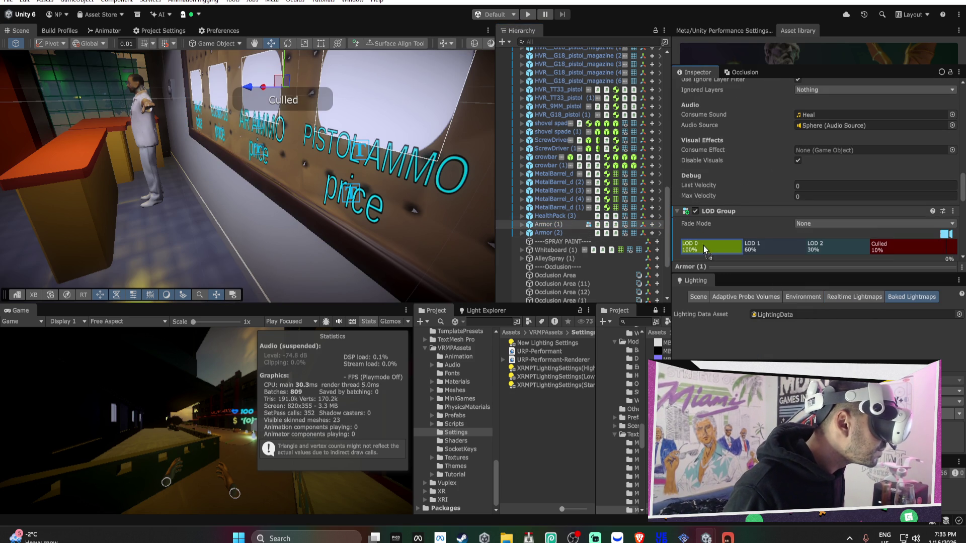
right_click(778, 247)
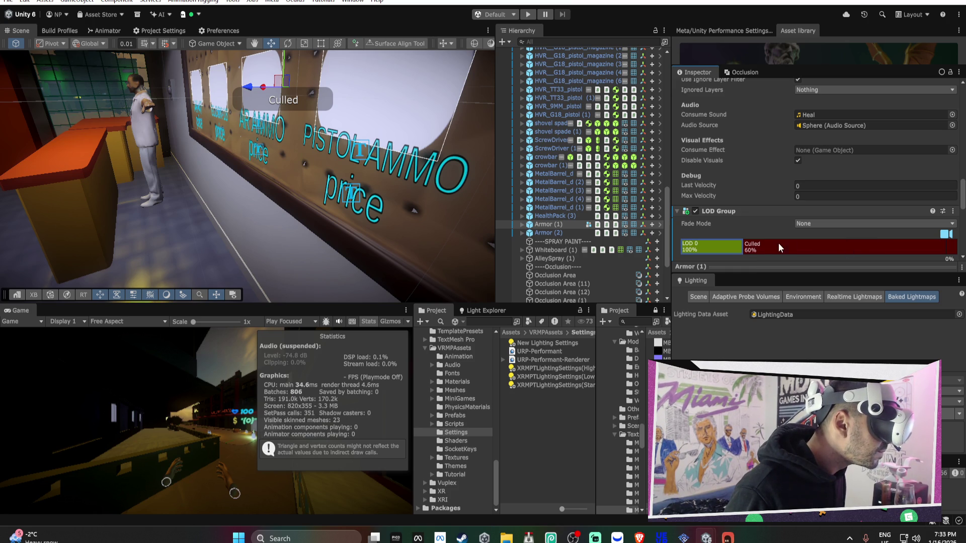
drag(740, 249, 929, 246)
click(845, 223)
click(824, 247)
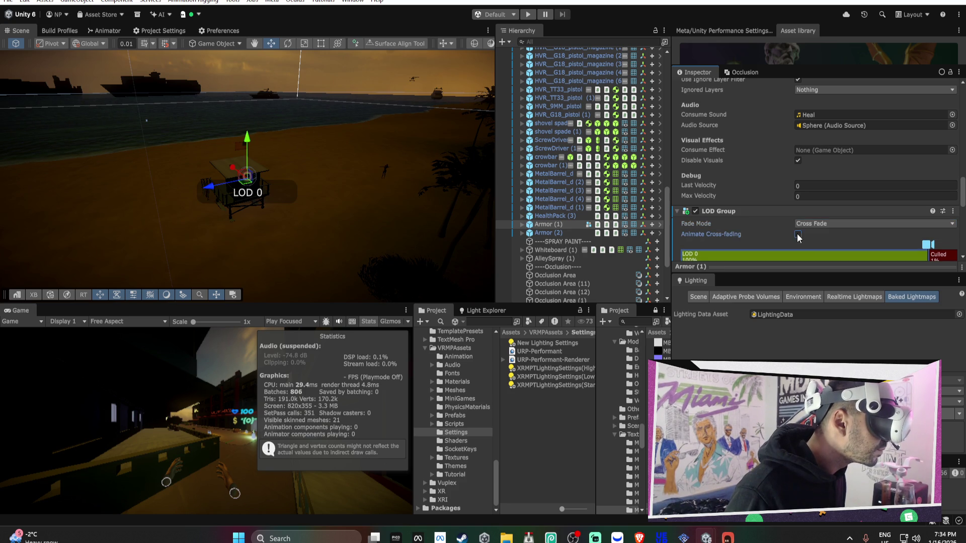
right_click(724, 215)
mouse_move(765, 246)
click(894, 246)
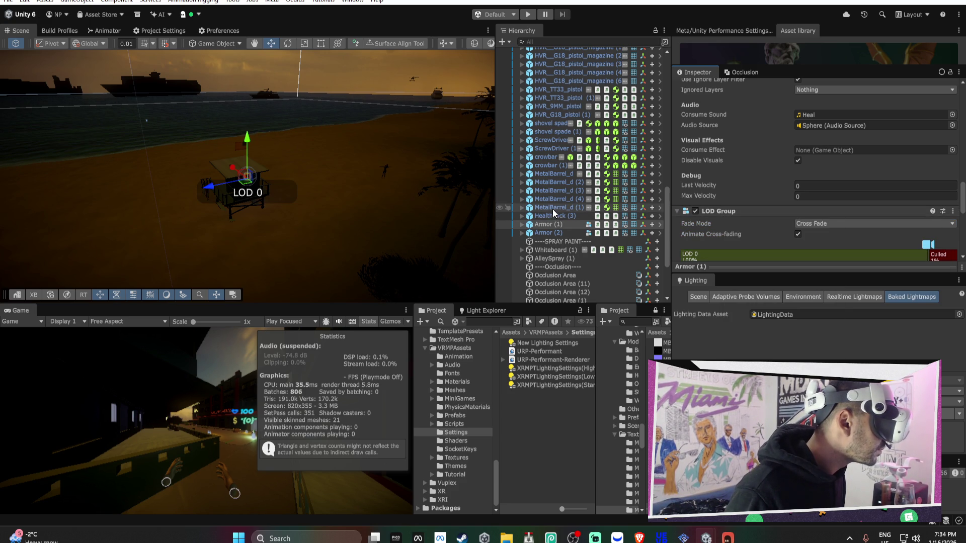
scroll(542, 170, up, 2)
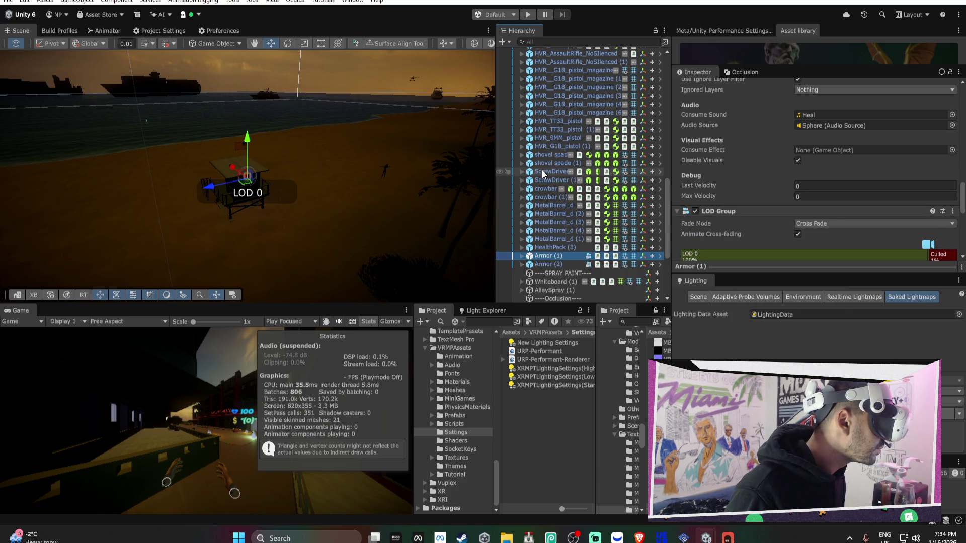
scroll(544, 173, down, 2)
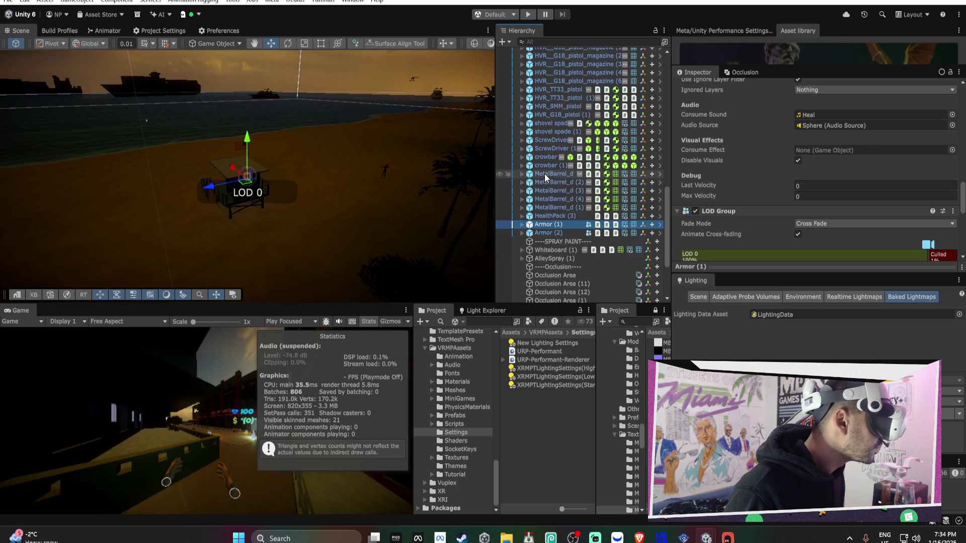
Give HealthPack (3) the same single-level, 1%-culled Cross Fade LOD Group and apply it to its prefab.
click(544, 215)
click(521, 216)
scroll(761, 228, up, 10)
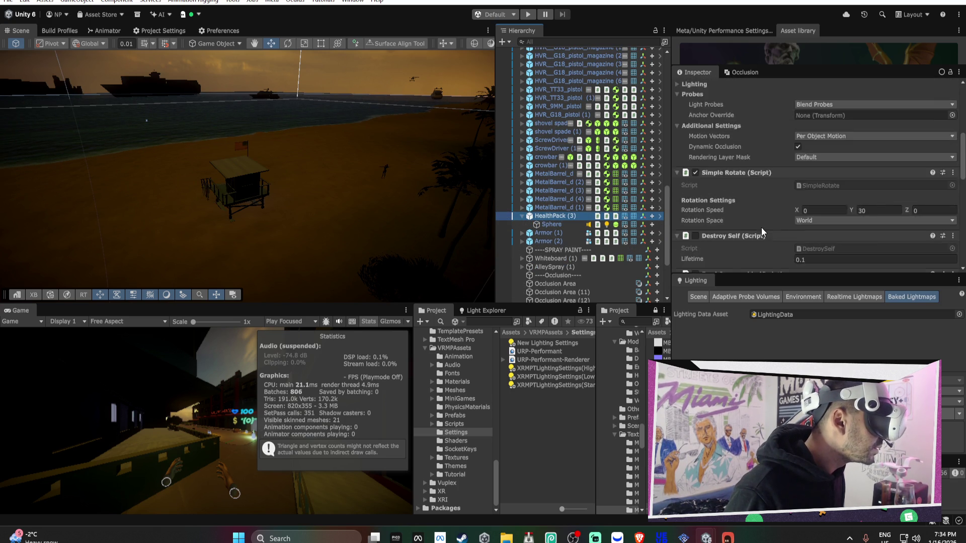
scroll(762, 227, down, 10)
click(769, 259)
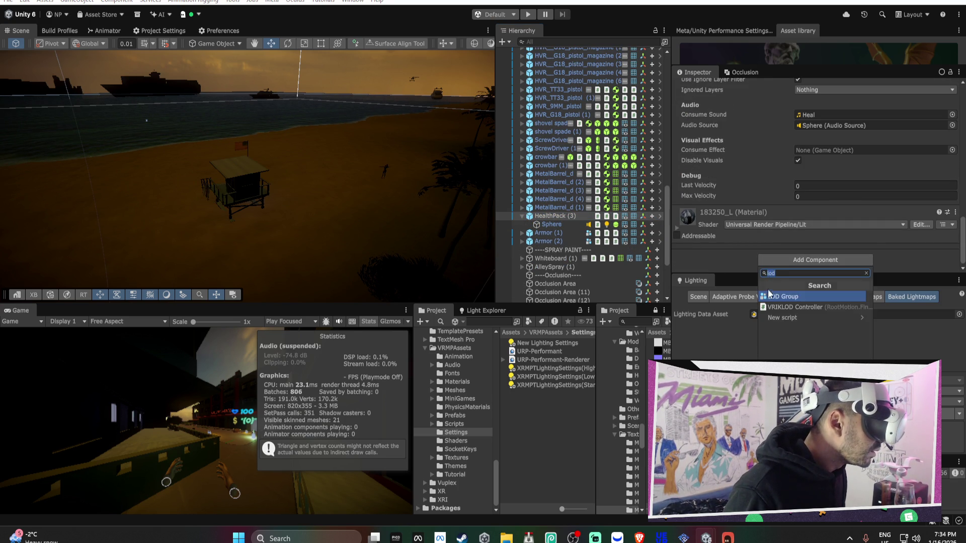
click(769, 294)
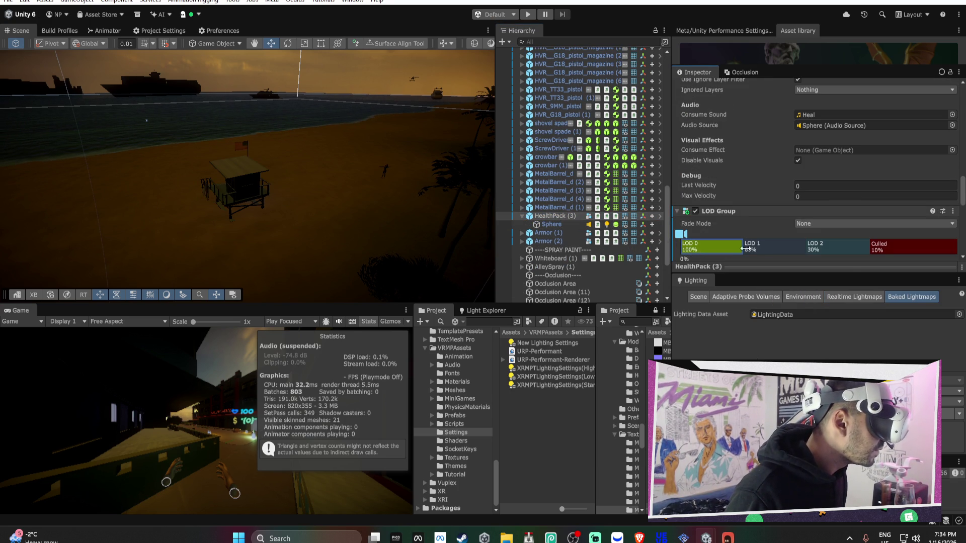
click(805, 265)
drag(742, 247, 924, 249)
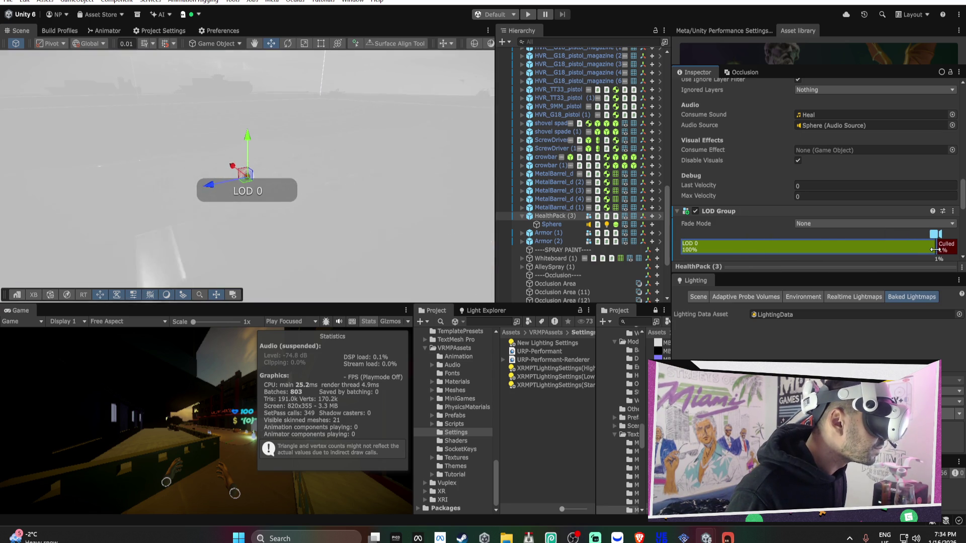
click(825, 223)
click(794, 244)
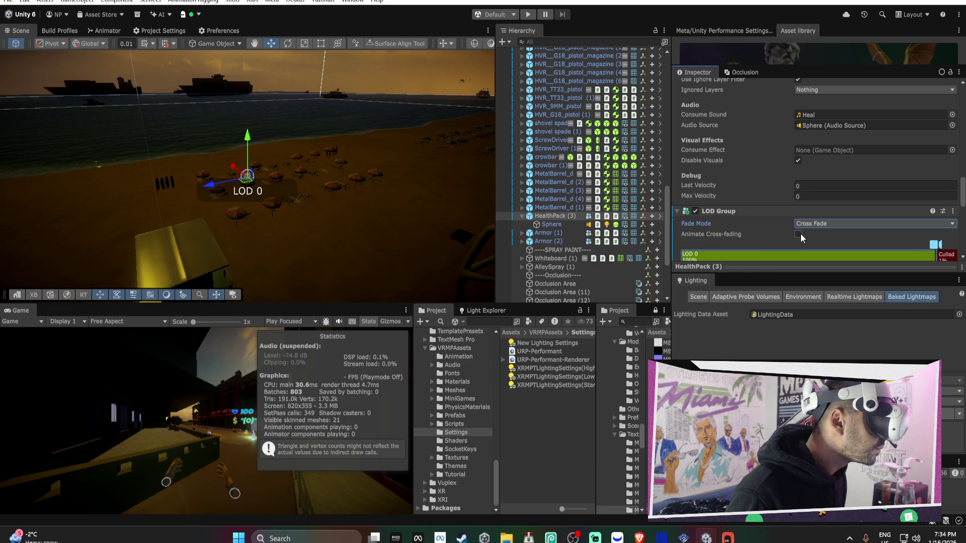
right_click(724, 215)
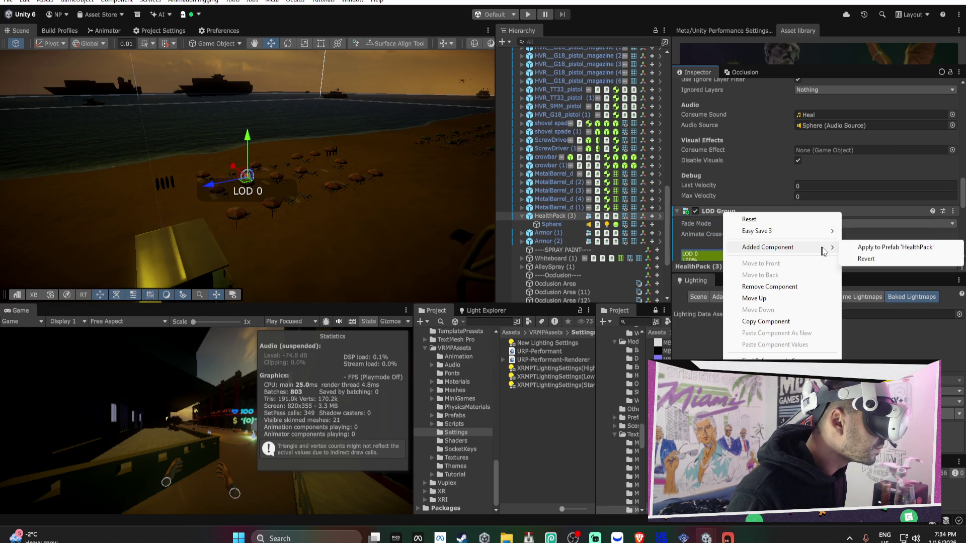
click(895, 248)
mouse_move(402, 189)
mouse_down()
mouse_move(326, 180)
mouse_move(243, 149)
mouse_up()
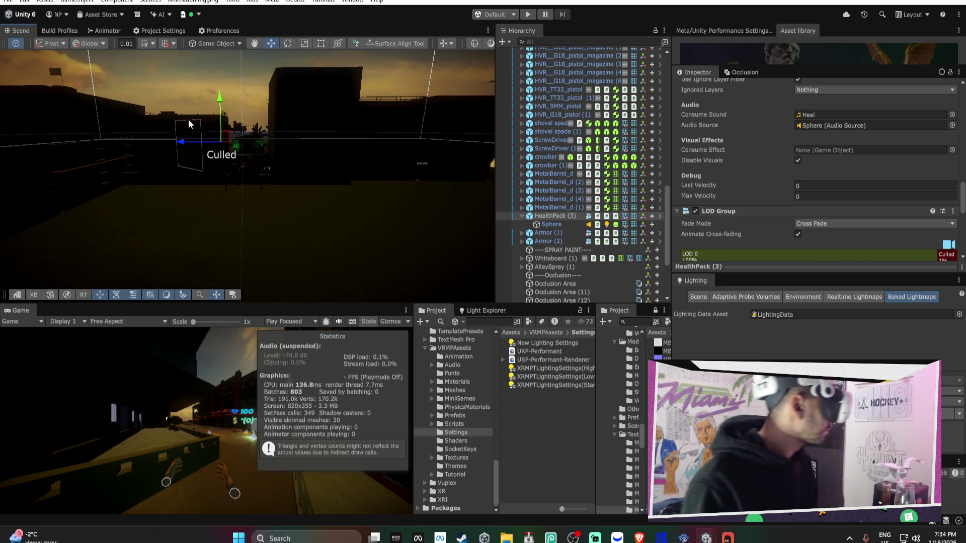
mouse_move(197, 131)
mouse_down()
mouse_move(243, 136)
mouse_move(209, 123)
mouse_move(216, 108)
mouse_move(231, 116)
mouse_up()
mouse_move(311, 126)
mouse_down()
mouse_move(324, 131)
mouse_move(244, 128)
mouse_move(319, 159)
mouse_move(308, 143)
mouse_move(432, 183)
mouse_up()
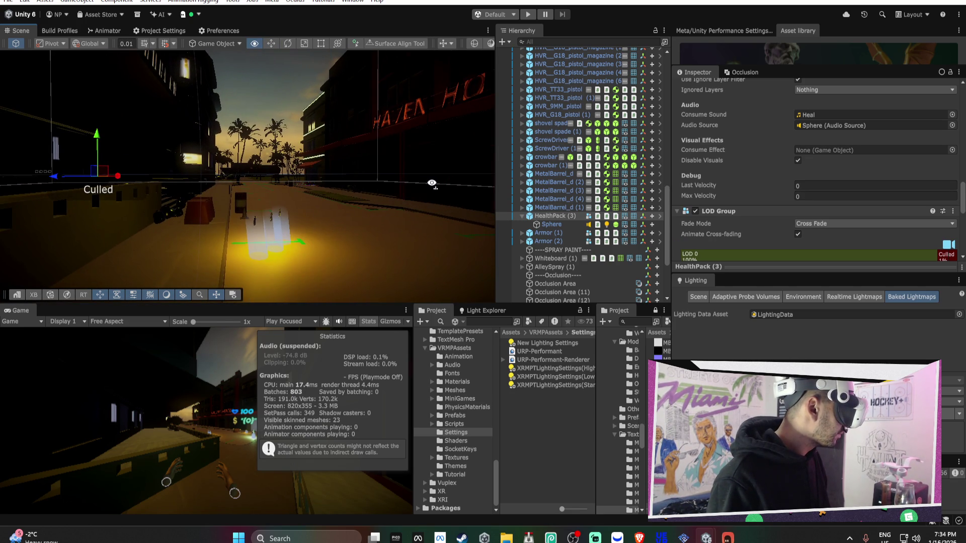
scroll(567, 151, up, 10)
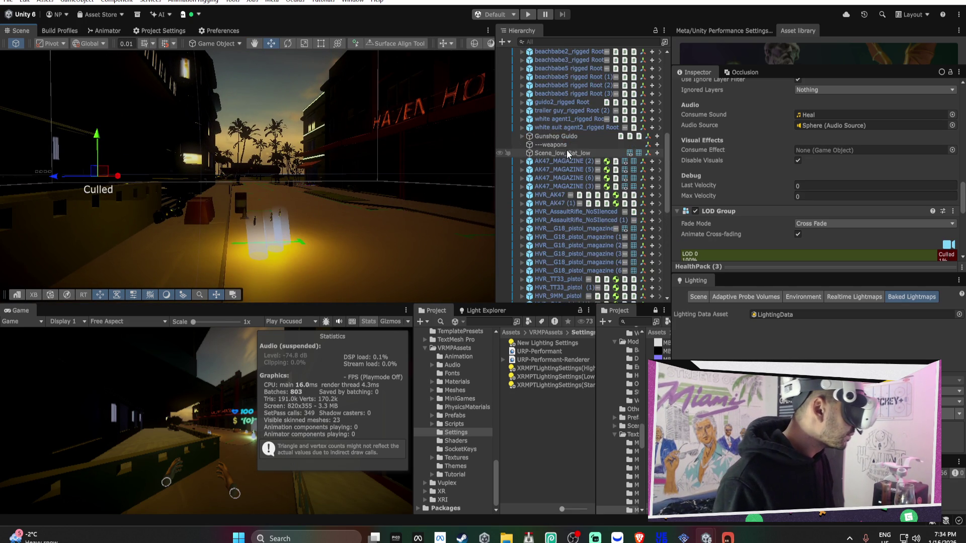
scroll(566, 149, up, 8)
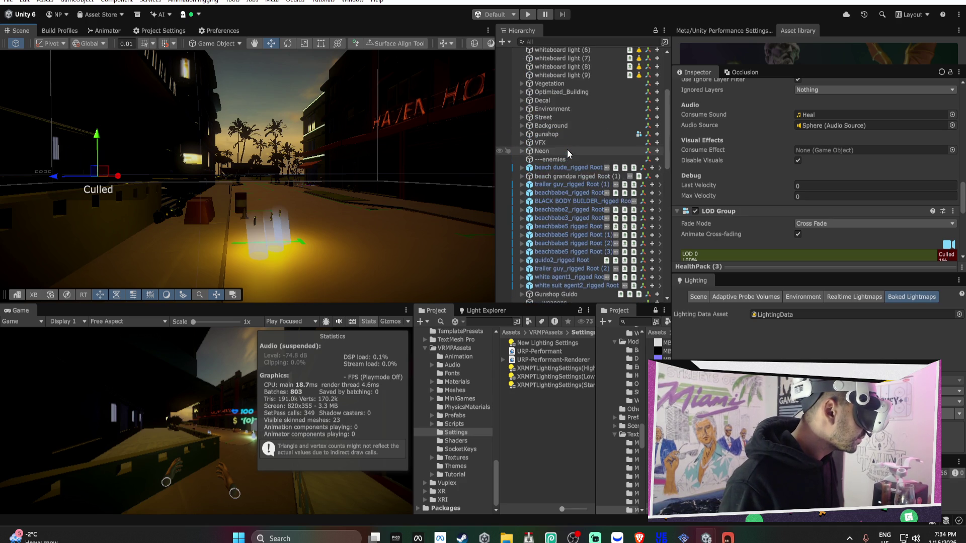
Leave the Lighting Data Asset set to None in the Baked Lightmaps tab.
click(957, 314)
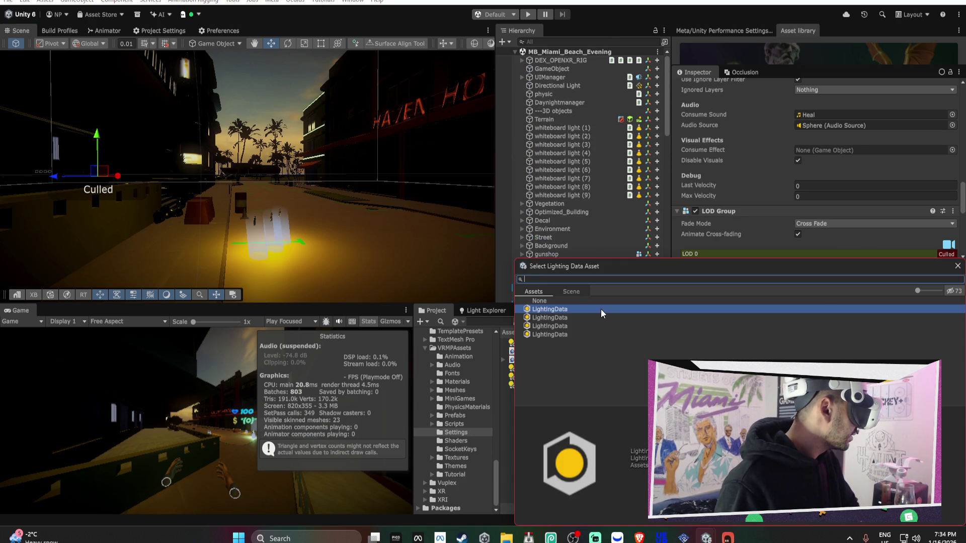
key(Escape)
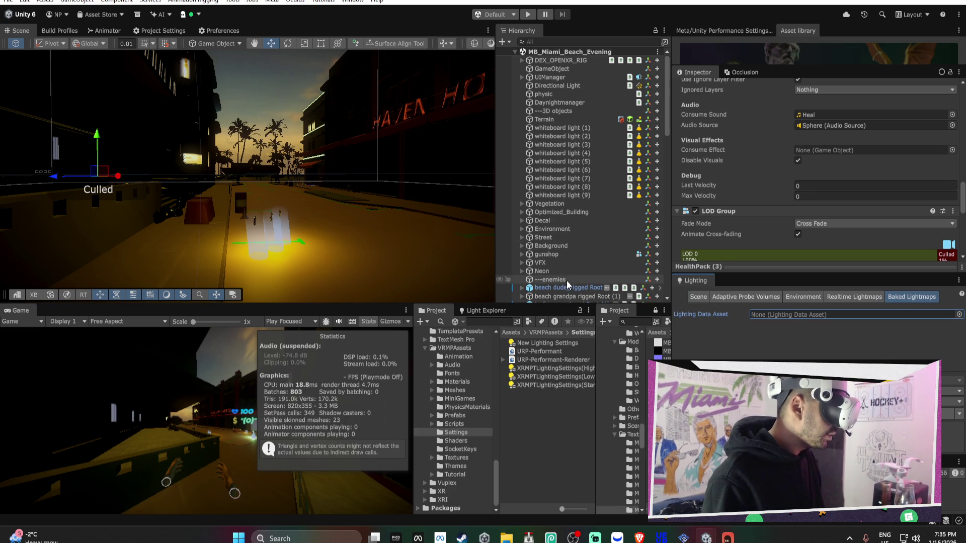
mouse_move(342, 219)
mouse_down()
mouse_move(386, 179)
mouse_move(425, 218)
mouse_move(308, 209)
mouse_move(409, 194)
mouse_move(639, 201)
mouse_move(287, 191)
mouse_move(616, 200)
mouse_move(468, 208)
mouse_up()
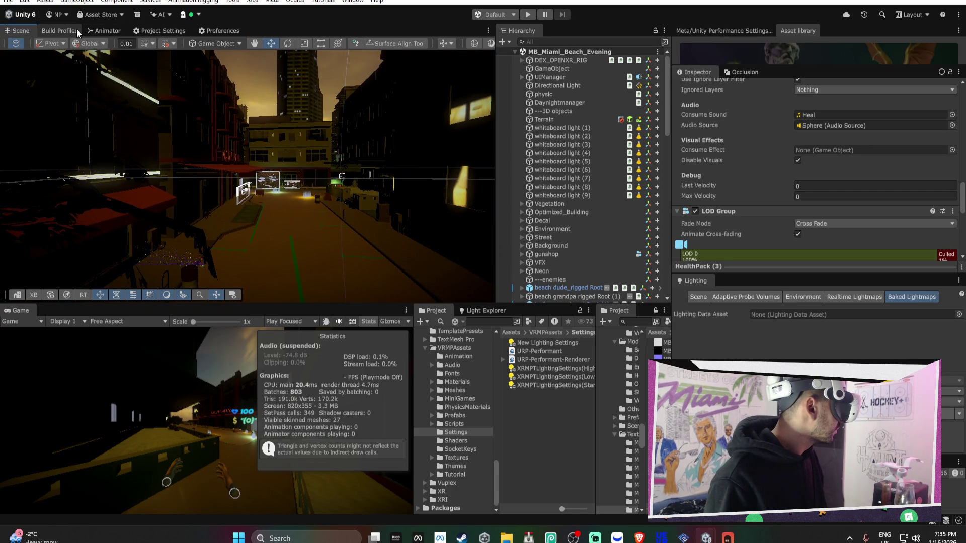